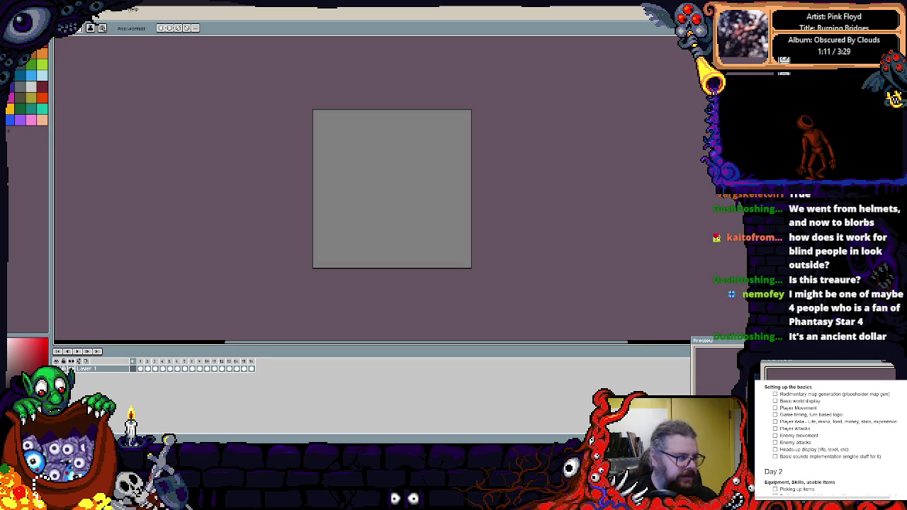
Import WorldTiles.gif into the sprTiles sprite as tile frames and close the sprite editor.
{"action": "key", "text": "super+Down"}
{"action": "key", "text": "super+Down"}
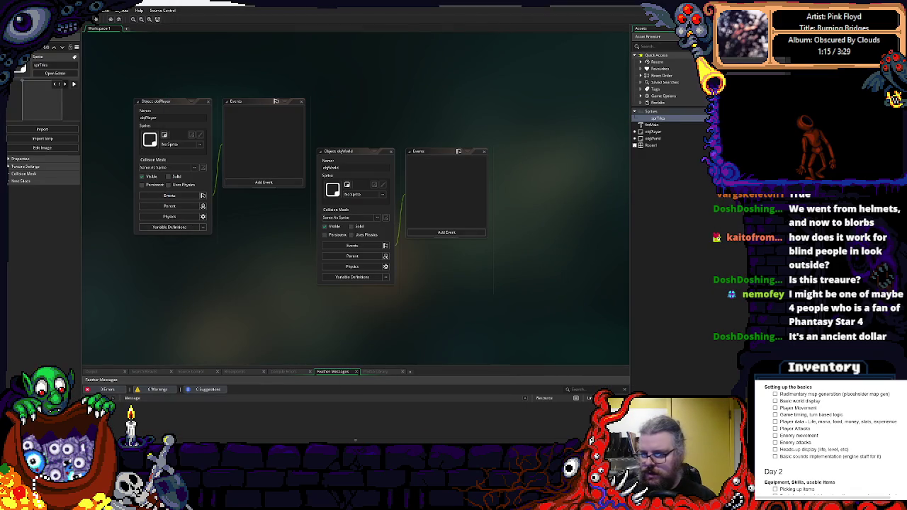
{"action": "double_click", "coordinate": [659, 119]}
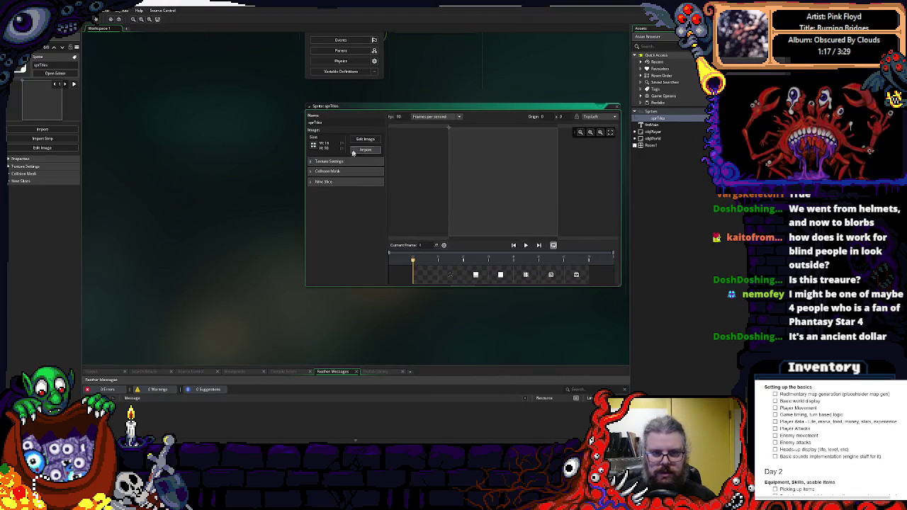
{"action": "left_click", "coordinate": [365, 151]}
{"action": "left_click", "coordinate": [72, 62]}
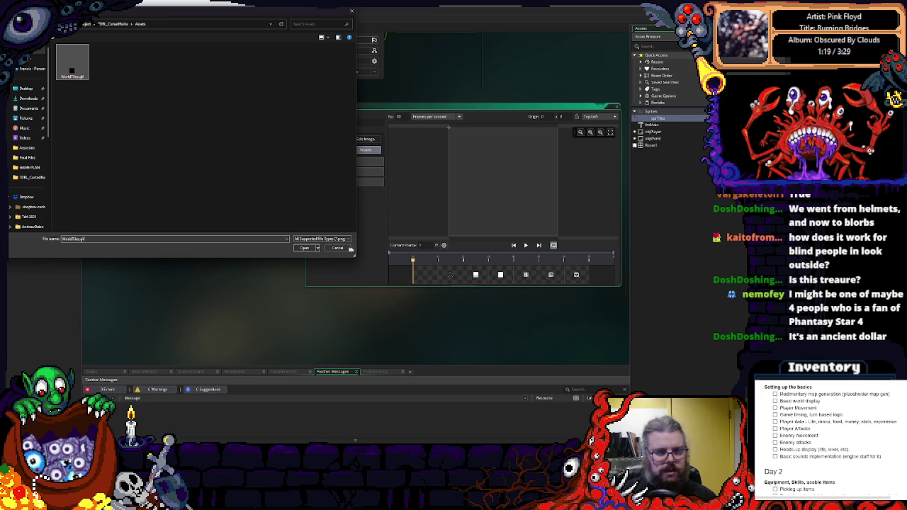
{"action": "left_click", "coordinate": [304, 249]}
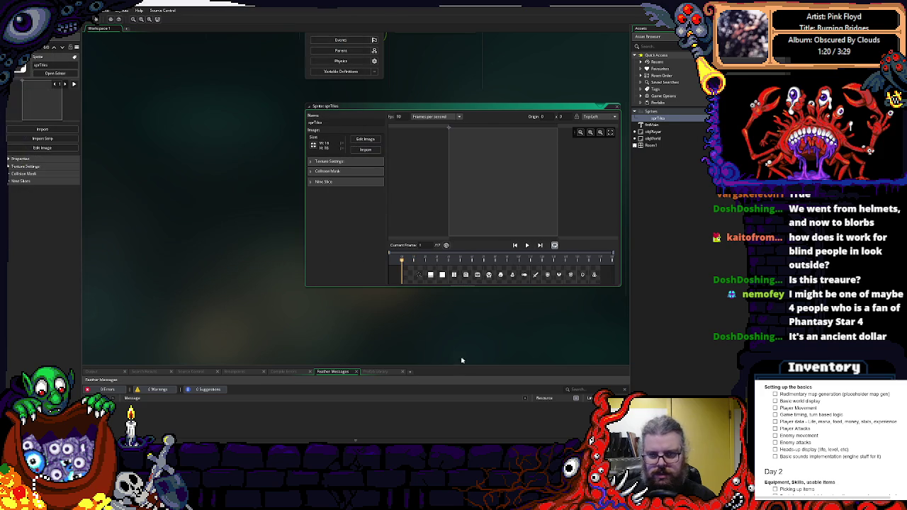
{"action": "left_click", "coordinate": [617, 108]}
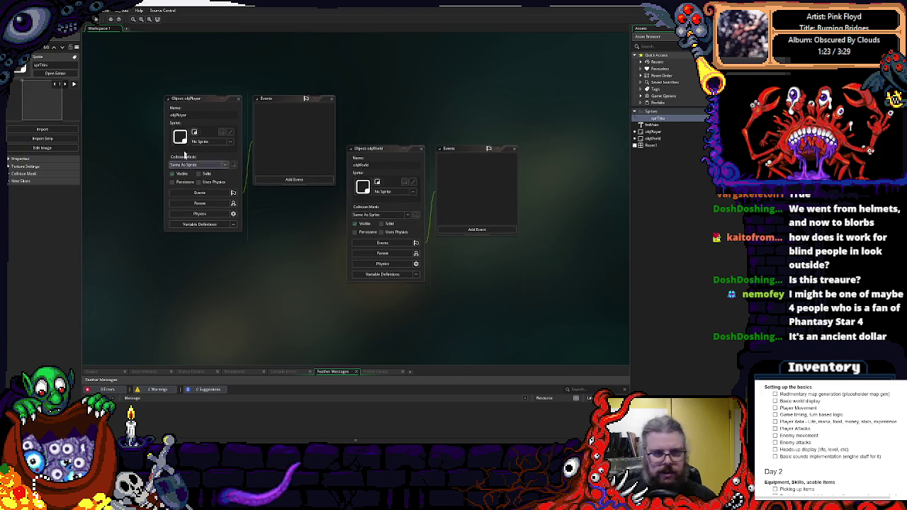
{"action": "left_click_drag", "start_coordinate": [202, 104], "coordinate": [189, 101]}
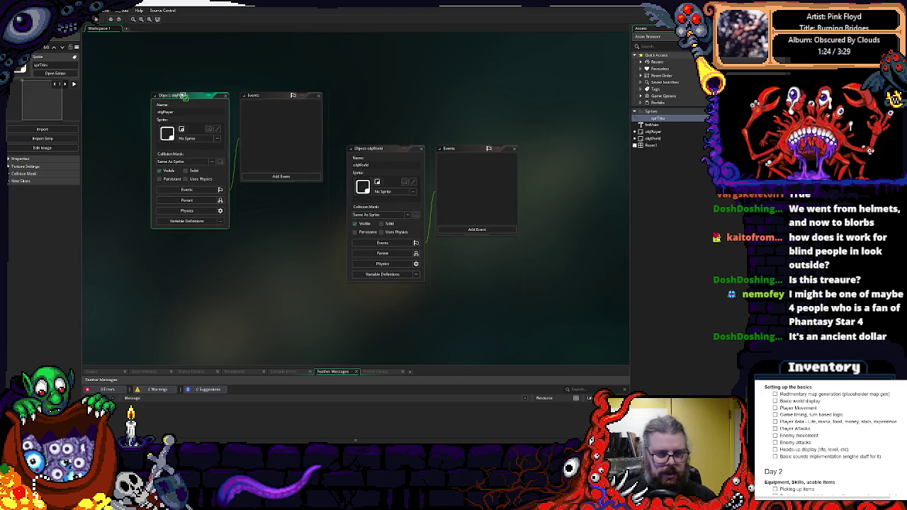
Create a new object asset and name it objObject.
{"action": "left_click", "coordinate": [282, 177]}
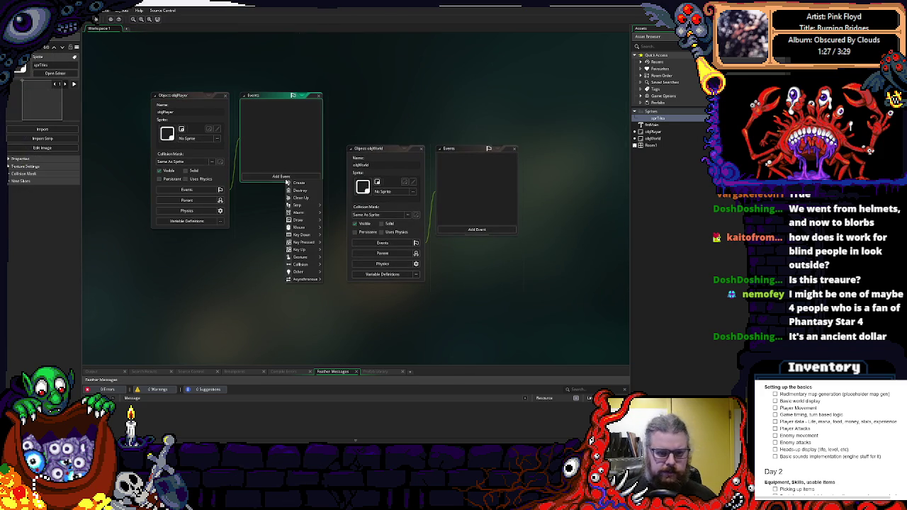
{"action": "right_click", "coordinate": [652, 145]}
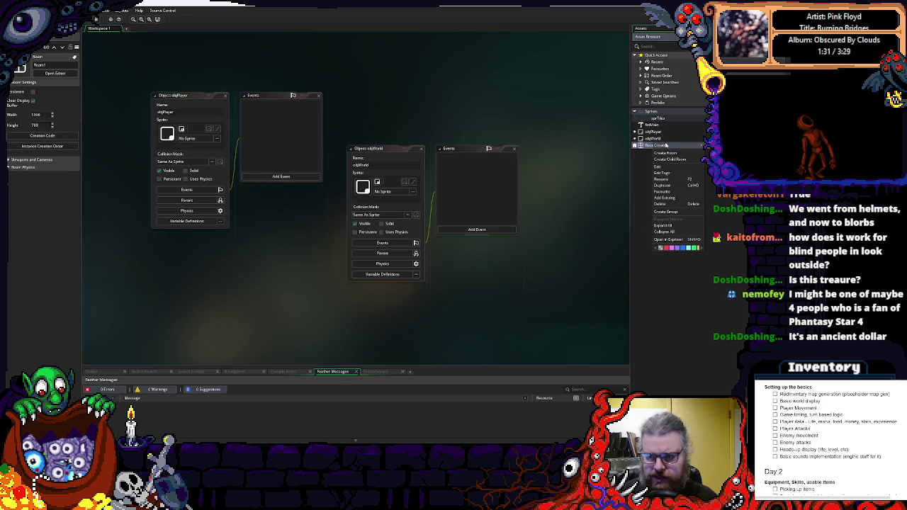
{"action": "mouse_move", "coordinate": [678, 148]}
{"action": "left_click", "coordinate": [716, 239]}
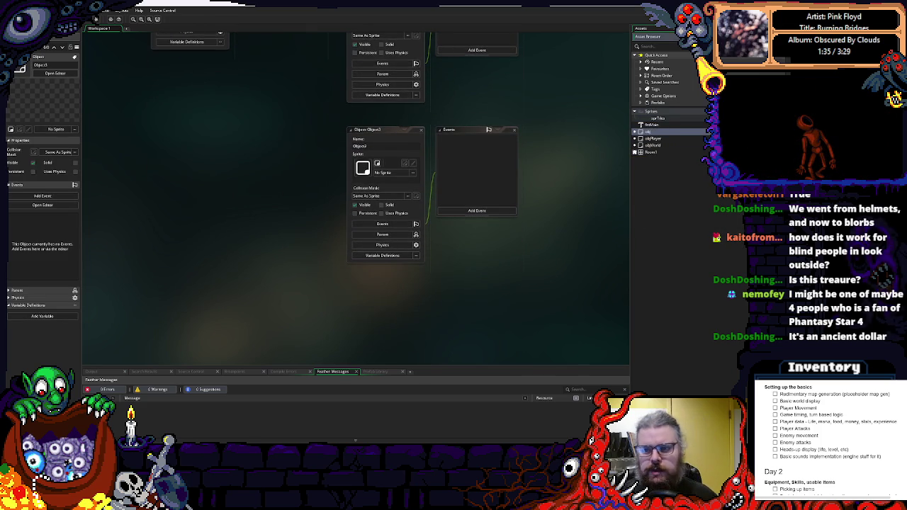
{"action": "type", "text": "Chest"}
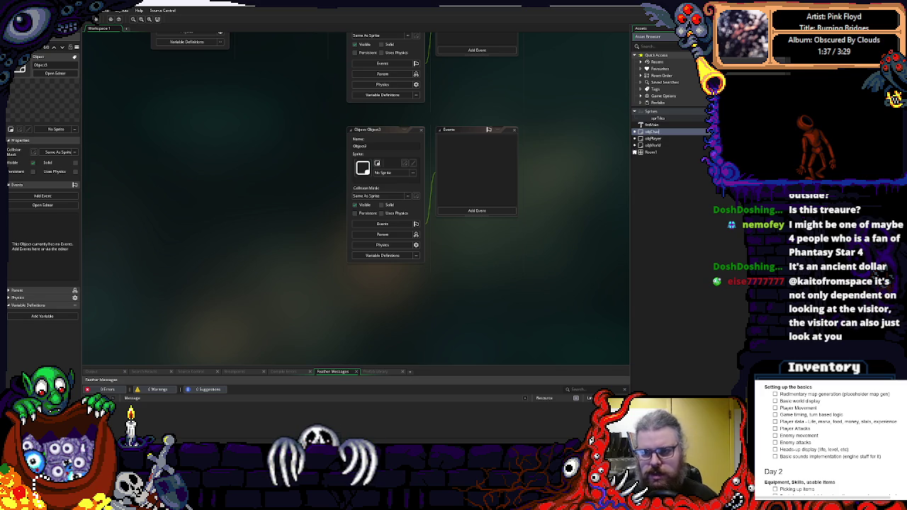
{"action": "key", "text": "BackSpace"}
{"action": "key", "text": "BackSpace"}
{"action": "key", "text": "BackSpace"}
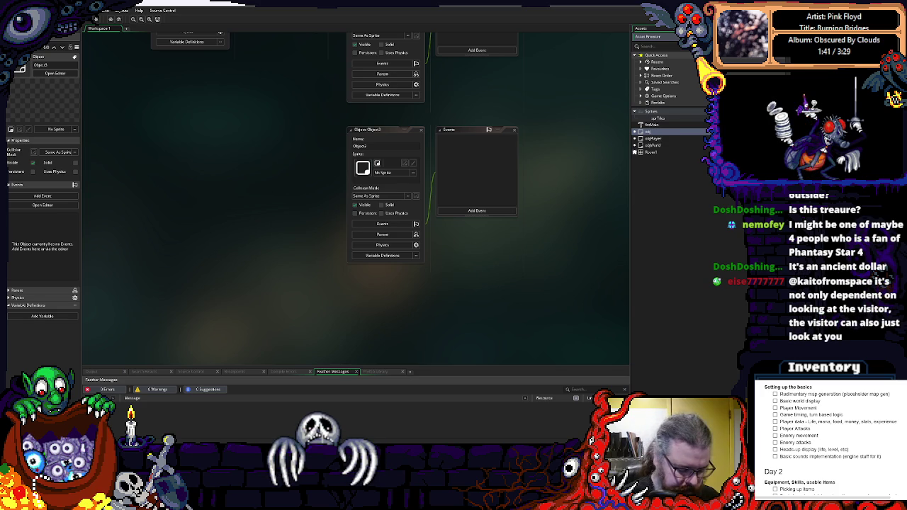
{"action": "type", "text": "Chest"}
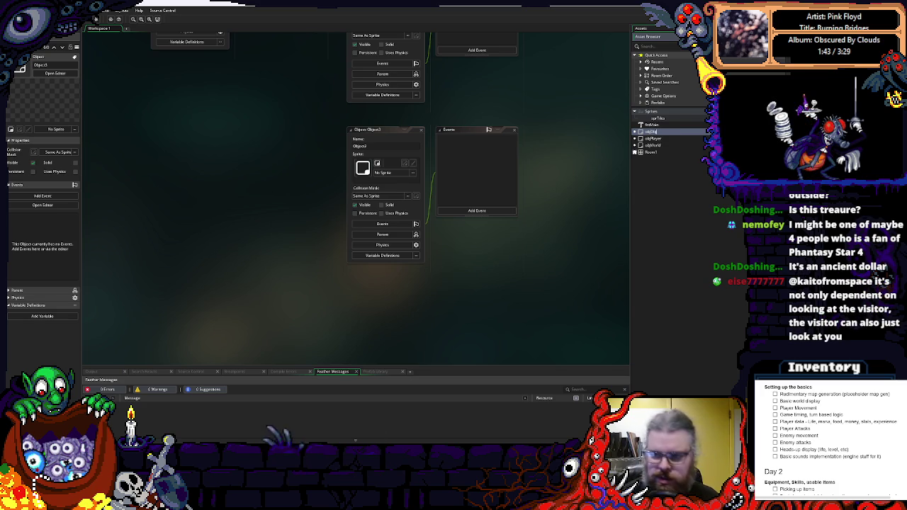
{"action": "key", "text": "Return"}
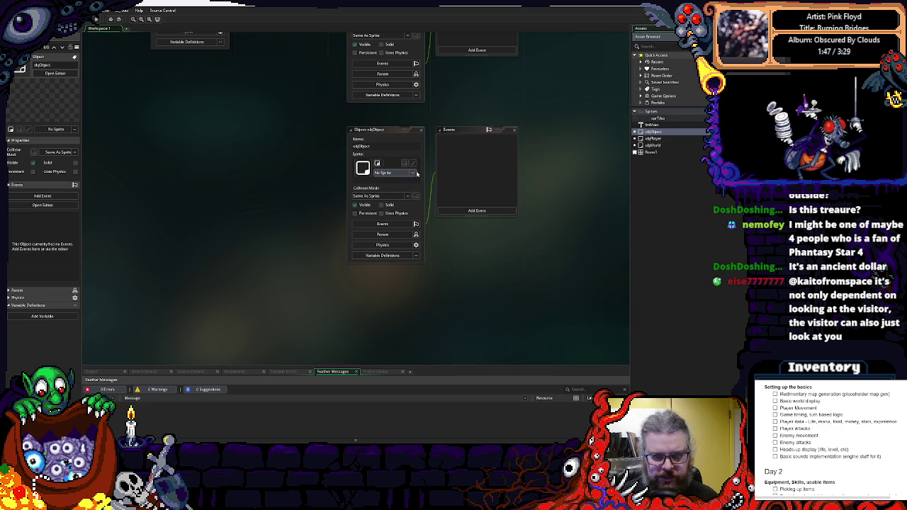
Add an empty Create event to objObject.
{"action": "left_click_drag", "start_coordinate": [481, 244], "coordinate": [379, 259]}
{"action": "left_click_drag", "start_coordinate": [270, 140], "coordinate": [217, 131]}
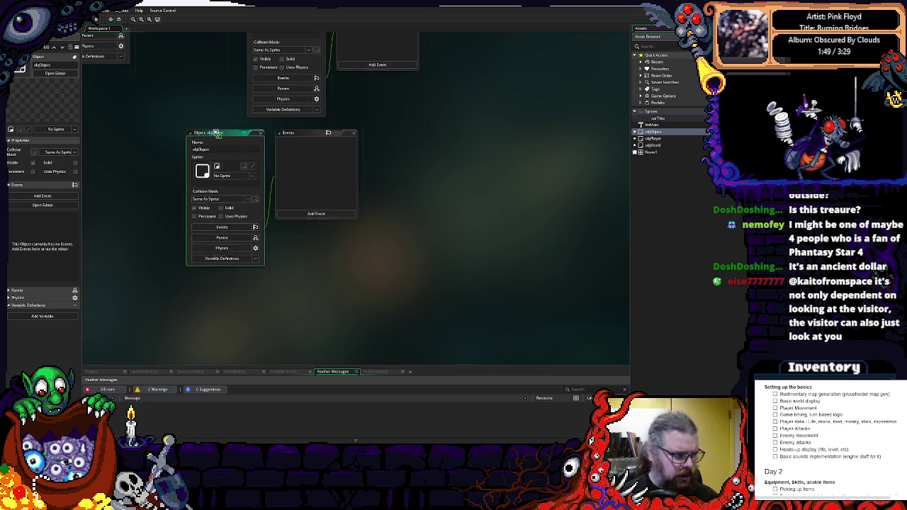
{"action": "left_click_drag", "start_coordinate": [307, 214], "coordinate": [347, 202]}
{"action": "left_click", "coordinate": [348, 204]}
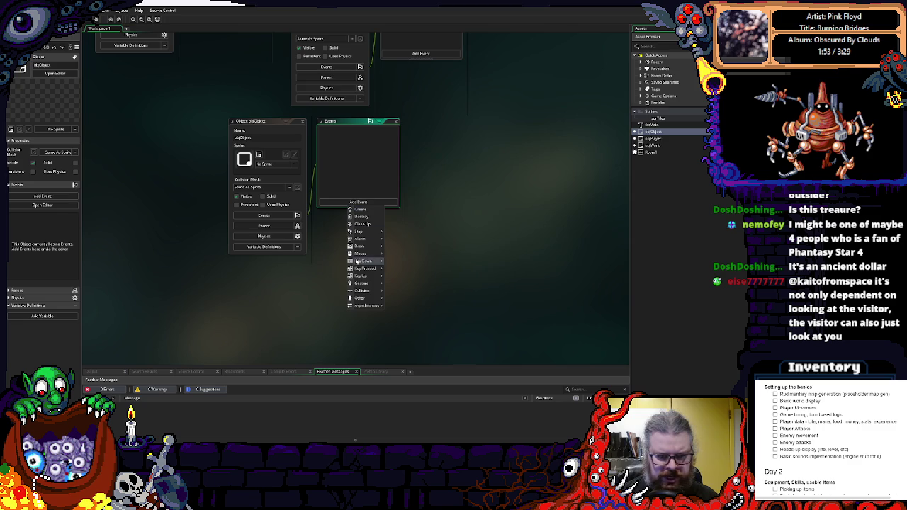
{"action": "left_click", "coordinate": [336, 171]}
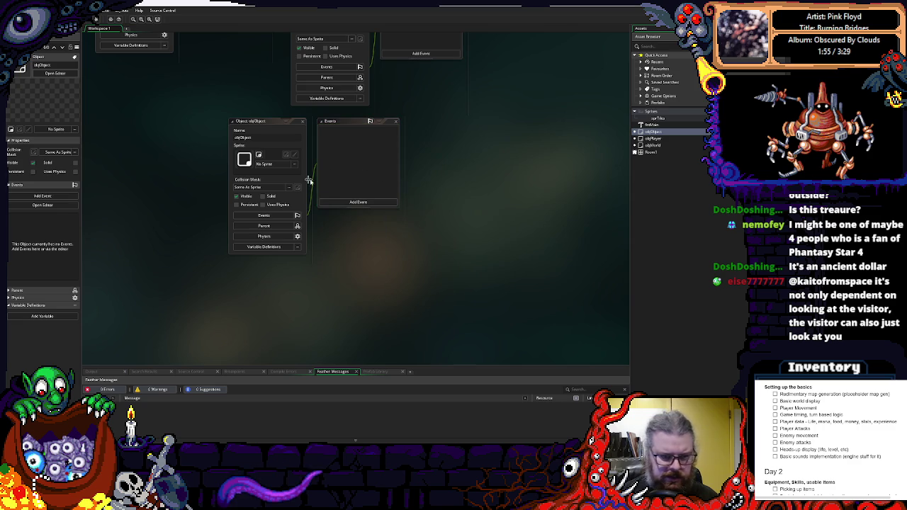
{"action": "left_click", "coordinate": [360, 203]}
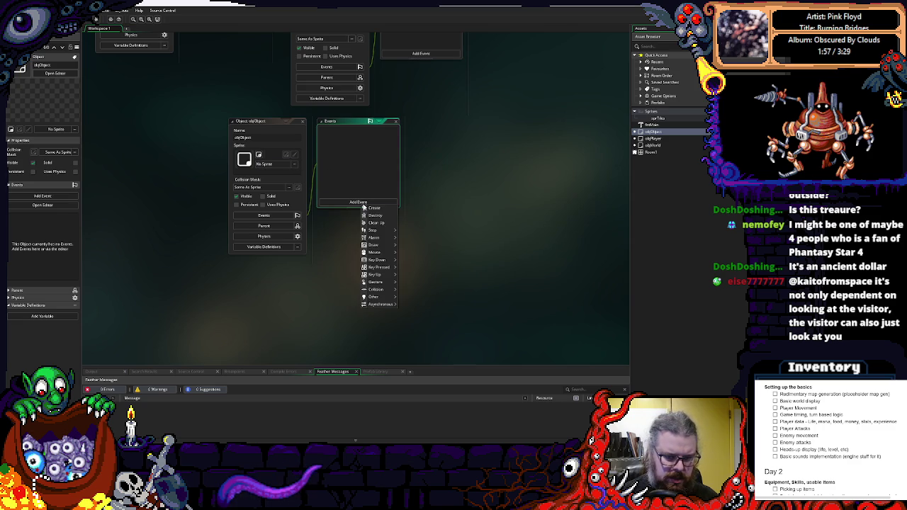
{"action": "left_click", "coordinate": [370, 211]}
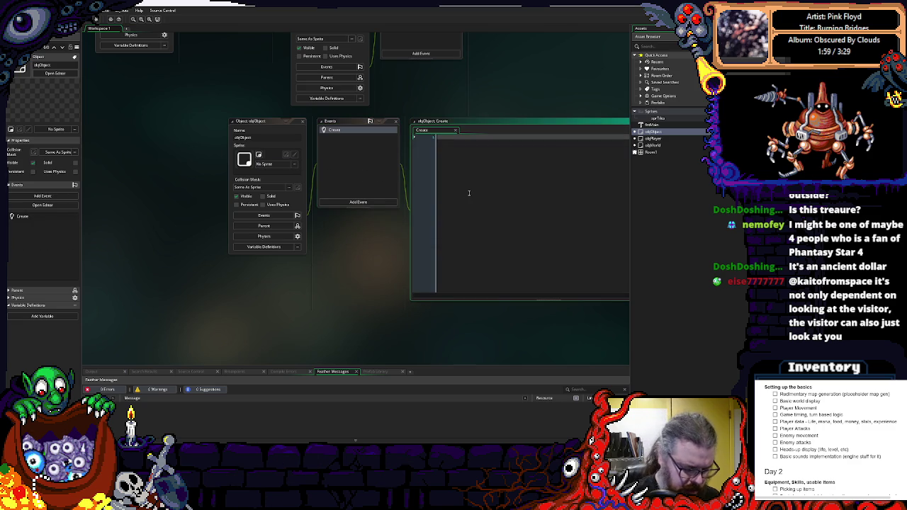
Write image_speed = 0 in objObject's Create event and shrink its code editor.
{"action": "type", "text": "v"}
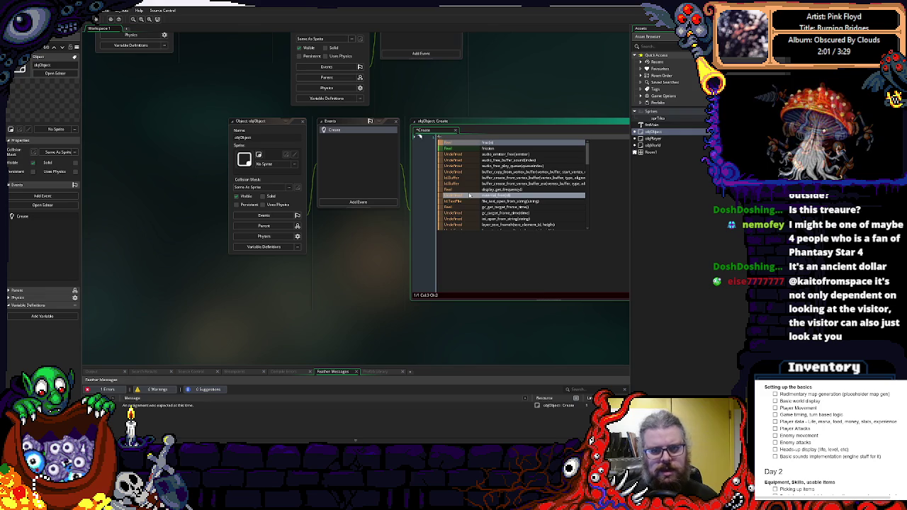
{"action": "key", "text": "BackSpace"}
{"action": "type", "text": "imag"}
{"action": "type", "text": "ind"}
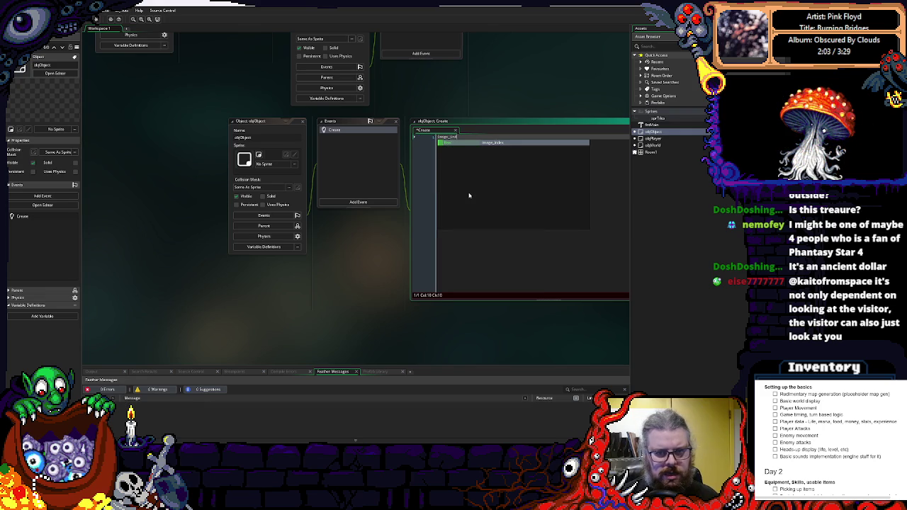
{"action": "type", "text": "ed = 0"}
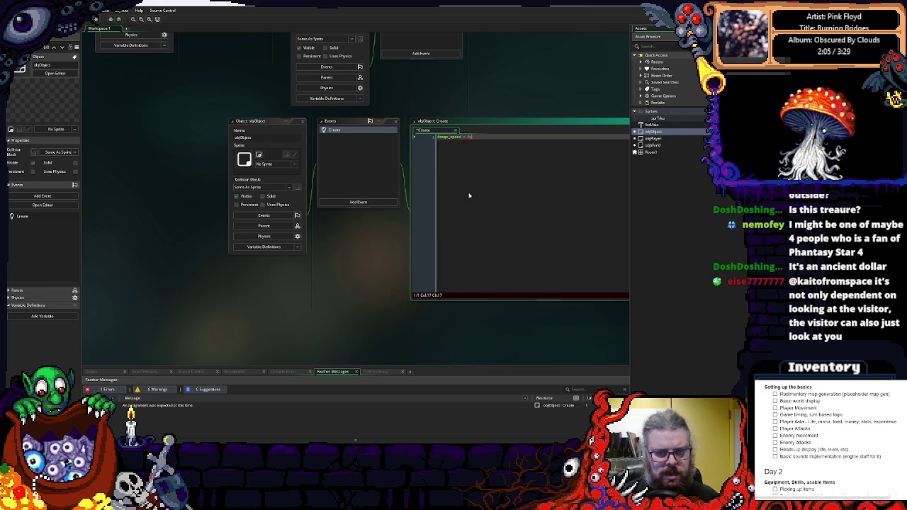
{"action": "type", "text": ";"}
{"action": "key", "text": "Return"}
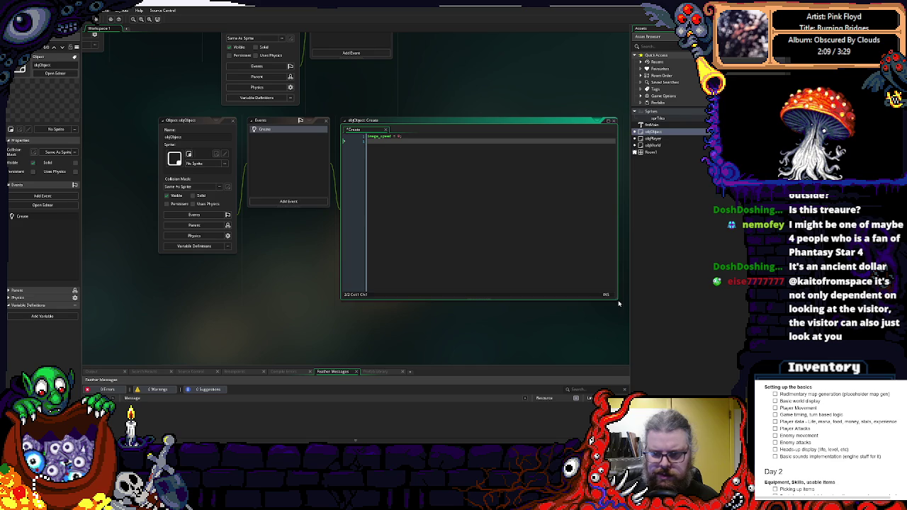
{"action": "left_click_drag", "start_coordinate": [618, 300], "coordinate": [537, 248]}
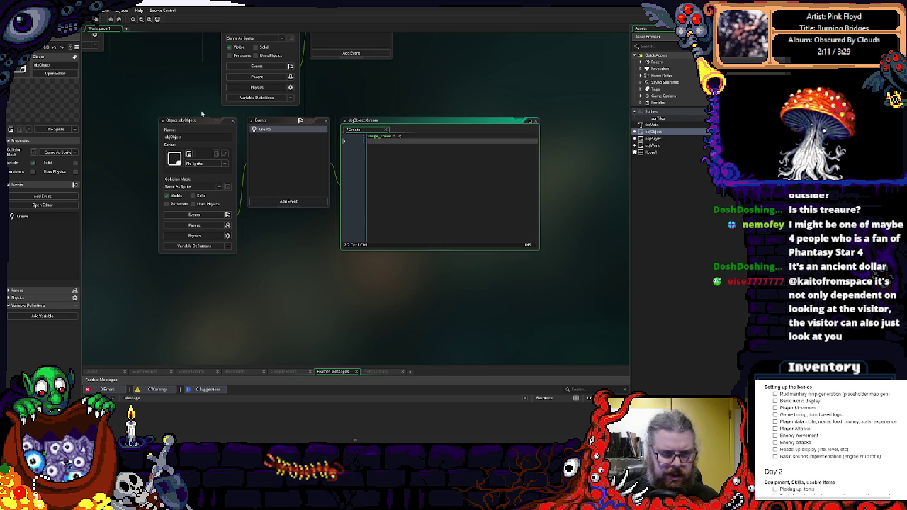
{"action": "left_click_drag", "start_coordinate": [229, 121], "coordinate": [294, 173]}
Add User Event 0 to objObject, described as 'timer Tick'.
{"action": "left_click", "coordinate": [357, 254]}
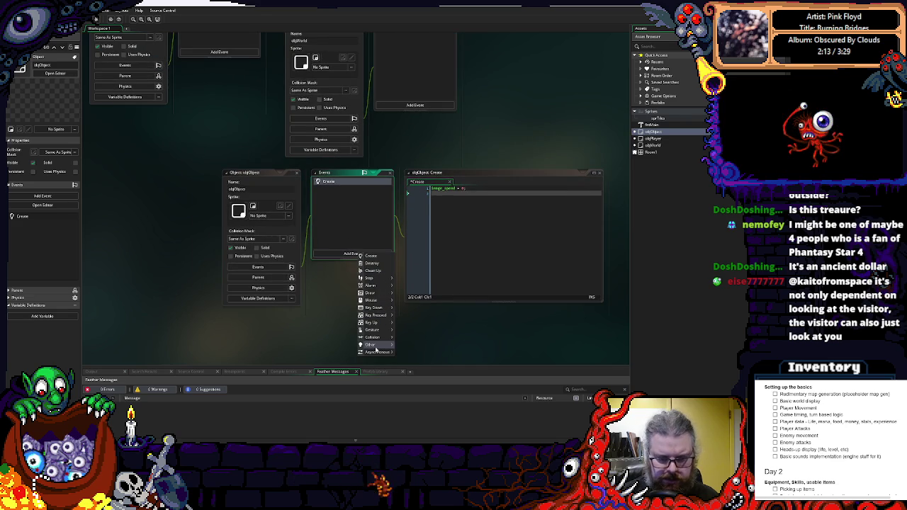
{"action": "mouse_move", "coordinate": [376, 344]}
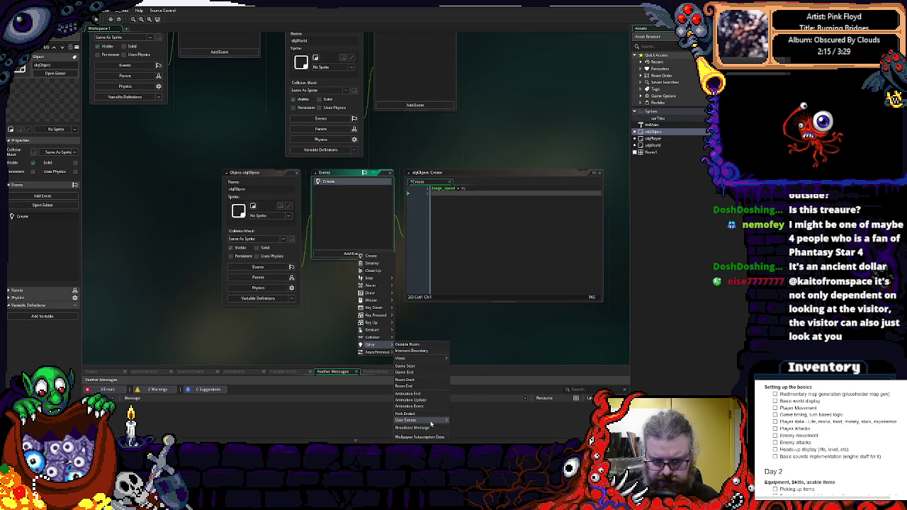
{"action": "mouse_move", "coordinate": [421, 420]}
{"action": "left_click", "coordinate": [461, 345]}
{"action": "type", "text": "/// @description"}
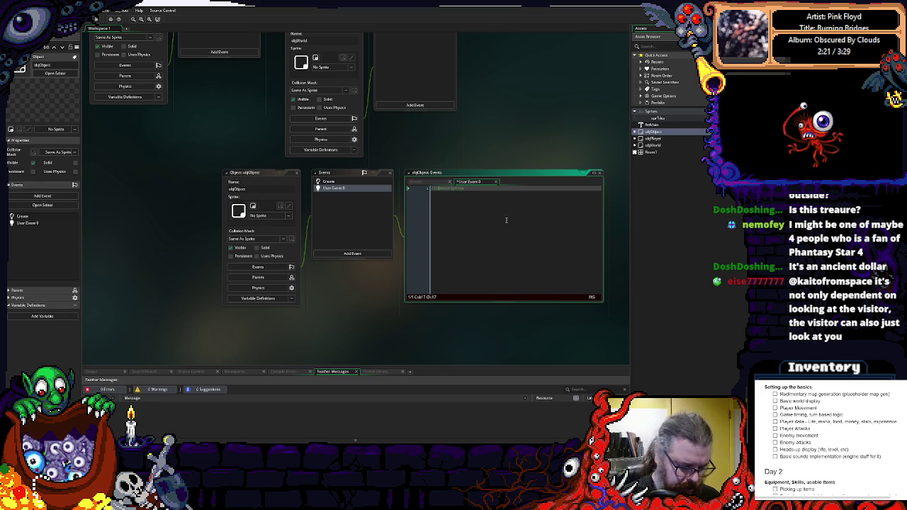
{"action": "type", "text": " Take Tick"}
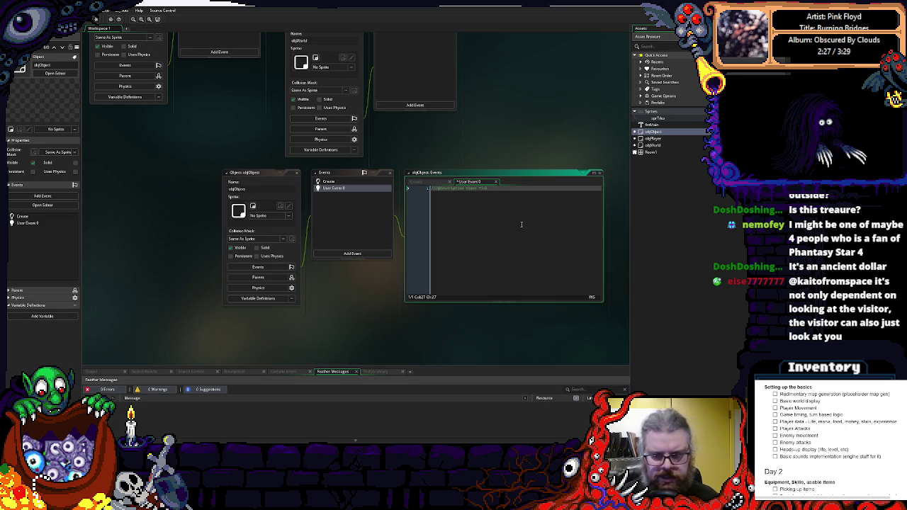
{"action": "left_click", "coordinate": [292, 182]}
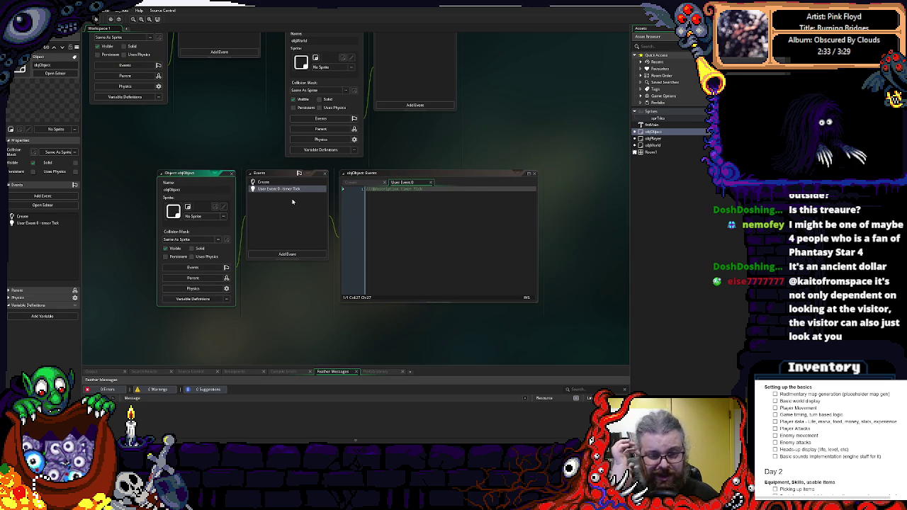
Enlarge the User Event 0 code editor window.
{"action": "left_click", "coordinate": [429, 233]}
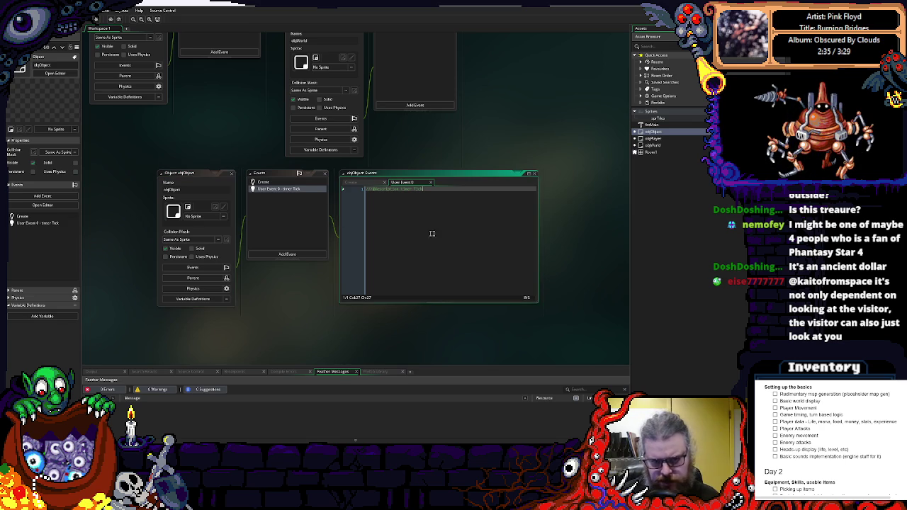
{"action": "scroll", "coordinate": [541, 306], "scroll_direction": "up", "scroll_amount": 1}
{"action": "left_click_drag", "start_coordinate": [536, 322], "coordinate": [562, 334]}
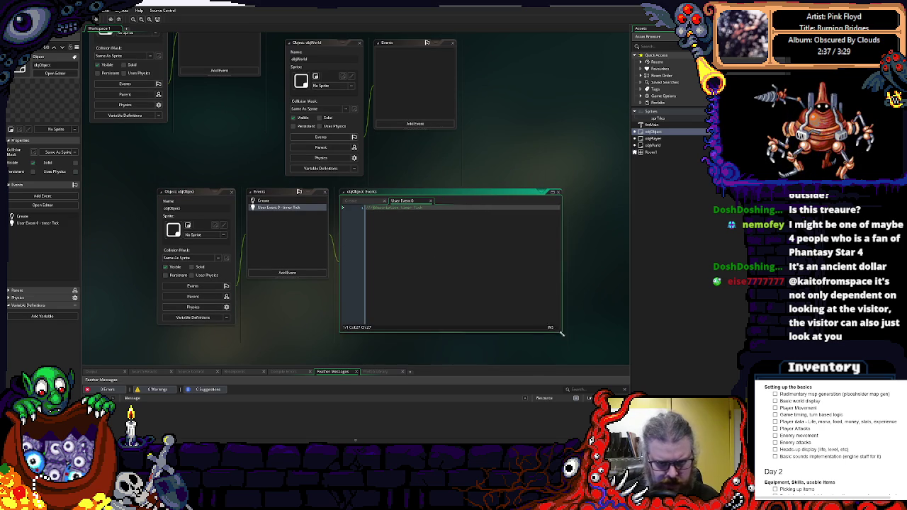
{"action": "scroll", "coordinate": [561, 333], "scroll_direction": "down", "scroll_amount": 3}
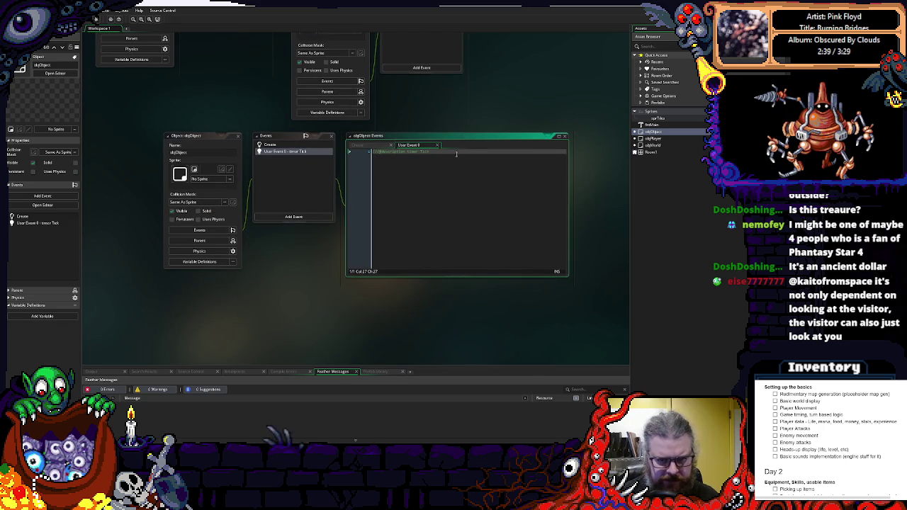
Move the objObject windows left and bring objPlayer and objWorld into view above them.
{"action": "mouse_move", "coordinate": [175, 136]}
{"action": "left_mouse_down"}
{"action": "mouse_move", "coordinate": [159, 143]}
{"action": "mouse_move", "coordinate": [218, 122]}
{"action": "mouse_move", "coordinate": [227, 201]}
{"action": "left_mouse_up"}
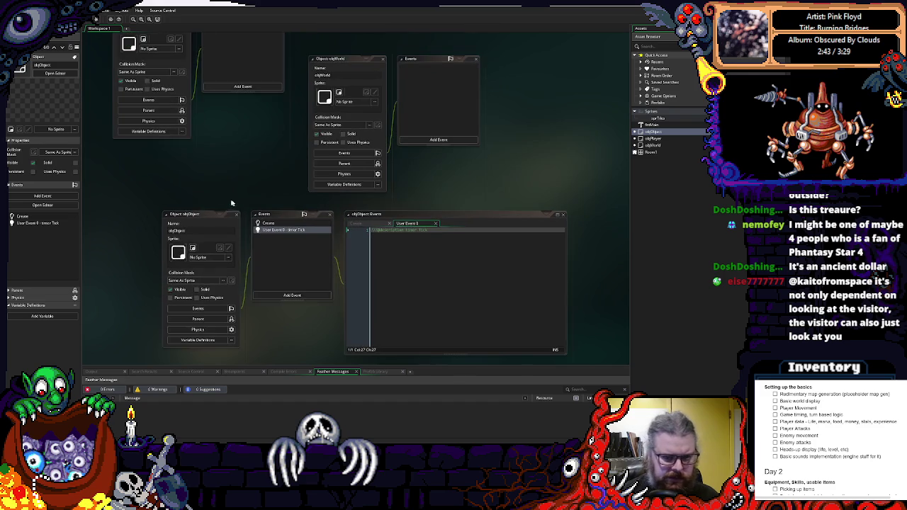
{"action": "mouse_move", "coordinate": [173, 215]}
{"action": "left_mouse_down"}
{"action": "mouse_move", "coordinate": [157, 175]}
{"action": "mouse_move", "coordinate": [140, 180]}
{"action": "left_mouse_up"}
{"action": "left_click", "coordinate": [399, 225]}
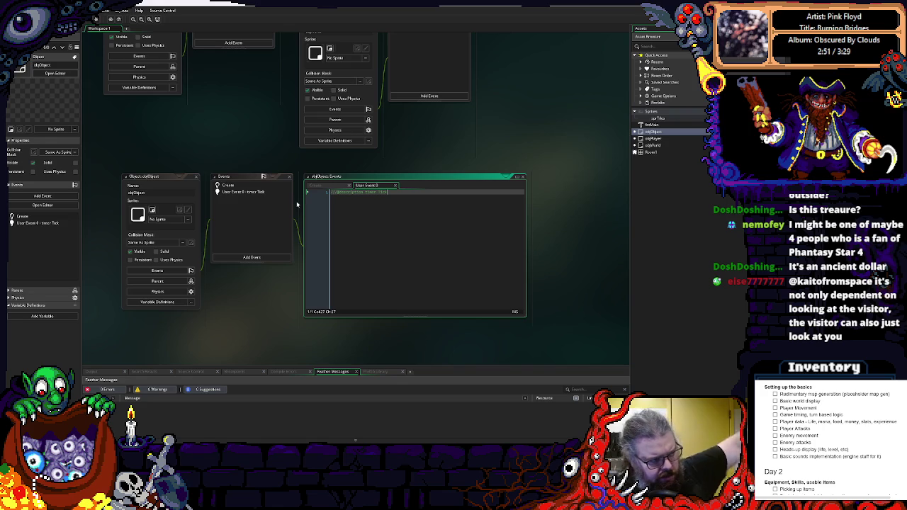
{"action": "mouse_move", "coordinate": [259, 153]}
{"action": "left_mouse_down"}
{"action": "mouse_move", "coordinate": [297, 257]}
{"action": "mouse_move", "coordinate": [292, 241]}
{"action": "left_mouse_up"}
{"action": "left_click_drag", "start_coordinate": [372, 124], "coordinate": [398, 92]}
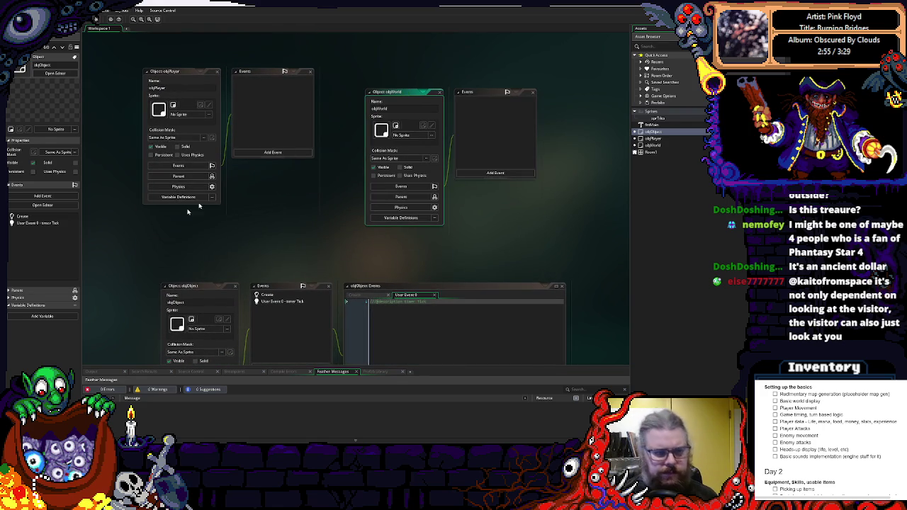
{"action": "right_click", "coordinate": [647, 139]}
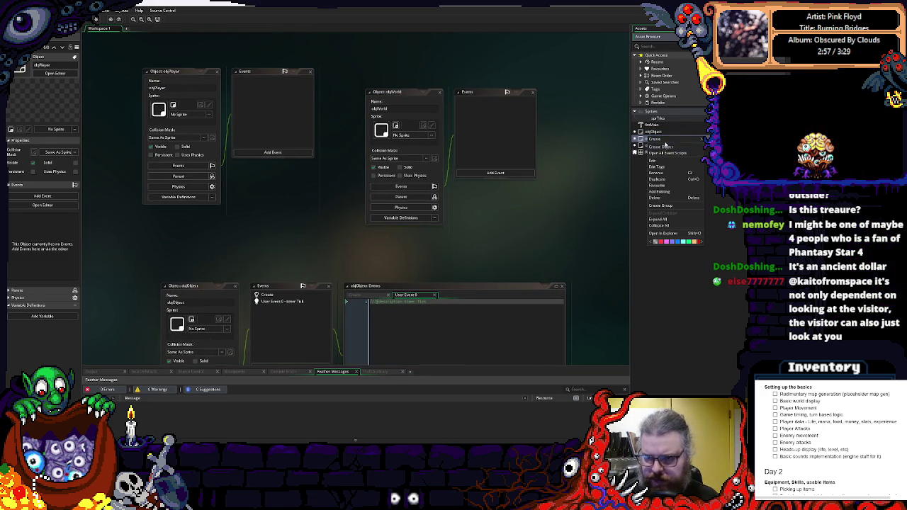
Create a new object named objCharacter.
{"action": "mouse_move", "coordinate": [664, 141]}
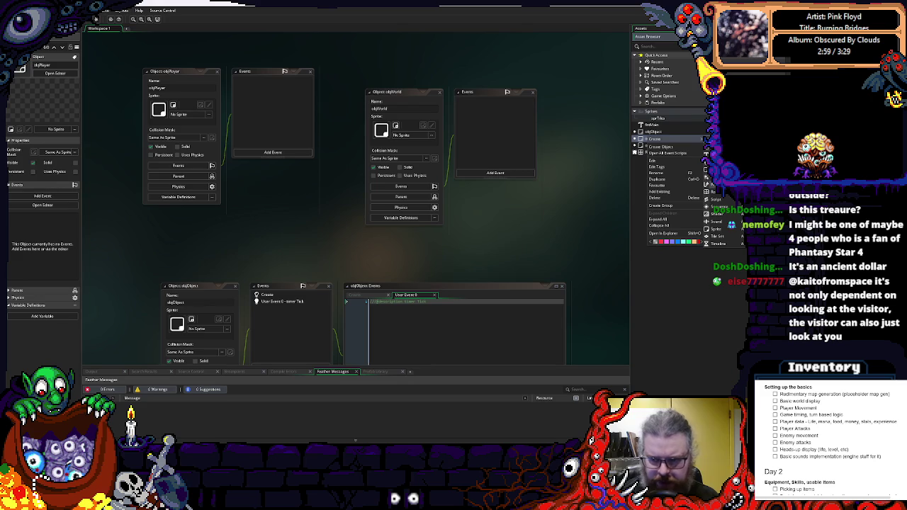
{"action": "double_click", "coordinate": [651, 132]}
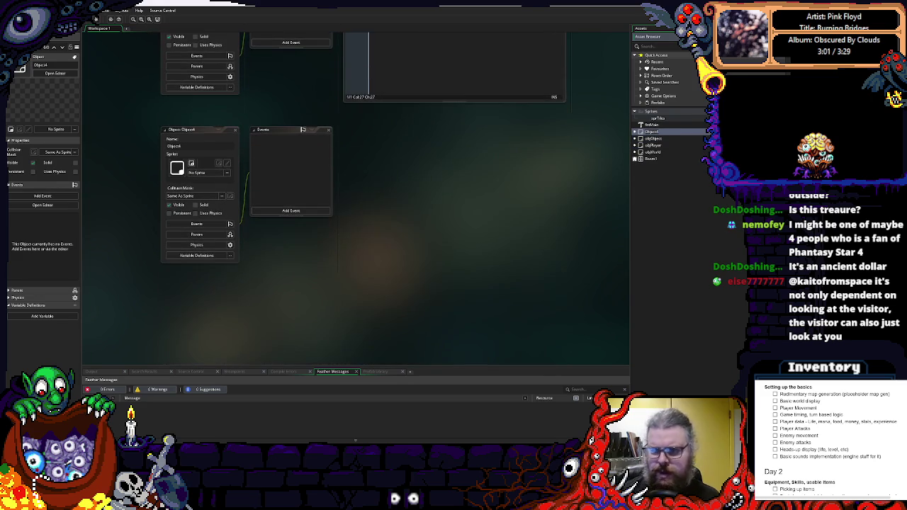
{"action": "type", "text": "objChild"}
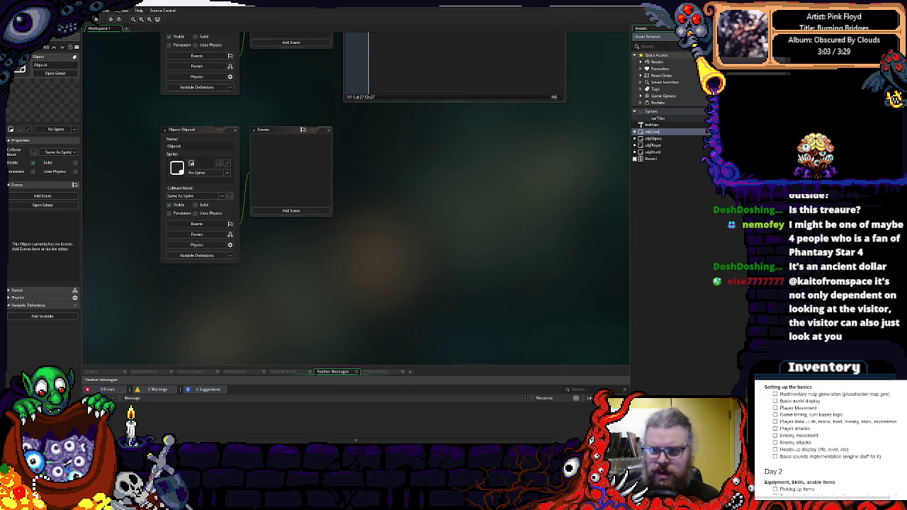
{"action": "scroll", "coordinate": [407, 246], "scroll_direction": "up", "scroll_amount": 3}
Set objCharacter's parent to objObject and close its editor.
{"action": "left_click_drag", "start_coordinate": [364, 248], "coordinate": [332, 201]}
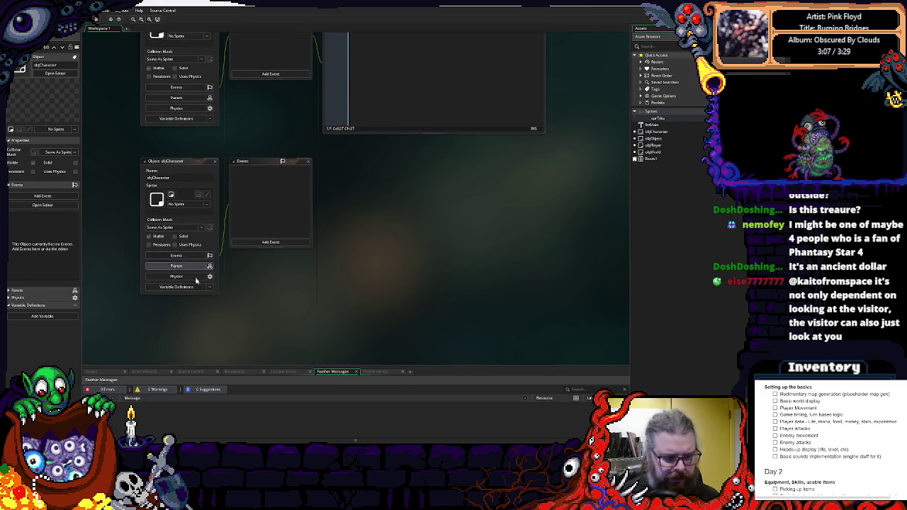
{"action": "left_click", "coordinate": [176, 265]}
{"action": "left_click", "coordinate": [298, 277]}
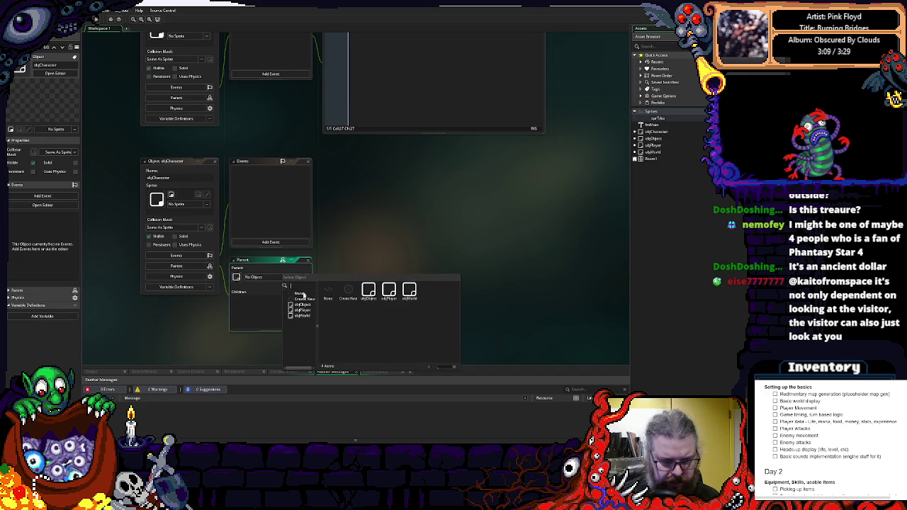
{"action": "left_click", "coordinate": [369, 292]}
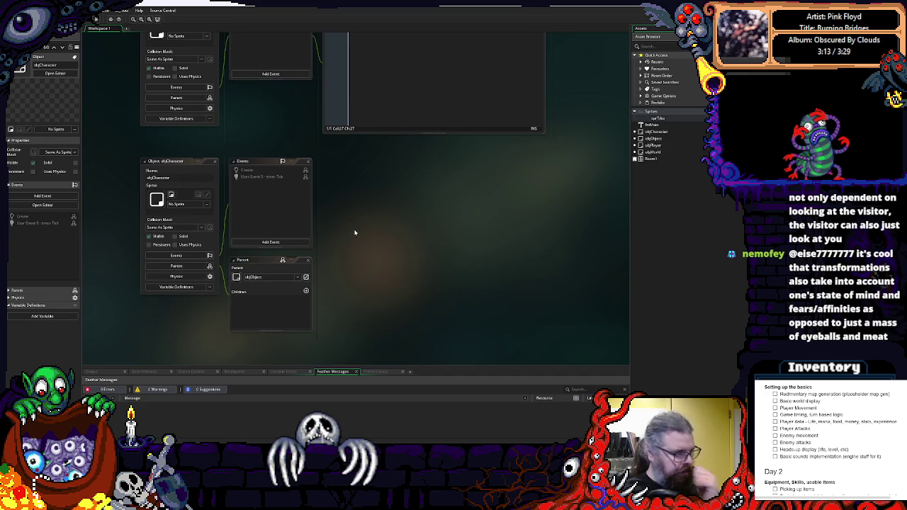
{"action": "scroll", "coordinate": [332, 182], "scroll_direction": "up", "scroll_amount": 3}
{"action": "left_click", "coordinate": [199, 260]}
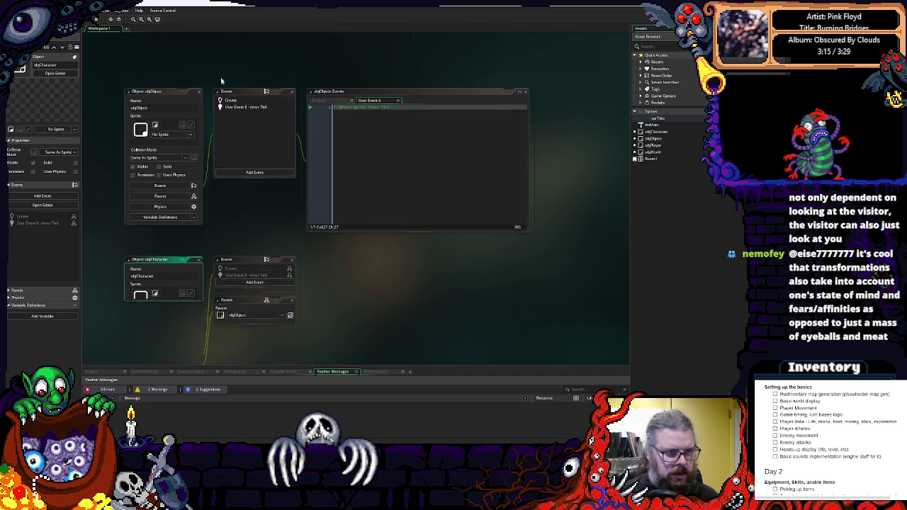
Make objCharacter the parent of objPlayer, then close objPlayer's editor.
{"action": "left_click", "coordinate": [199, 92]}
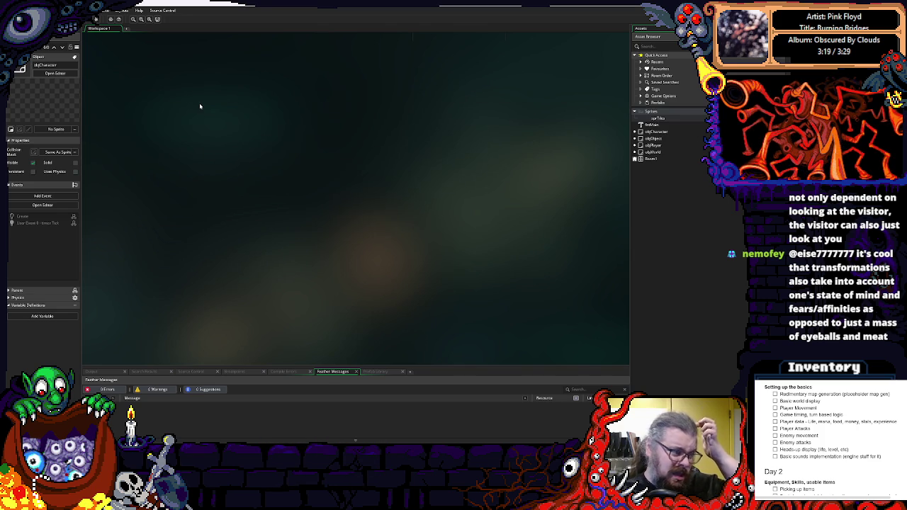
{"action": "double_click", "coordinate": [655, 151]}
{"action": "double_click", "coordinate": [653, 145]}
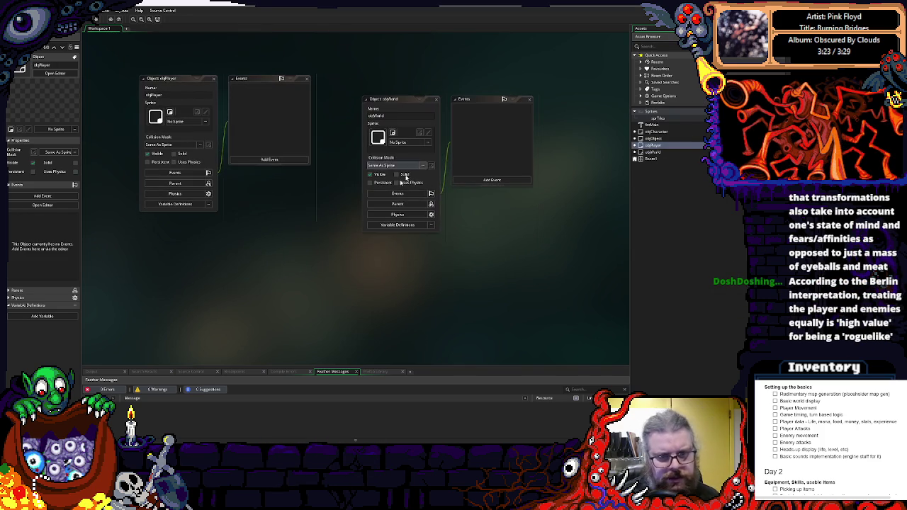
{"action": "left_click_drag", "start_coordinate": [247, 75], "coordinate": [207, 75]}
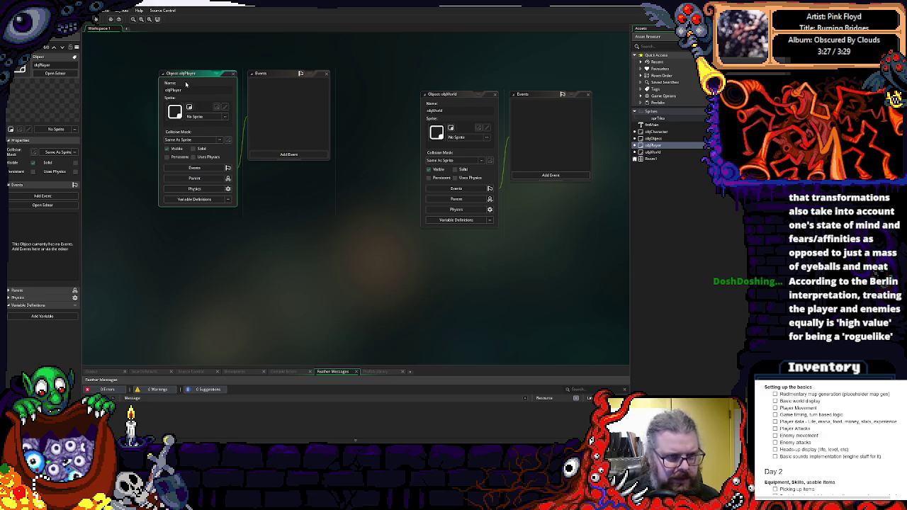
{"action": "left_click", "coordinate": [194, 178]}
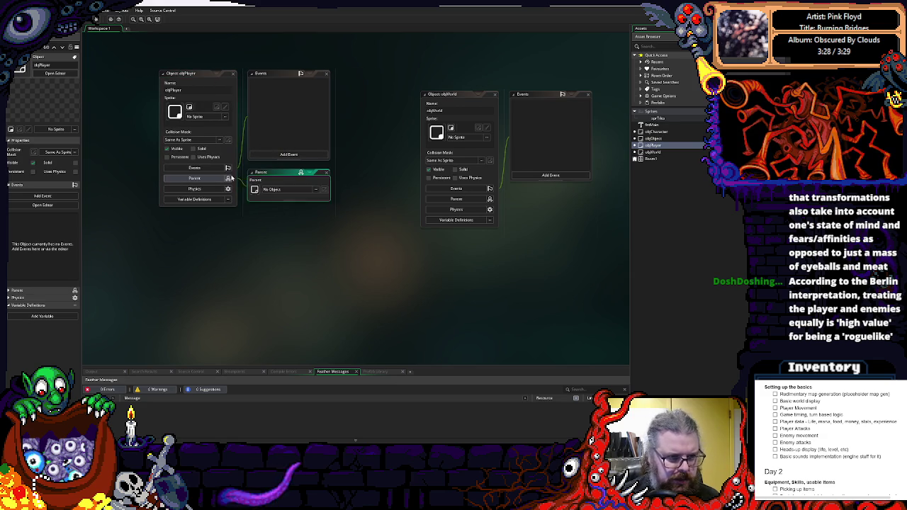
{"action": "left_click", "coordinate": [280, 189]}
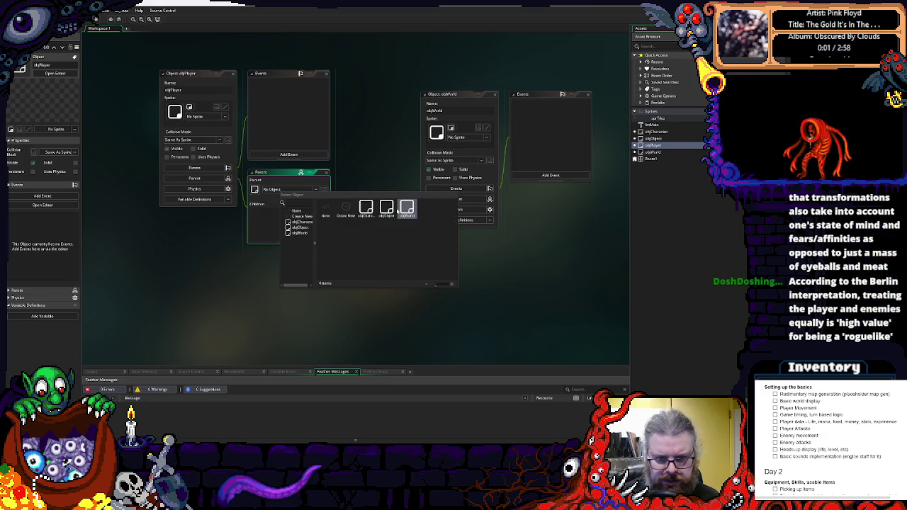
{"action": "left_click", "coordinate": [365, 207]}
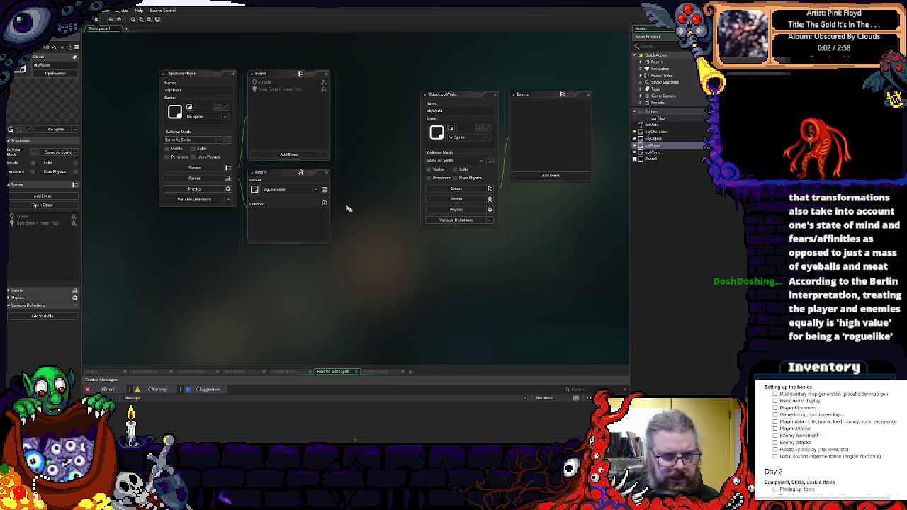
{"action": "left_click", "coordinate": [234, 73]}
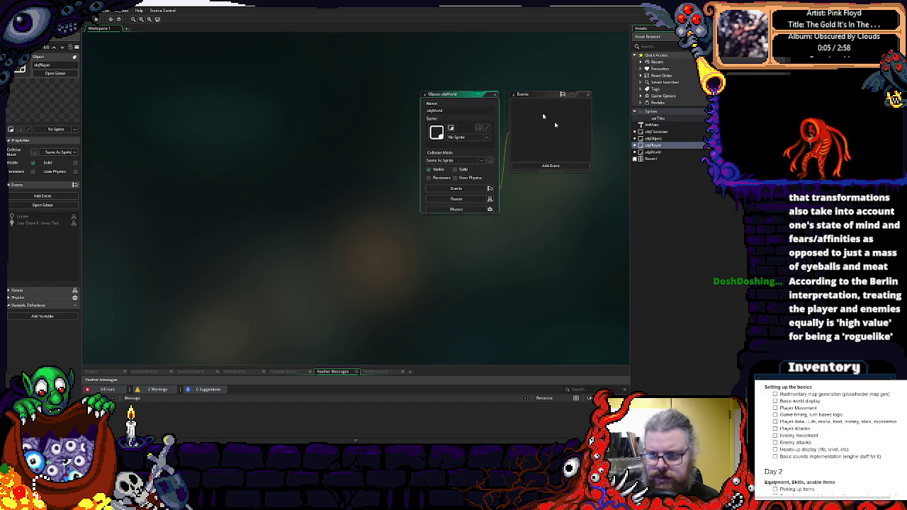
{"action": "left_click", "coordinate": [495, 94]}
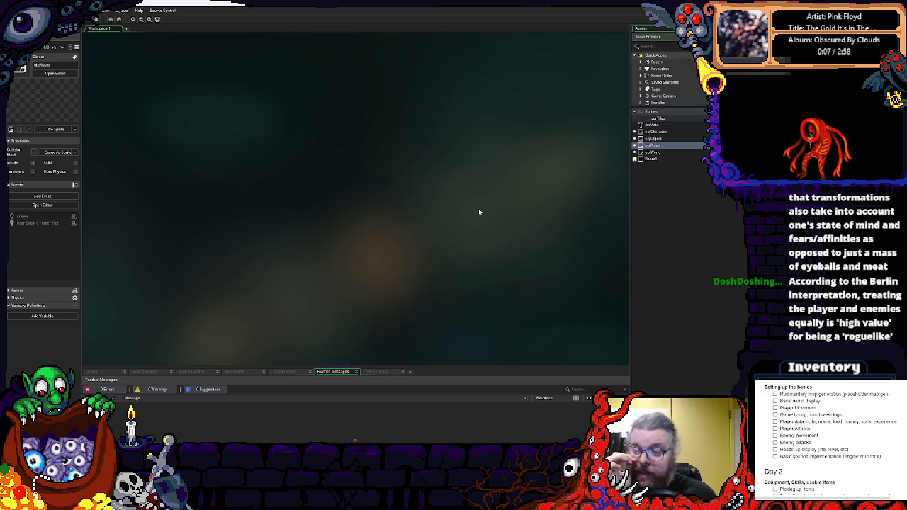
{"action": "double_click", "coordinate": [652, 152]}
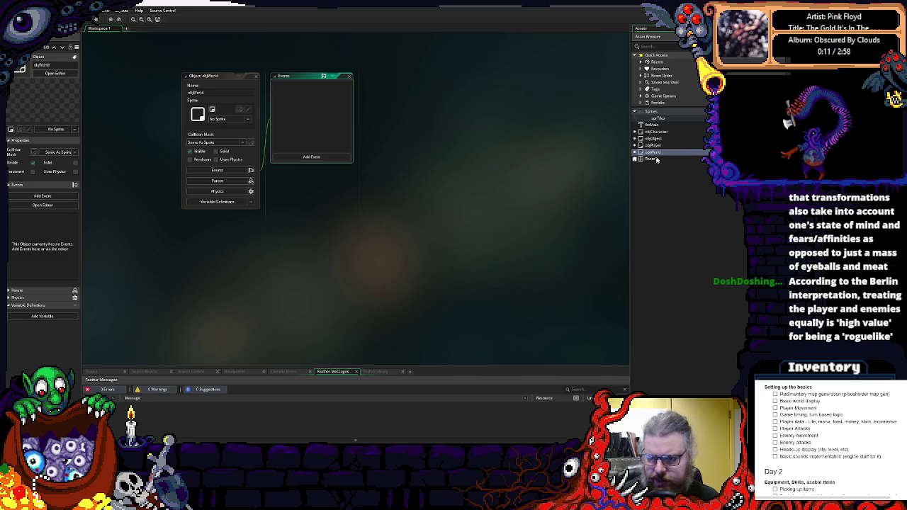
{"action": "right_click", "coordinate": [653, 160]}
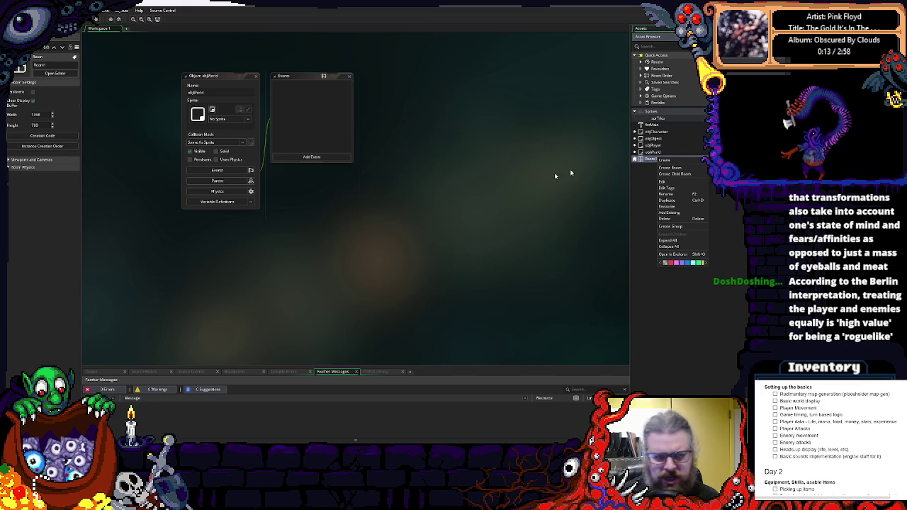
{"action": "left_click", "coordinate": [612, 159]}
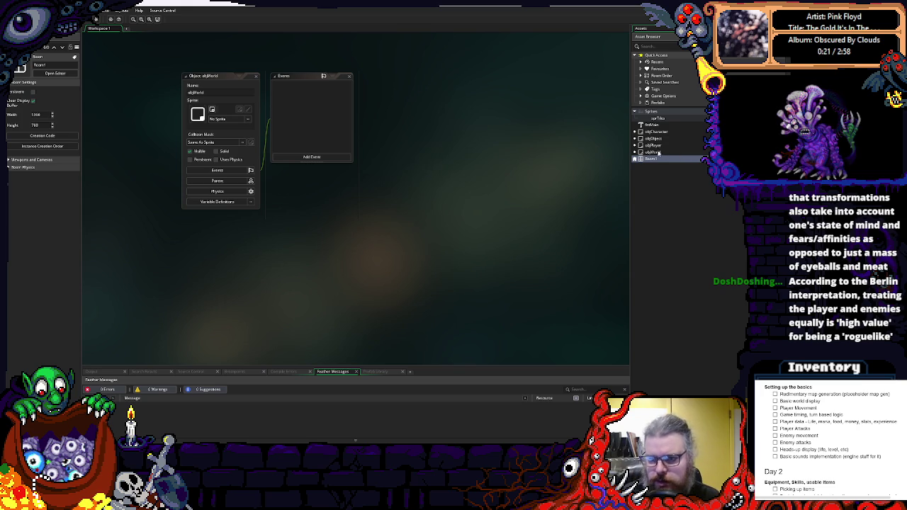
{"action": "left_click", "coordinate": [654, 146]}
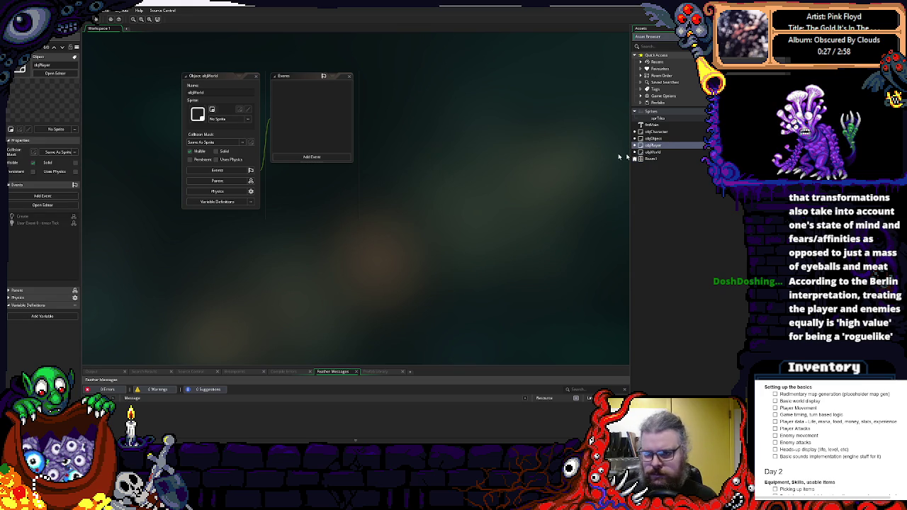
{"action": "left_click", "coordinate": [653, 153]}
{"action": "left_click", "coordinate": [659, 146]}
{"action": "left_click", "coordinate": [656, 152]}
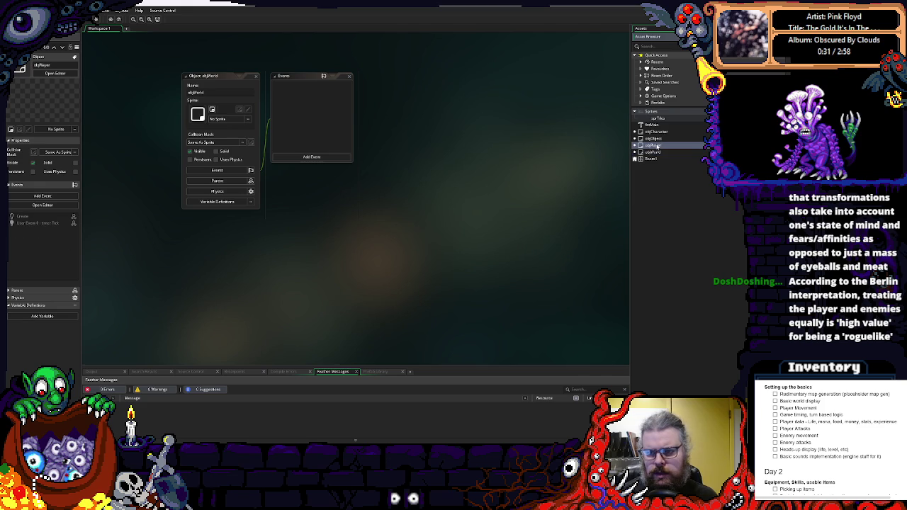
Create a new SYSTEM object and rename objWorld to WORLD.
{"action": "right_click", "coordinate": [652, 152]}
{"action": "left_click", "coordinate": [664, 162]}
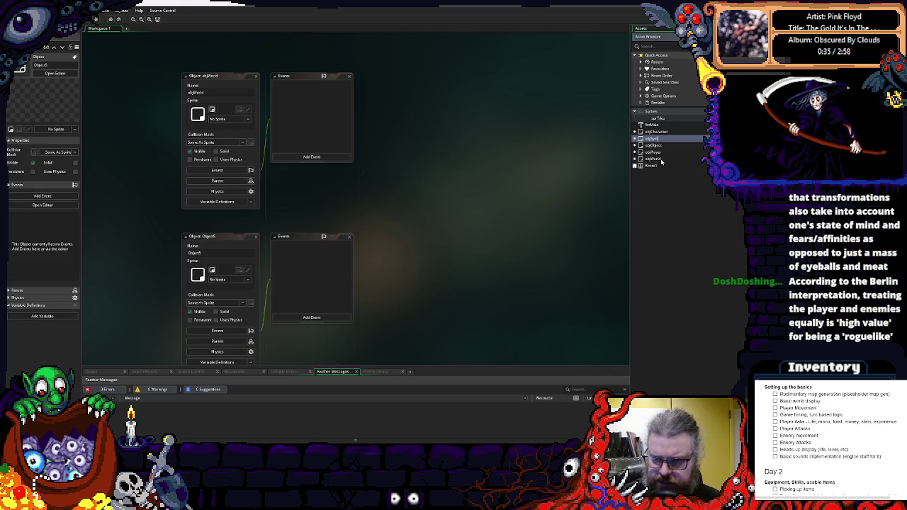
{"action": "type", "text": "meMan"}
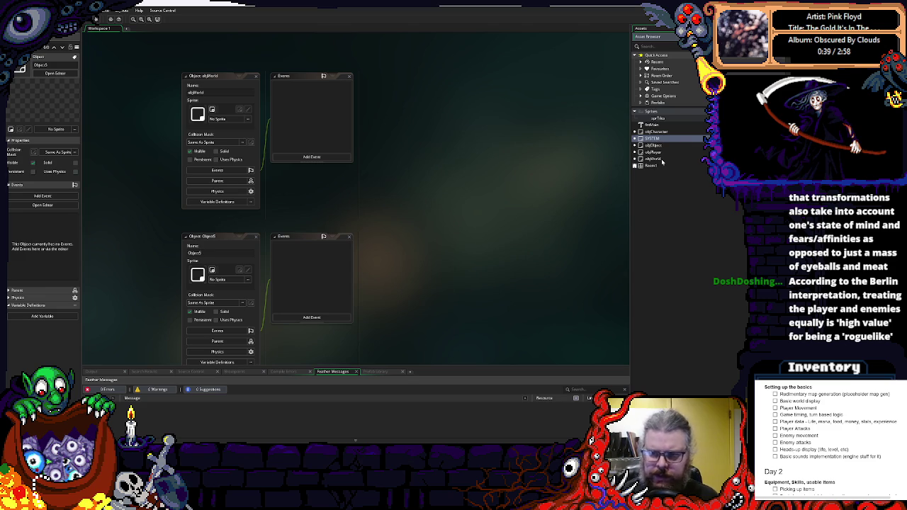
{"action": "left_click", "coordinate": [660, 159]}
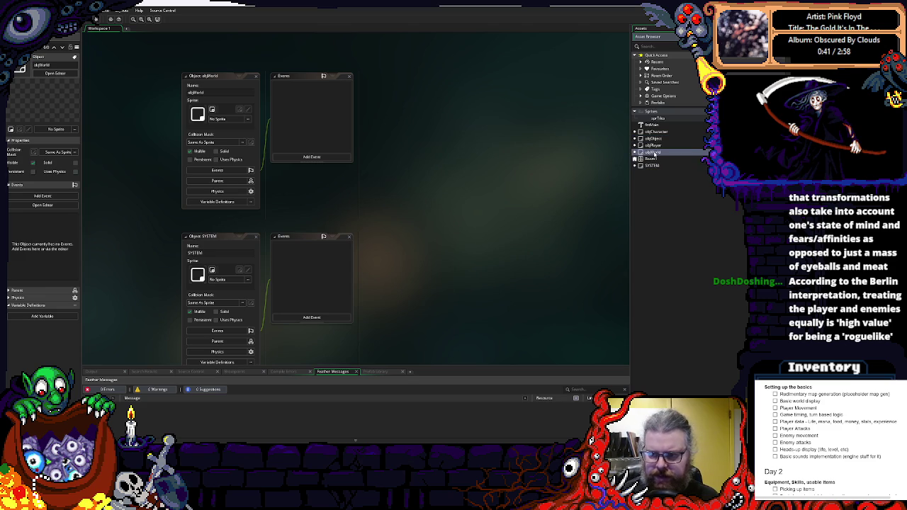
{"action": "right_click", "coordinate": [653, 151]}
{"action": "key", "text": "Escape"}
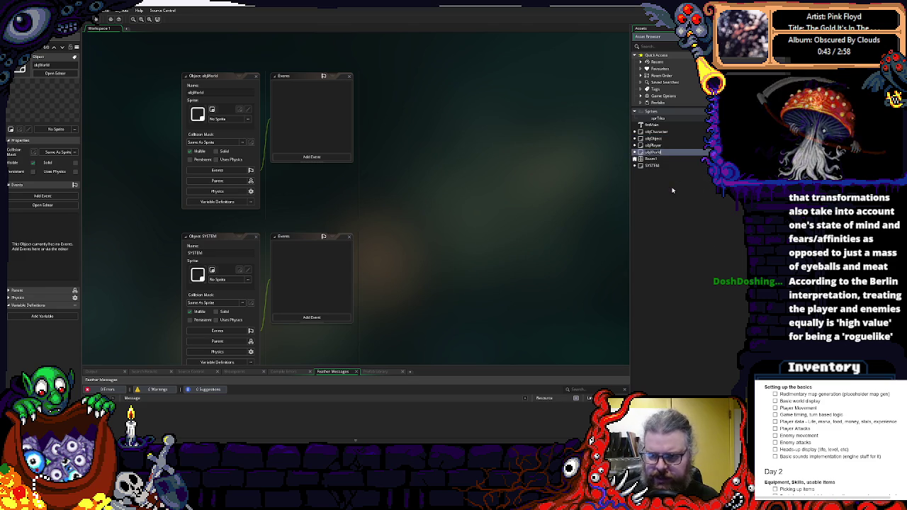
{"action": "type", "text": "WORLD"}
{"action": "key", "text": "Return"}
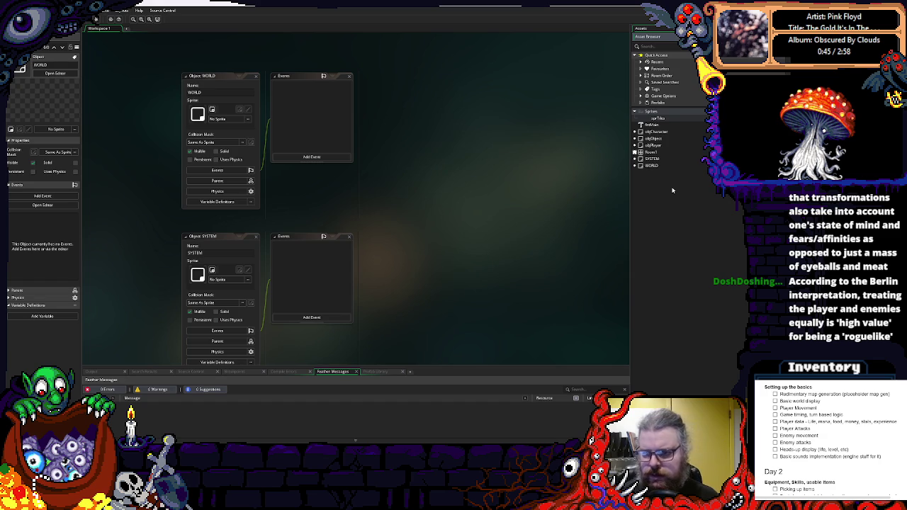
Place the SYSTEM window beside WORLD and open Room1 in the room editor.
{"action": "left_click", "coordinate": [650, 152]}
{"action": "left_click", "coordinate": [651, 159]}
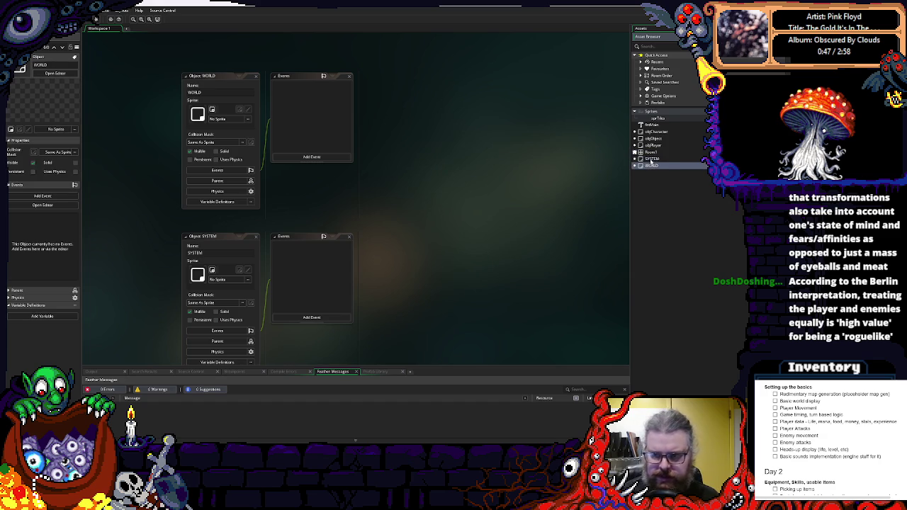
{"action": "mouse_move", "coordinate": [250, 194]}
{"action": "left_mouse_down"}
{"action": "mouse_move", "coordinate": [418, 127]}
{"action": "mouse_move", "coordinate": [340, 256]}
{"action": "mouse_move", "coordinate": [357, 155]}
{"action": "left_mouse_up"}
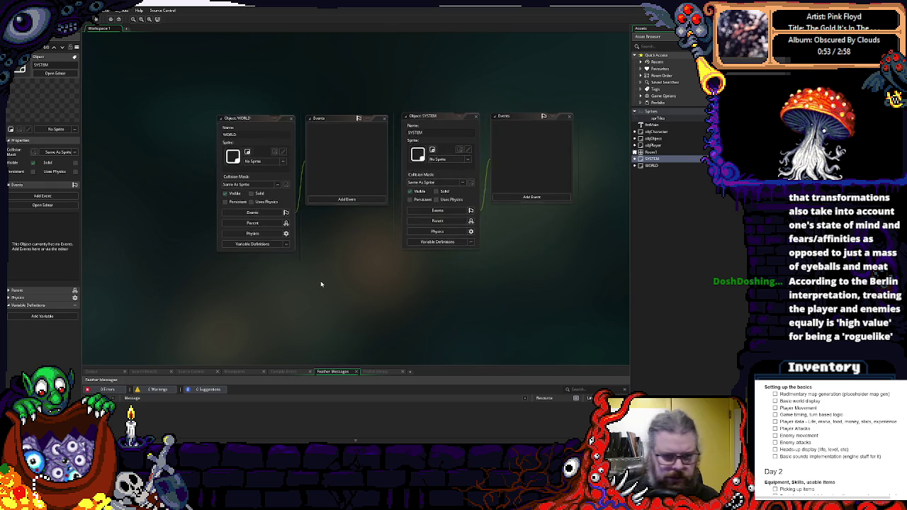
{"action": "scroll", "coordinate": [320, 283], "scroll_direction": "up", "scroll_amount": 1}
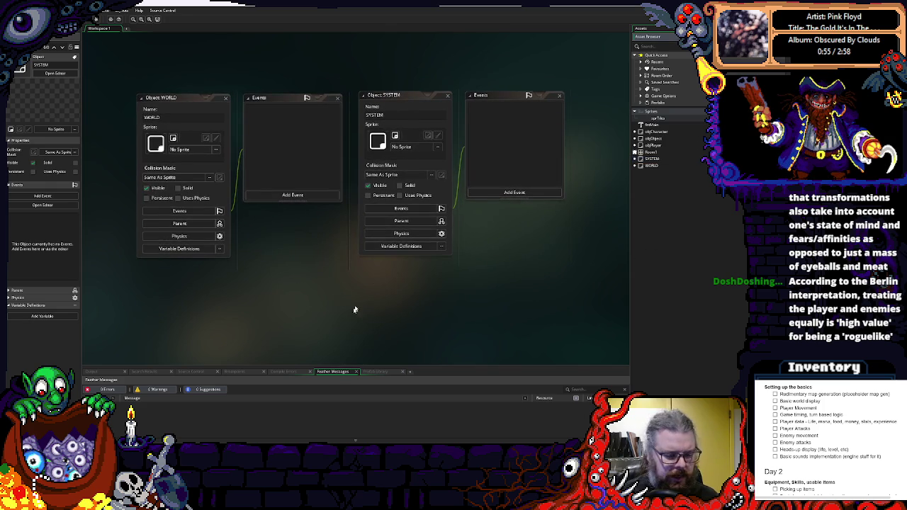
{"action": "left_click_drag", "start_coordinate": [175, 92], "coordinate": [165, 88]}
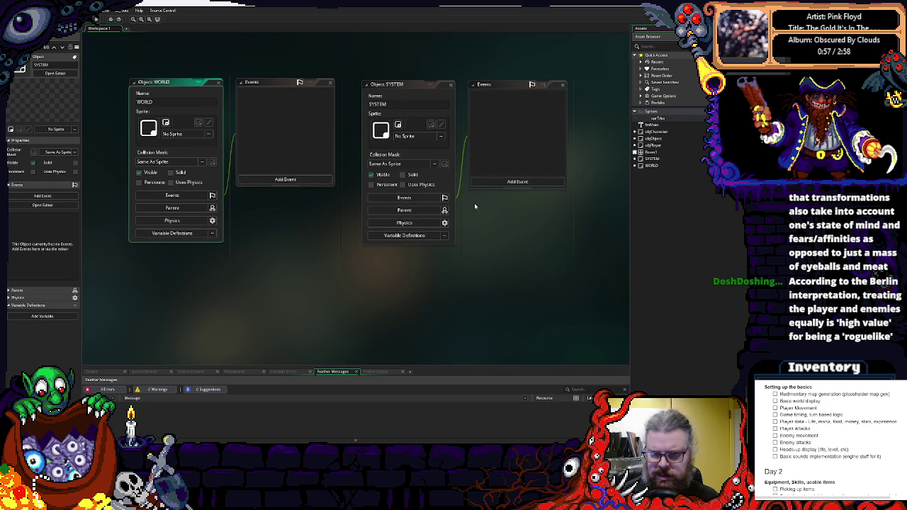
{"action": "left_click", "coordinate": [653, 165]}
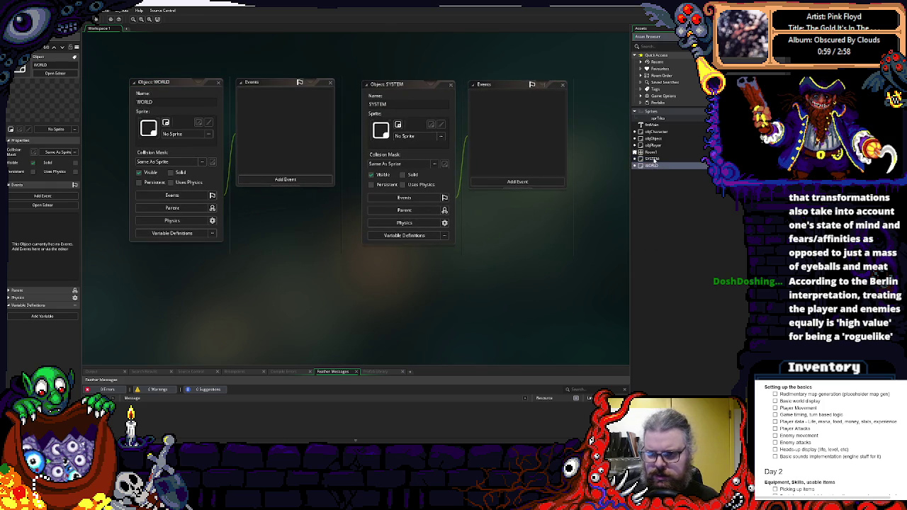
{"action": "scroll", "coordinate": [526, 248], "scroll_direction": "left", "scroll_amount": 1}
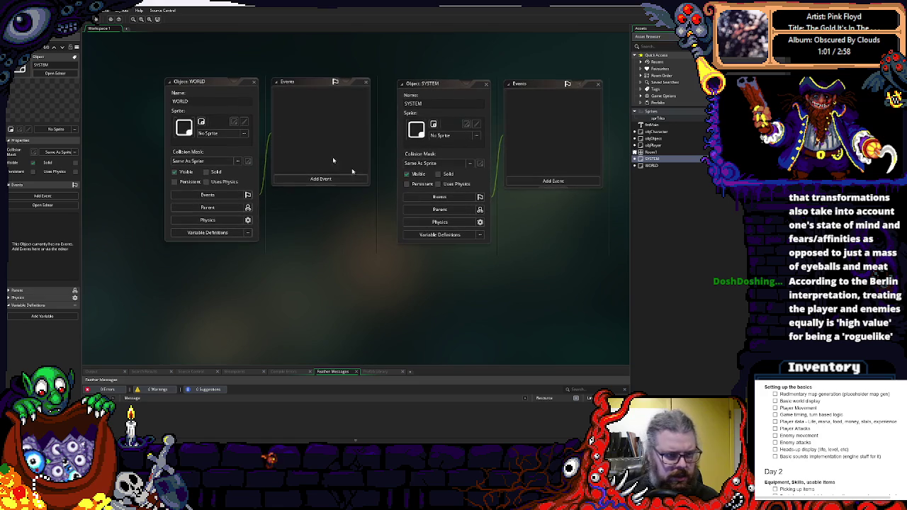
{"action": "scroll", "coordinate": [425, 217], "scroll_direction": "right", "scroll_amount": 5}
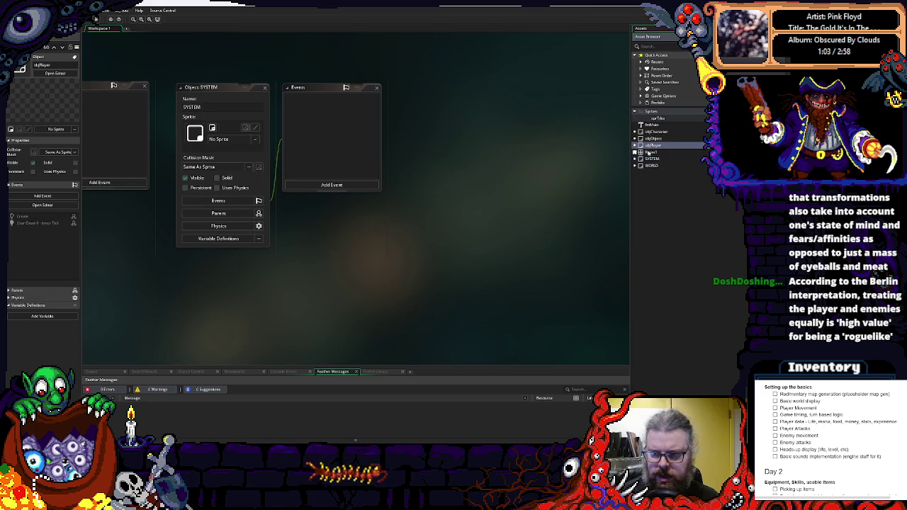
{"action": "double_click", "coordinate": [650, 151]}
{"action": "left_click", "coordinate": [650, 165]}
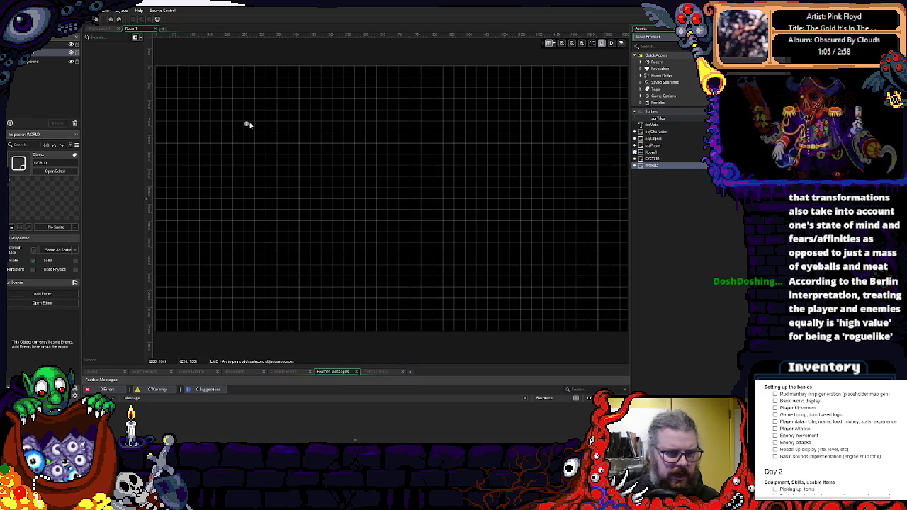
Place a SYSTEM instance at Room1's top-left (0, 0), removing the stray WORLD instance.
{"action": "left_click", "coordinate": [252, 74], "text": "alt"}
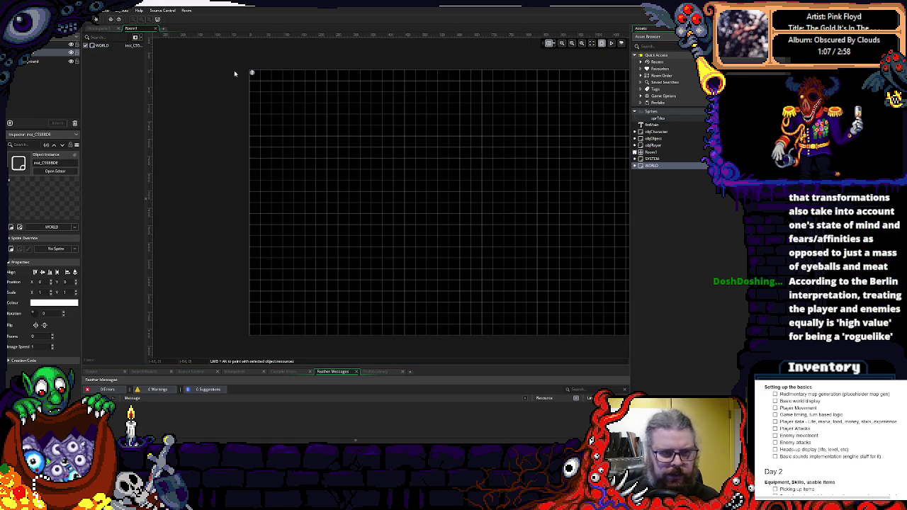
{"action": "key", "text": "Delete"}
{"action": "left_click", "coordinate": [651, 159]}
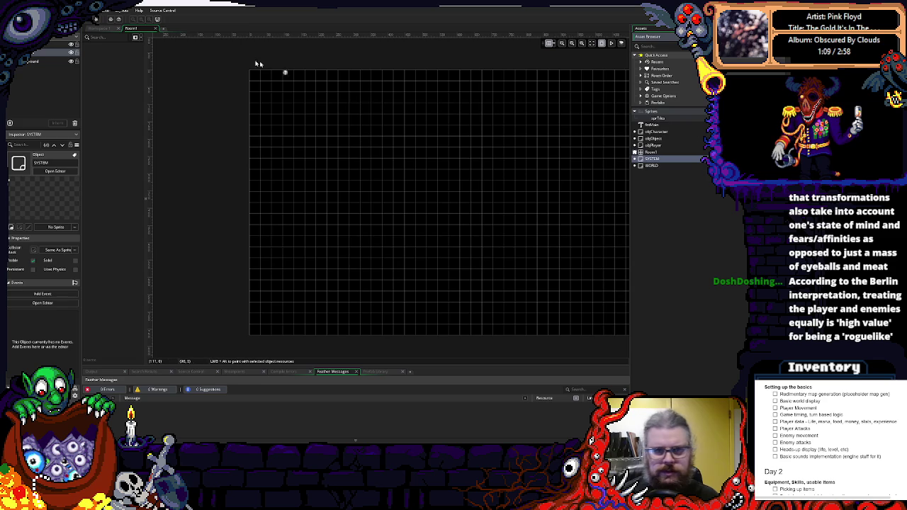
{"action": "left_click", "coordinate": [252, 74], "text": "alt"}
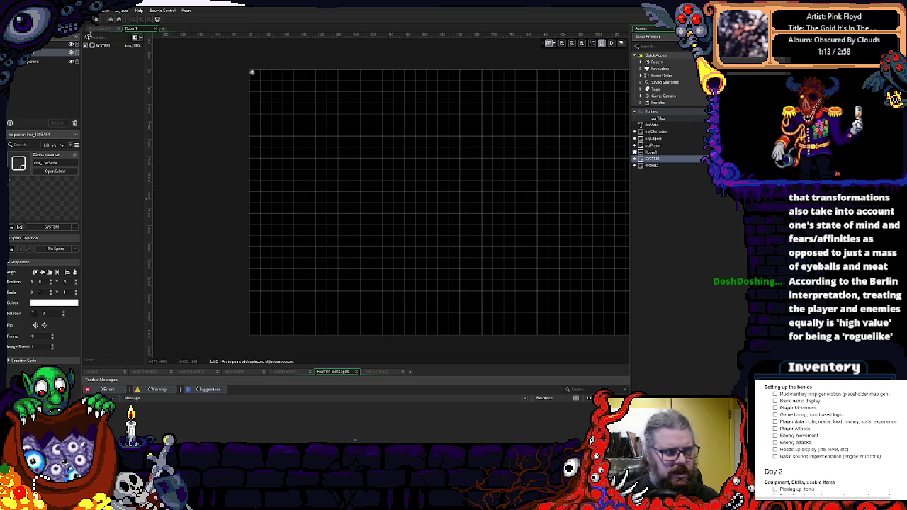
{"action": "left_click", "coordinate": [95, 28]}
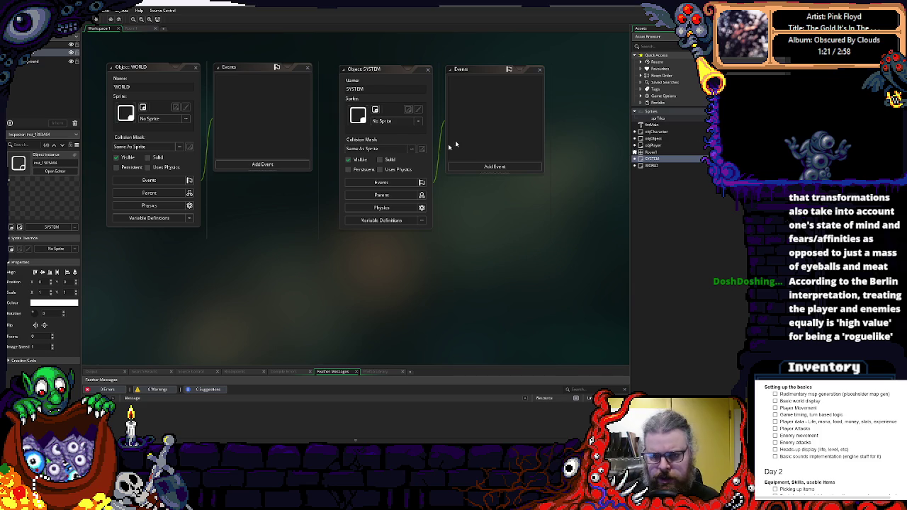
Add a SYSTEM Create event calling instance_create_depth(0, 0, 0, WORLD) and save it.
{"action": "left_click", "coordinate": [495, 166]}
{"action": "left_click", "coordinate": [494, 169]}
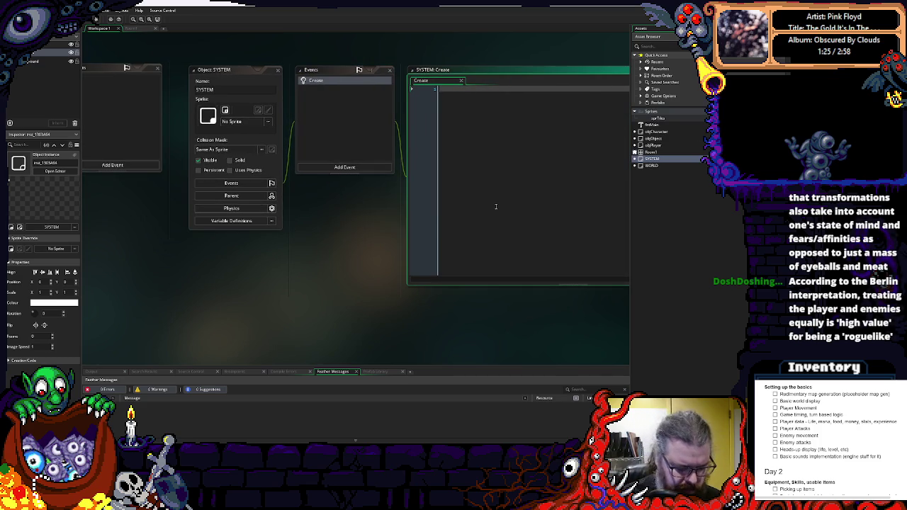
{"action": "type", "text": "instance_cer"}
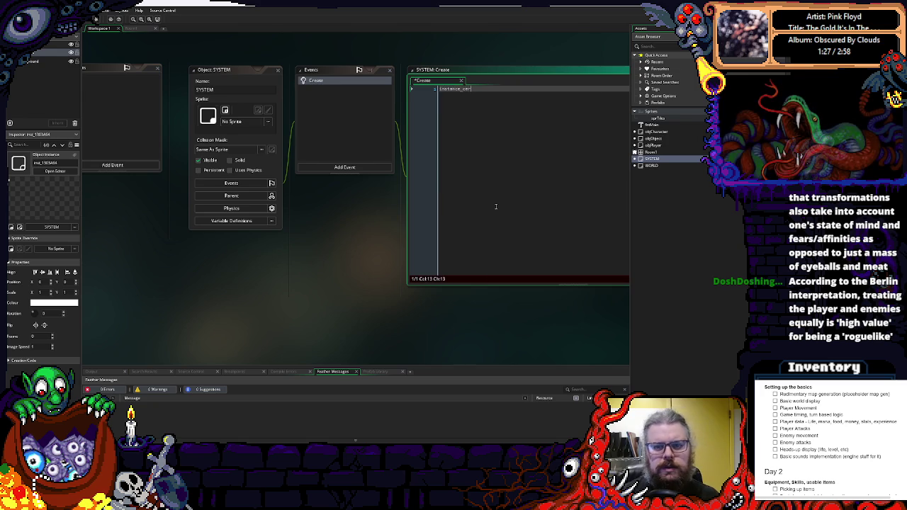
{"action": "type", "text": "ate_dep"}
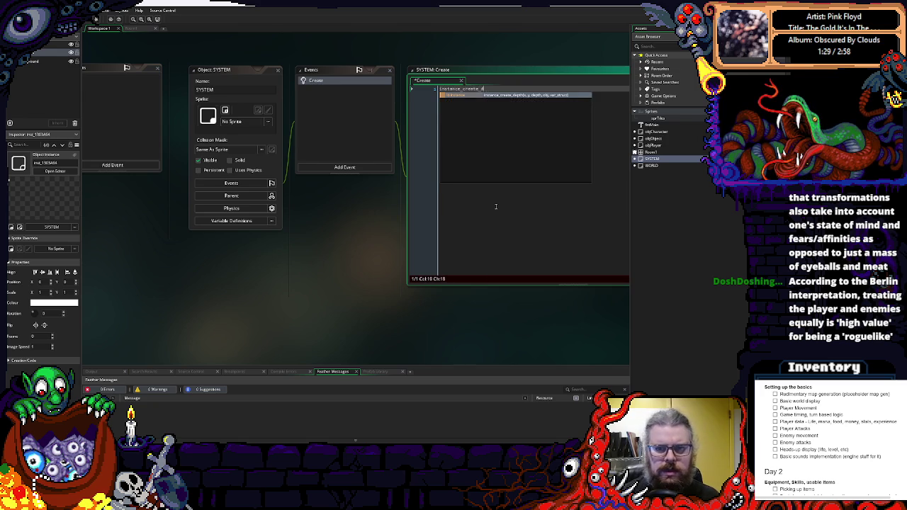
{"action": "key", "text": "Return"}
{"action": "key", "text": "Left"}
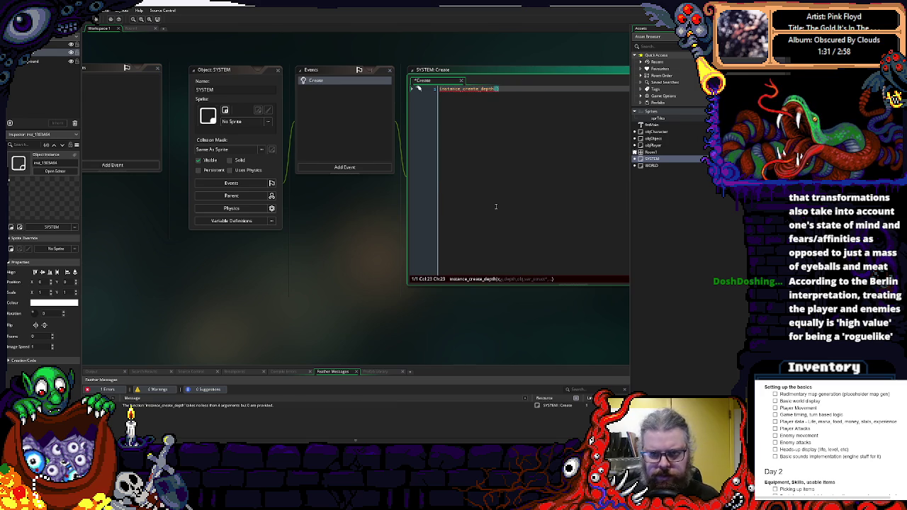
{"action": "type", "text": "0, 0"}
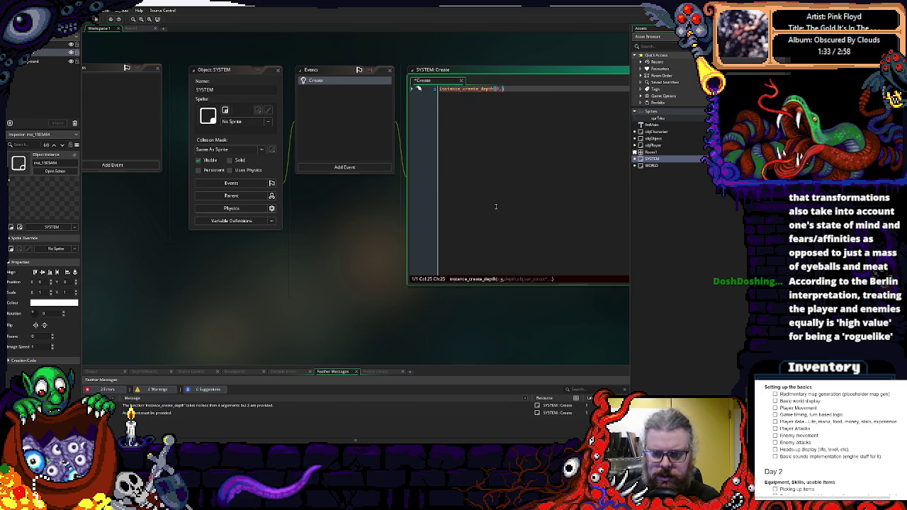
{"action": "type", "text": ", 0, "}
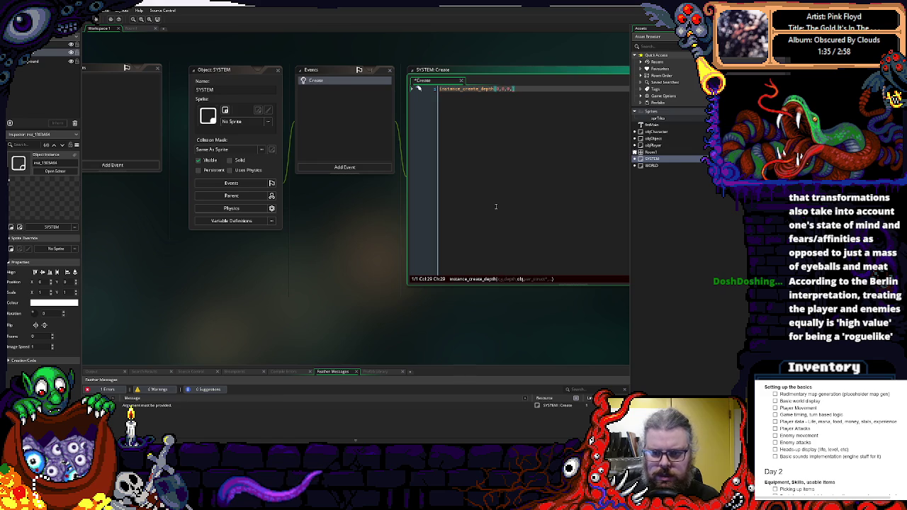
{"action": "type", "text": "WORLD"}
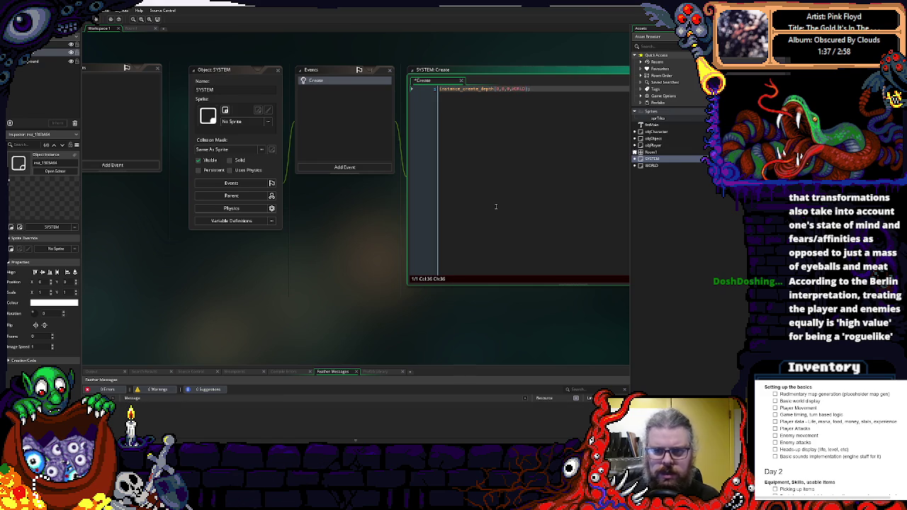
{"action": "left_click_drag", "start_coordinate": [182, 300], "coordinate": [490, 302]}
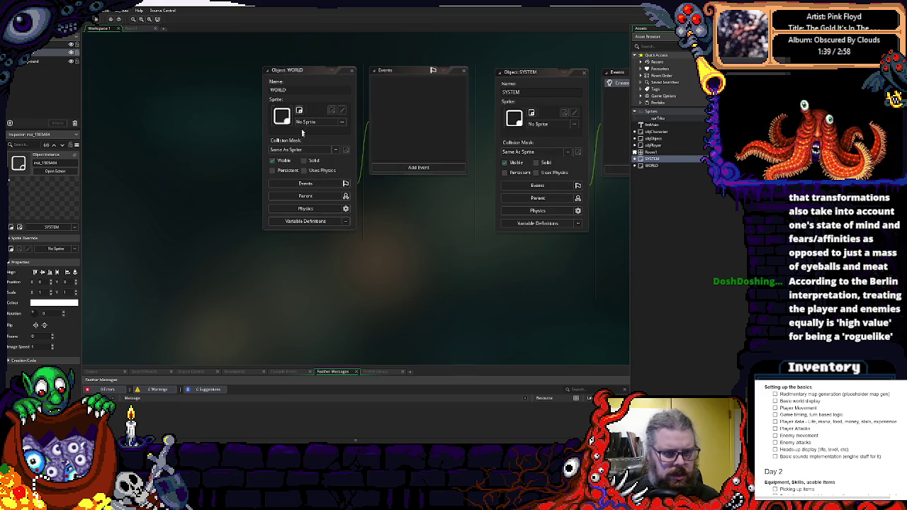
{"action": "left_click", "coordinate": [350, 70]}
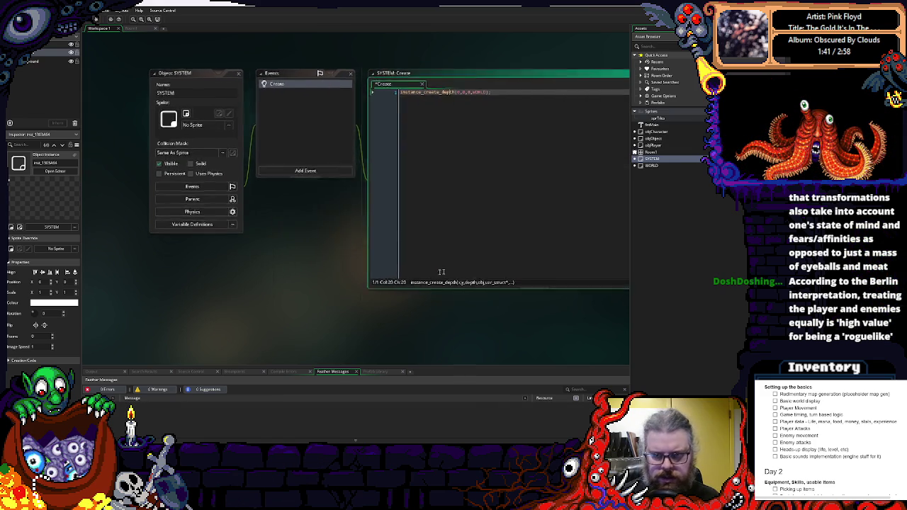
{"action": "left_click", "coordinate": [516, 214]}
{"action": "key", "text": "ctrl+s"}
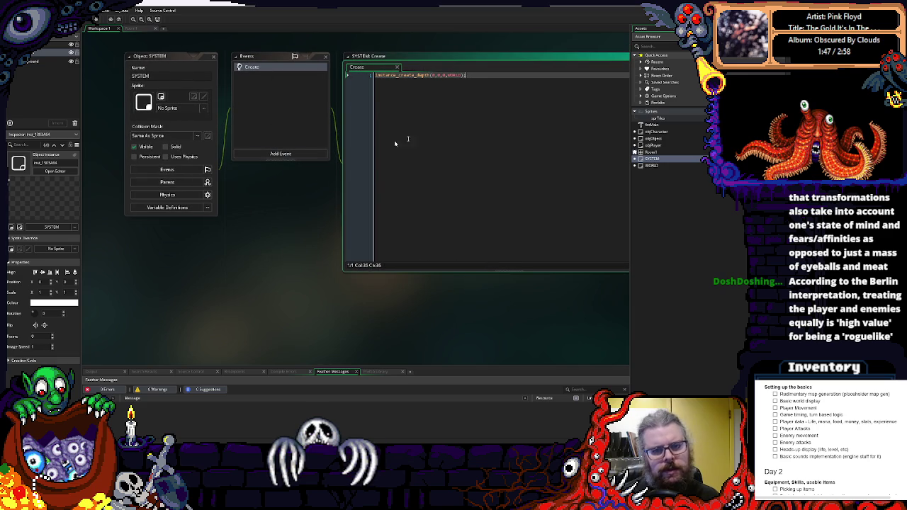
Begin a menuState = line and insert an empty enum block above it.
{"action": "key", "text": "Return"}
{"action": "key", "text": "Return"}
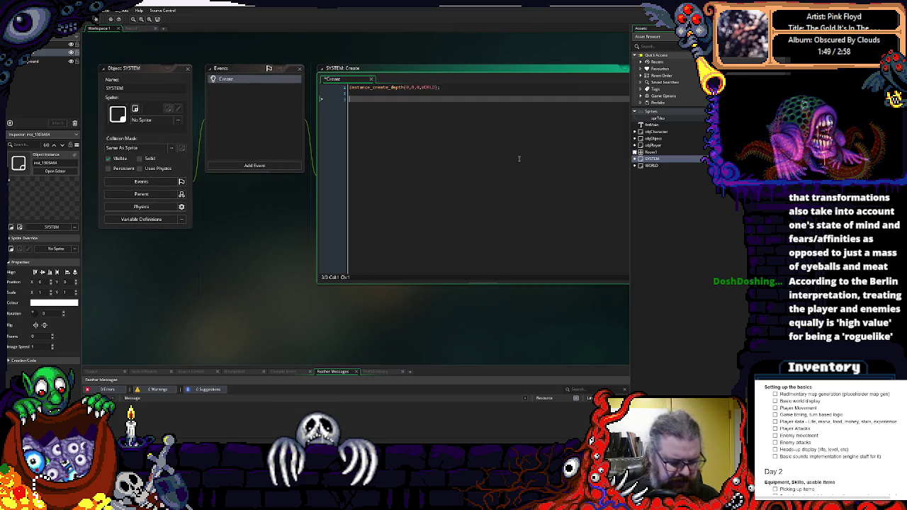
{"action": "type", "text": "menuState"}
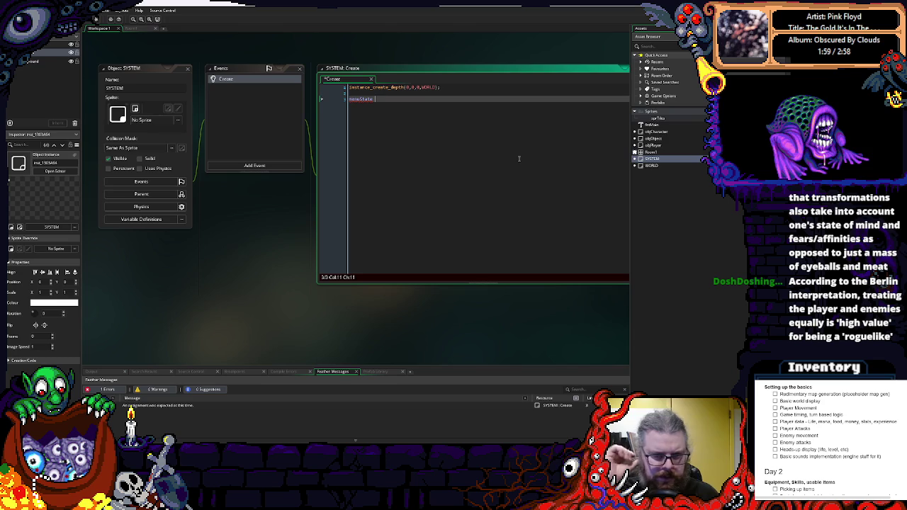
{"action": "type", "text": "="}
{"action": "key", "text": "Home"}
{"action": "key", "text": "Return"}
{"action": "key", "text": "Return"}
{"action": "key", "text": "Up"}
{"action": "key", "text": "Up"}
{"action": "type", "text": "um {}"}
{"action": "key", "text": "Return"}
{"action": "key", "text": "Up"}
{"action": "key", "text": "End"}
Name the enum eMenuState and add titleScreen as its first entry.
{"action": "type", "text": "eGa"}
{"action": "key", "text": "BackSpace"}
{"action": "key", "text": "BackSpace"}
{"action": "type", "text": "MenuState"}
{"action": "key", "text": "Down"}
{"action": "key", "text": "Left"}
{"action": "key", "text": "Return"}
{"action": "key", "text": "Up"}
{"action": "key", "text": "End"}
{"action": "key", "text": "Return"}
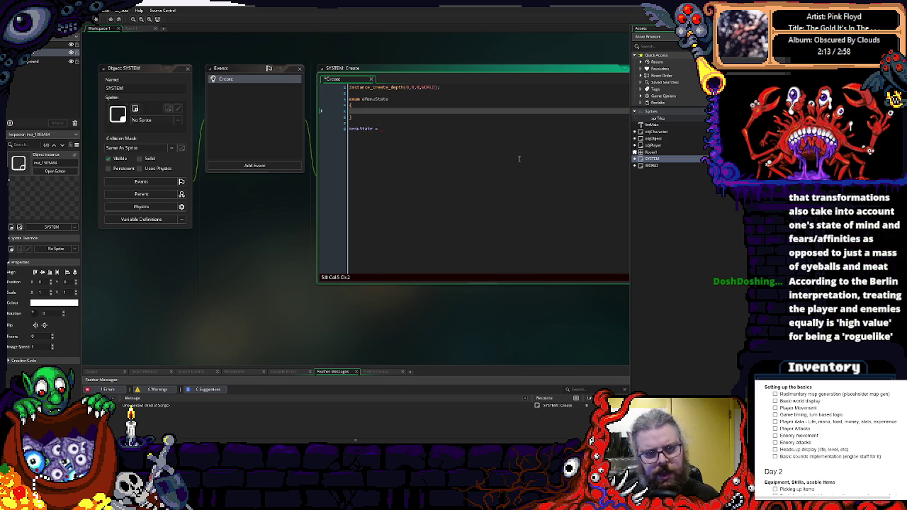
{"action": "type", "text": "tleScreen"}
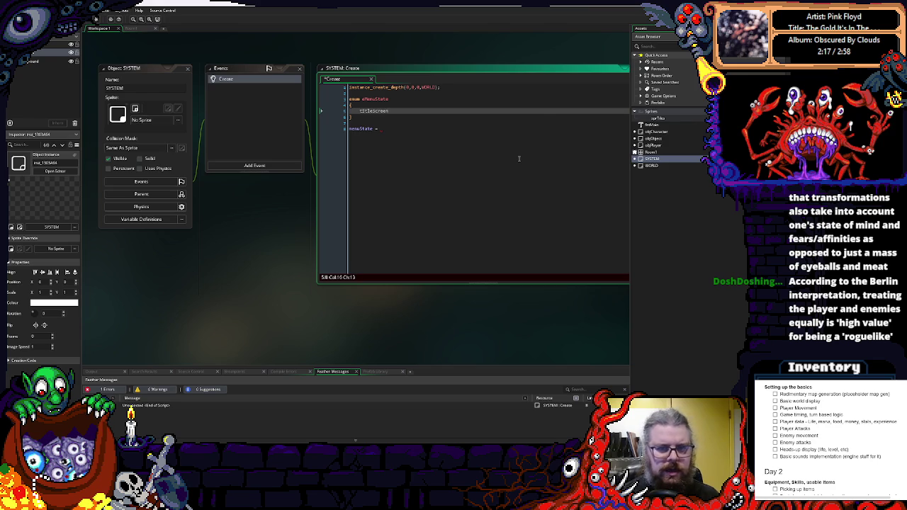
{"action": "key", "text": "Escape"}
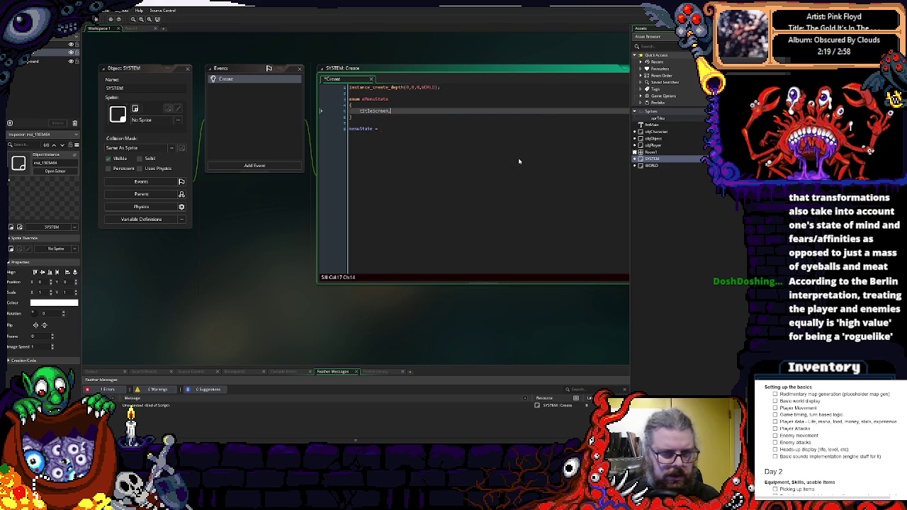
{"action": "type", "text": ","}
{"action": "key", "text": "Return"}
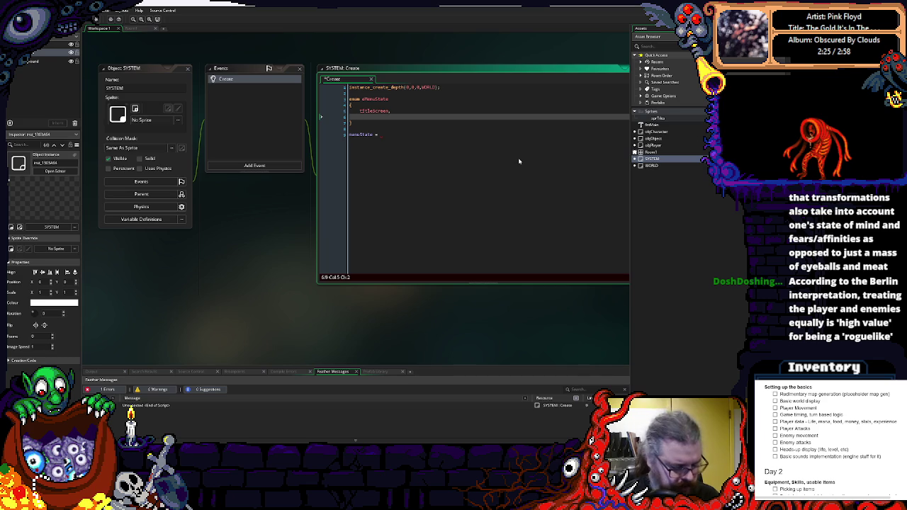
Complete the assignment as menuState = eMenuState.titleScreen.
{"action": "left_click", "coordinate": [489, 159]}
{"action": "left_click", "coordinate": [351, 93]}
{"action": "left_click", "coordinate": [375, 98]}
{"action": "double_click", "coordinate": [376, 99]}
{"action": "key", "text": "ctrl+c"}
{"action": "left_click", "coordinate": [397, 134]}
{"action": "key", "text": "ctrl+v"}
{"action": "type", "text": ".t"}
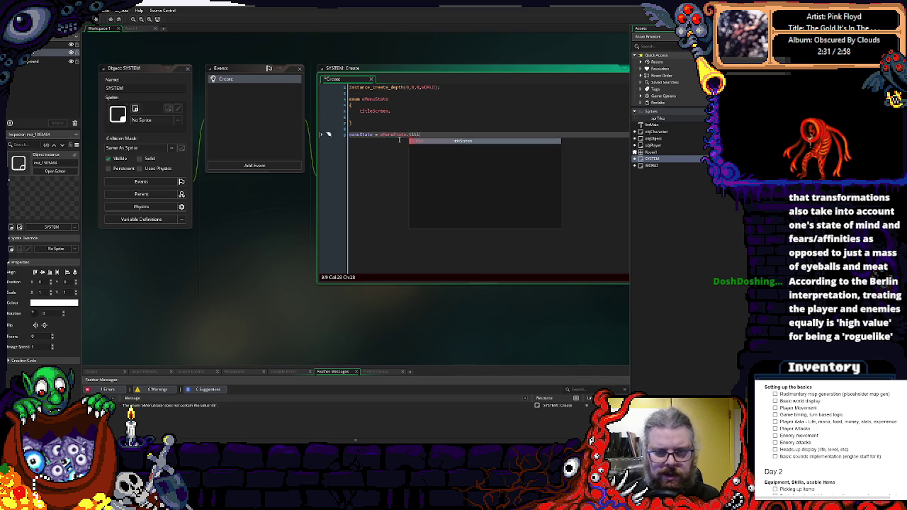
{"action": "key", "text": "Return"}
Add exploring and inventory entries to the eMenuState enum.
{"action": "key", "text": "Up"}
{"action": "key", "text": "Up"}
{"action": "key", "text": "Up"}
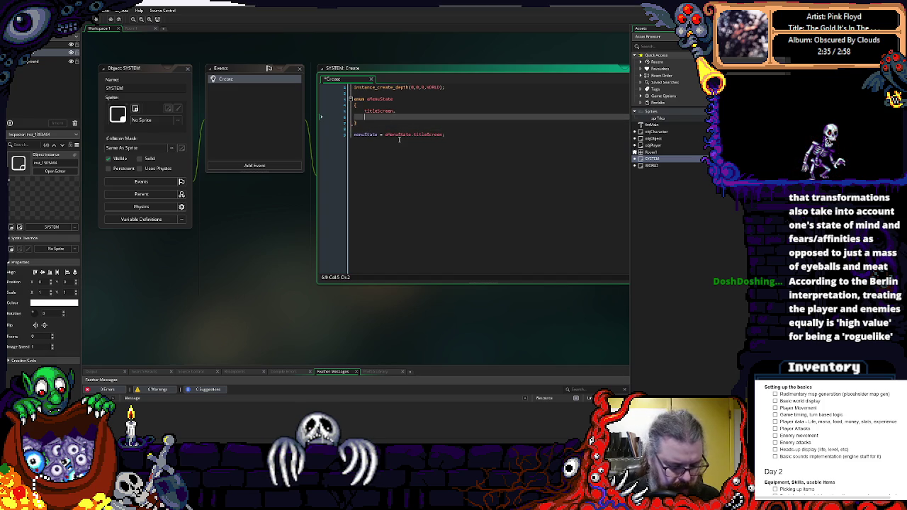
{"action": "type", "text": "play"}
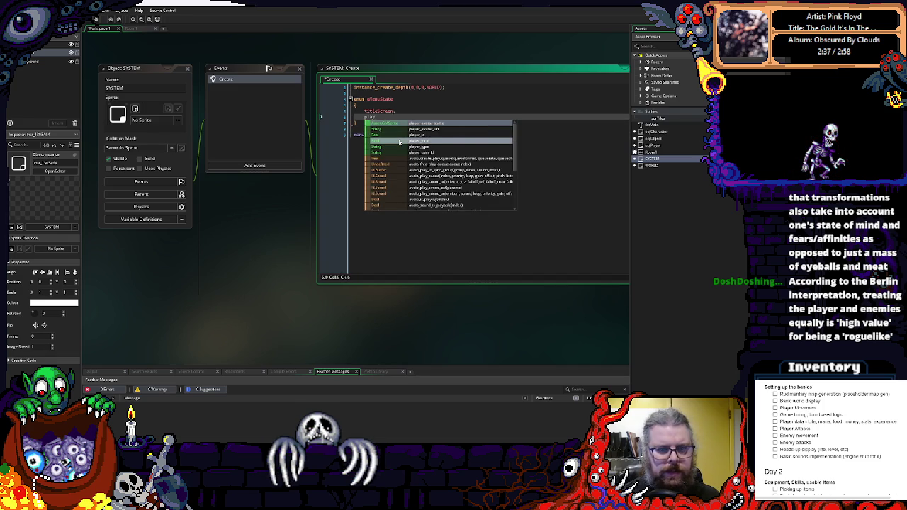
{"action": "key", "text": "BackSpace"}
{"action": "key", "text": "BackSpace"}
{"action": "key", "text": "BackSpace"}
{"action": "type", "text": "exploring"}
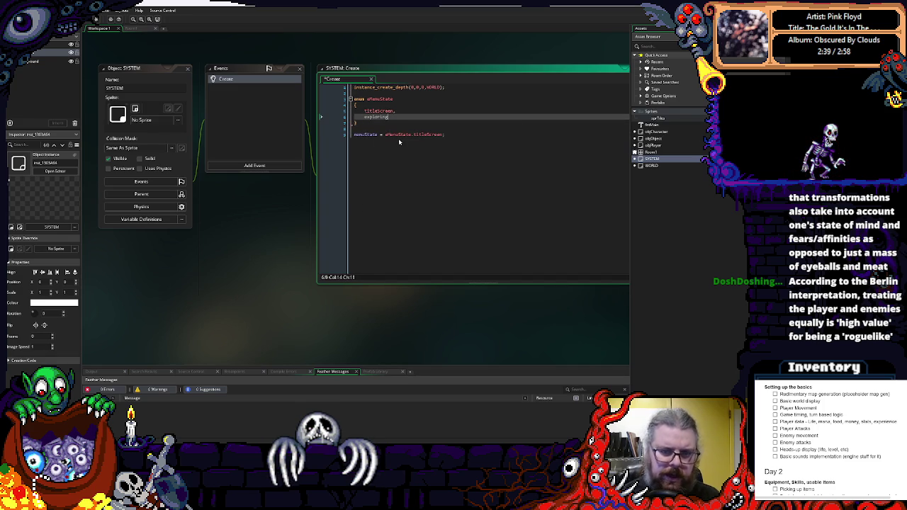
{"action": "type", "text": ","}
{"action": "key", "text": "Return"}
{"action": "type", "text": "inventory"}
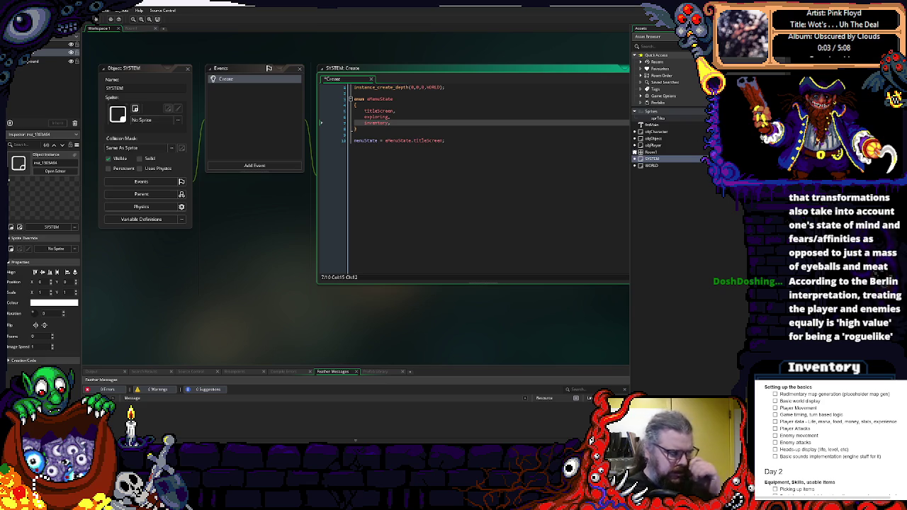
{"action": "left_click", "coordinate": [461, 146]}
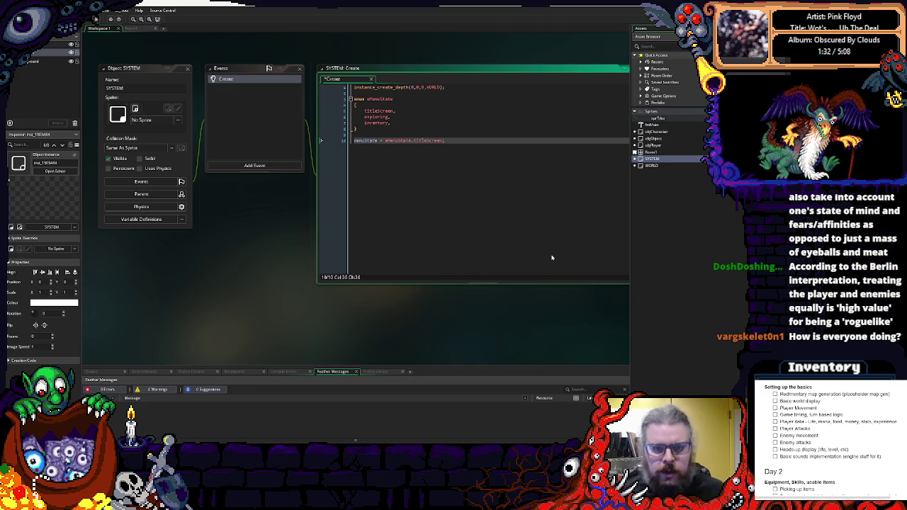
Add an options entry after titleScreen in eMenuState and remove inventory's trailing comma.
{"action": "left_click", "coordinate": [399, 117]}
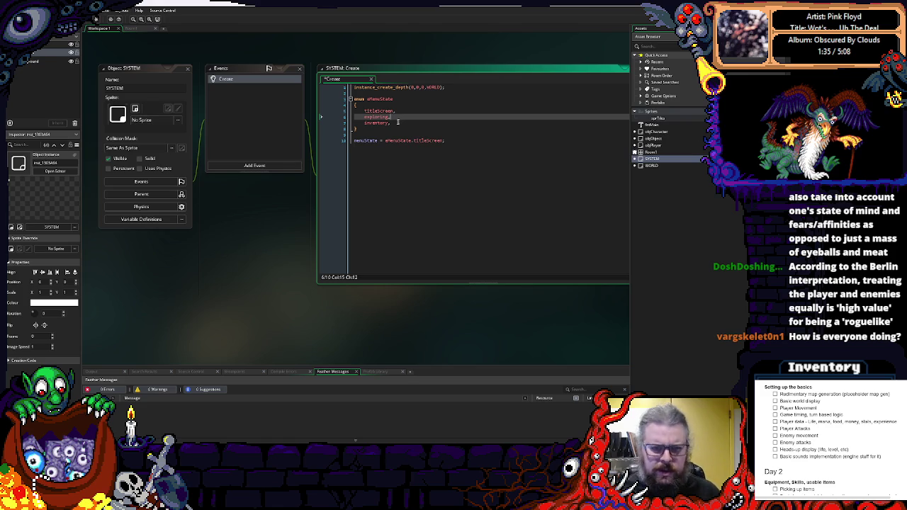
{"action": "key", "text": "Up"}
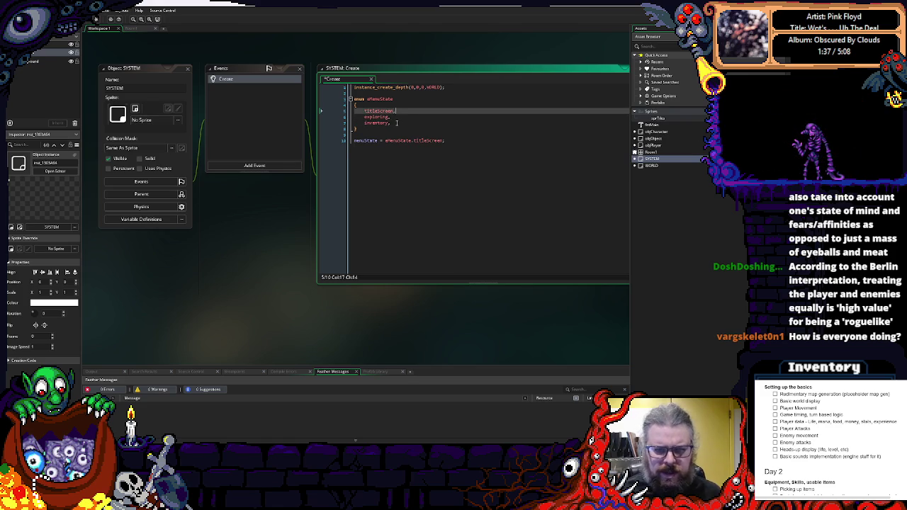
{"action": "key", "text": "Return"}
{"action": "type", "text": "ex"}
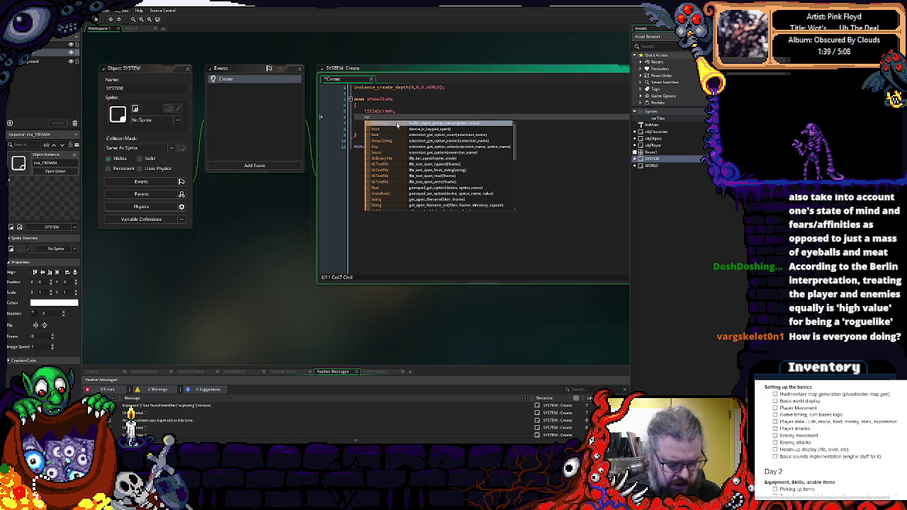
{"action": "type", "text": "tions,"}
{"action": "key", "text": "Down"}
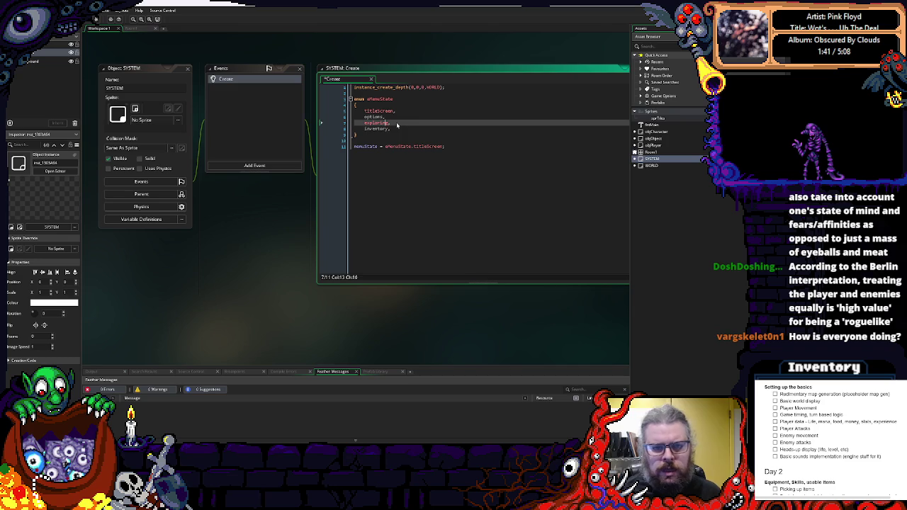
{"action": "key", "text": "Down"}
{"action": "key", "text": "BackSpace"}
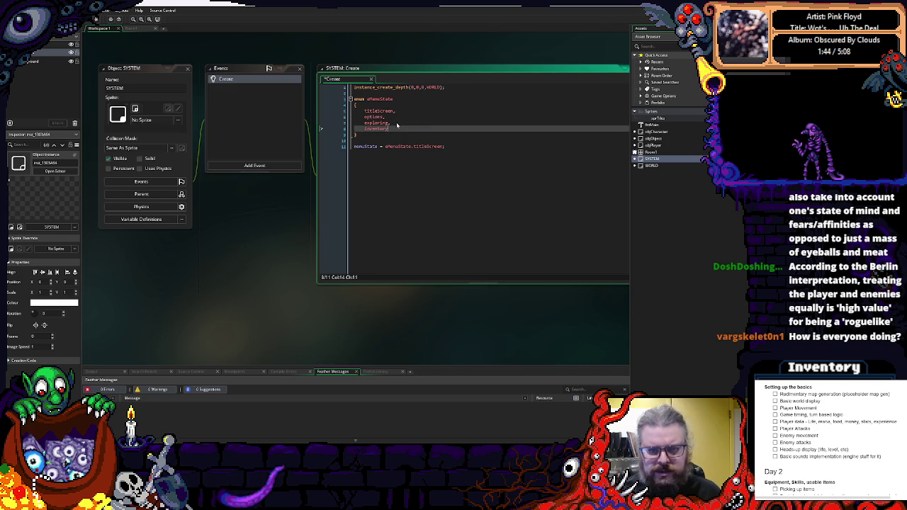
Add menuCursorX = 0; and menuCursorY = 0; below the menuState line.
{"action": "left_click", "coordinate": [453, 147]}
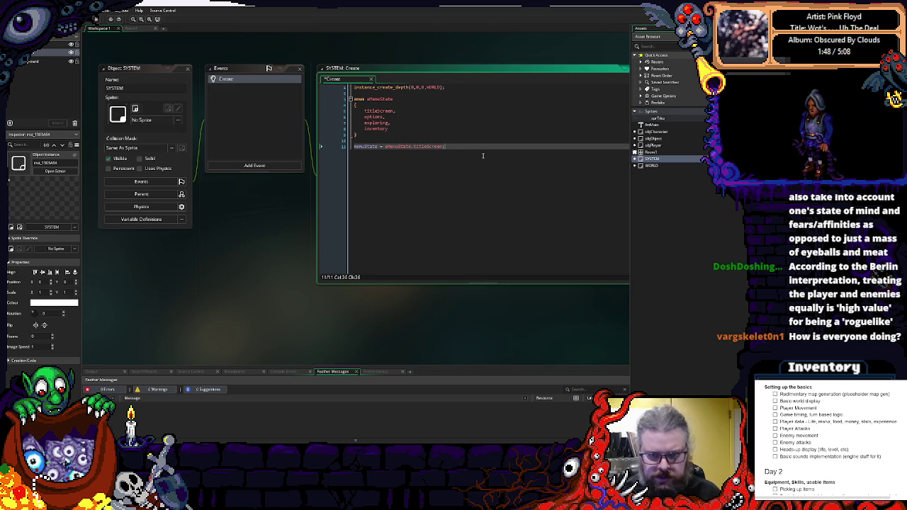
{"action": "key", "text": "Return"}
{"action": "type", "text": "men"}
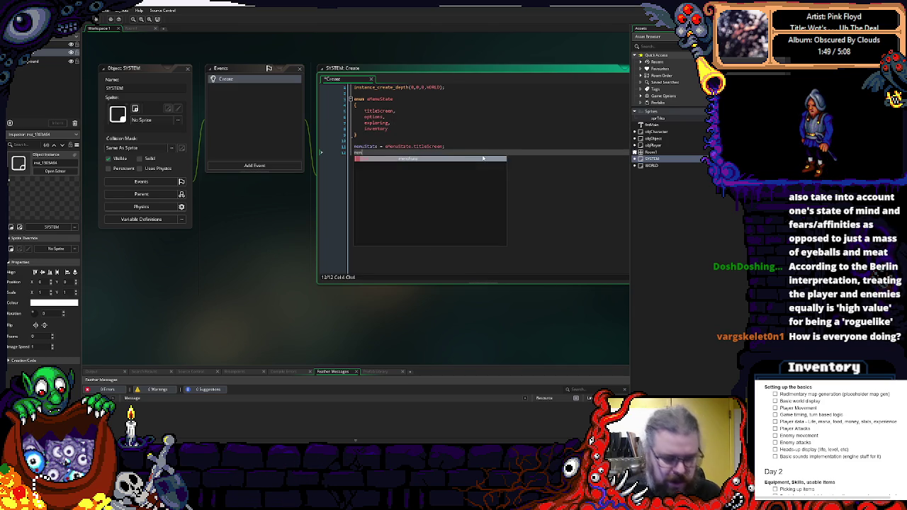
{"action": "type", "text": "uCursorX = 0"}
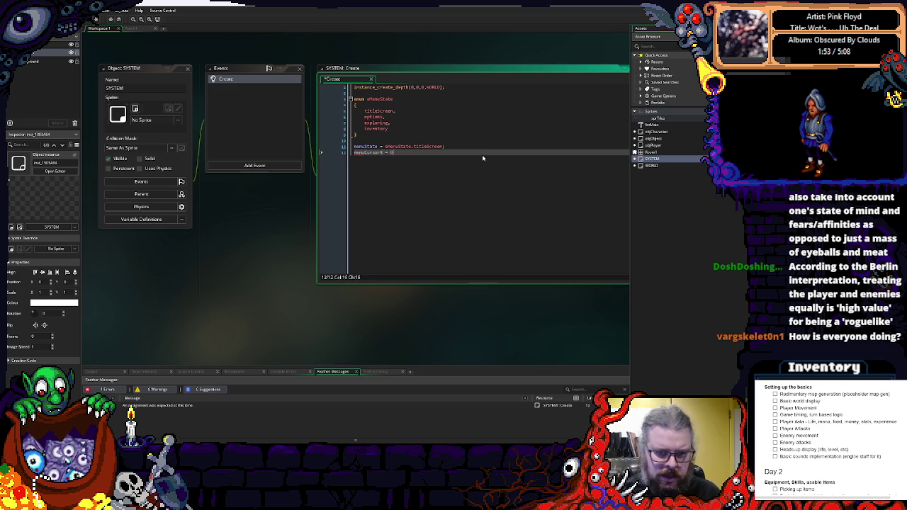
{"action": "type", "text": ";"}
{"action": "key", "text": "Return"}
{"action": "type", "text": "men"}
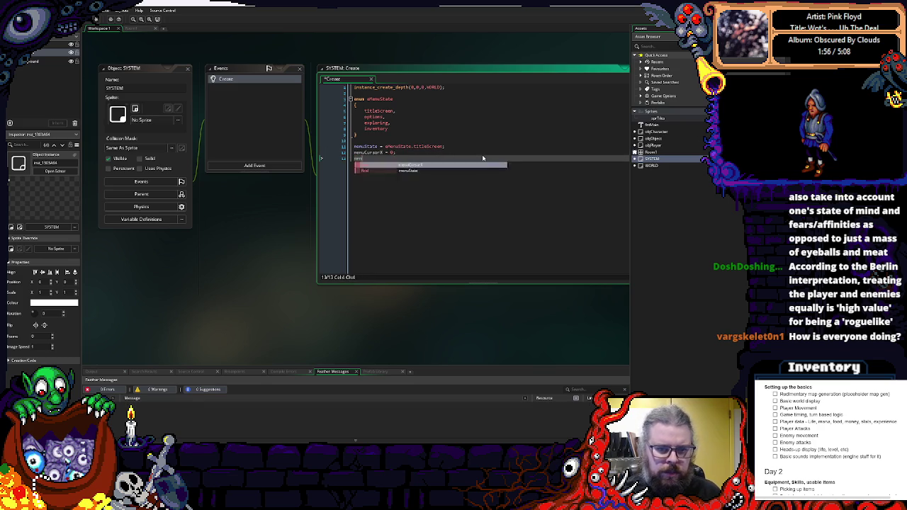
{"action": "type", "text": "uCursorY = 0;"}
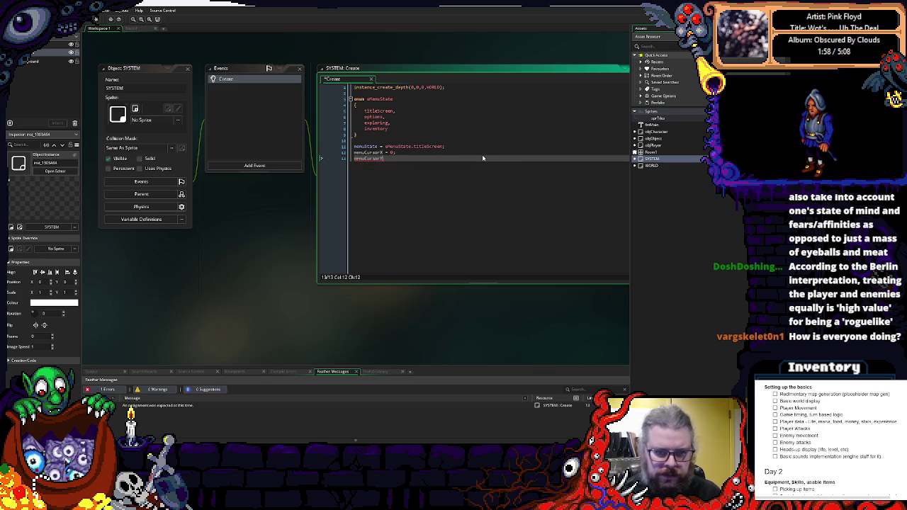
{"action": "key", "text": "Return"}
{"action": "key", "text": "Return"}
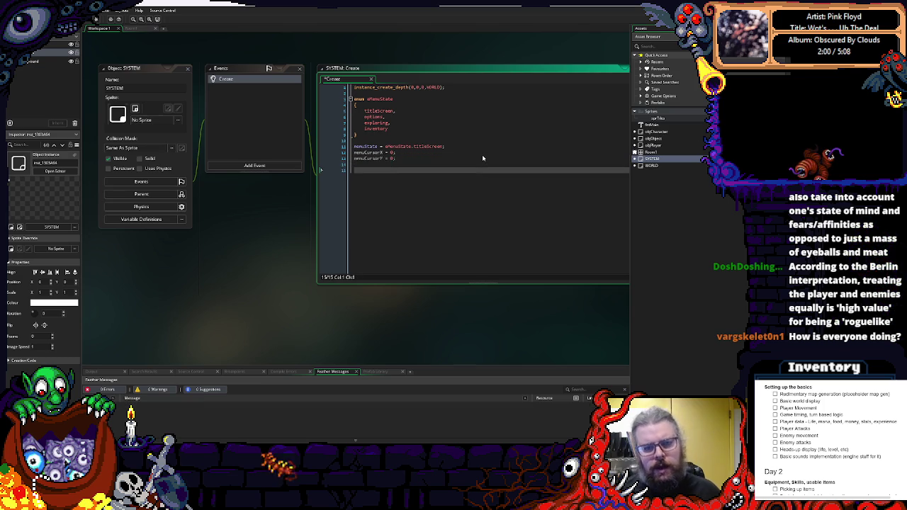
{"action": "left_click", "coordinate": [455, 88]}
{"action": "key", "text": "Return"}
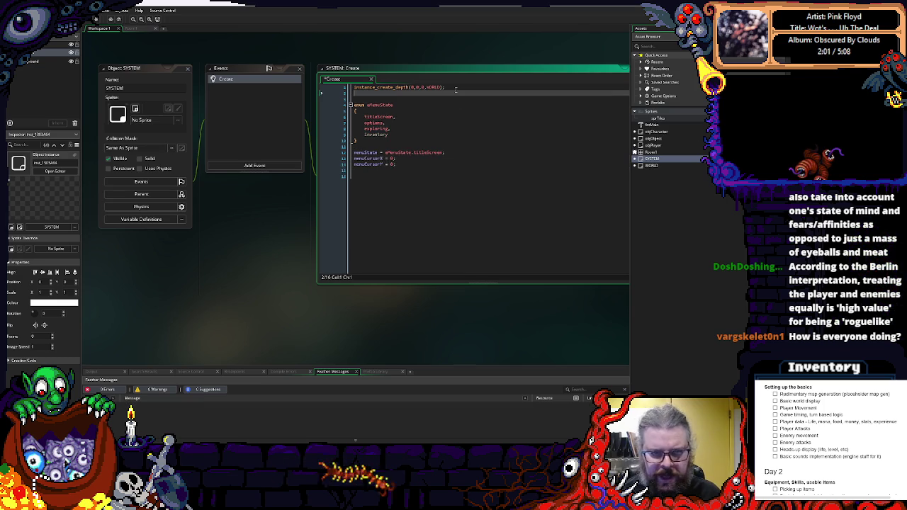
{"action": "left_click", "coordinate": [453, 202]}
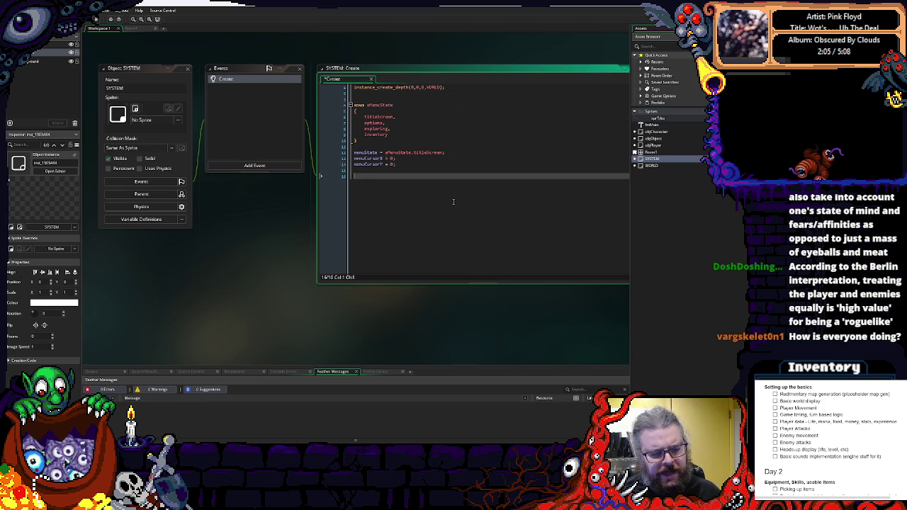
Create a new object asset in the Asset Browser and name it MESSAGEBOX.
{"action": "right_click", "coordinate": [667, 185]}
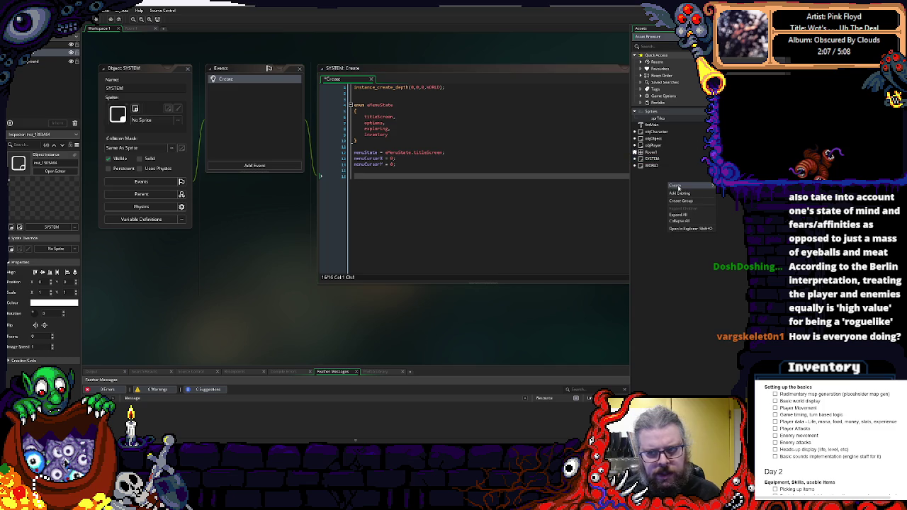
{"action": "mouse_move", "coordinate": [677, 185]}
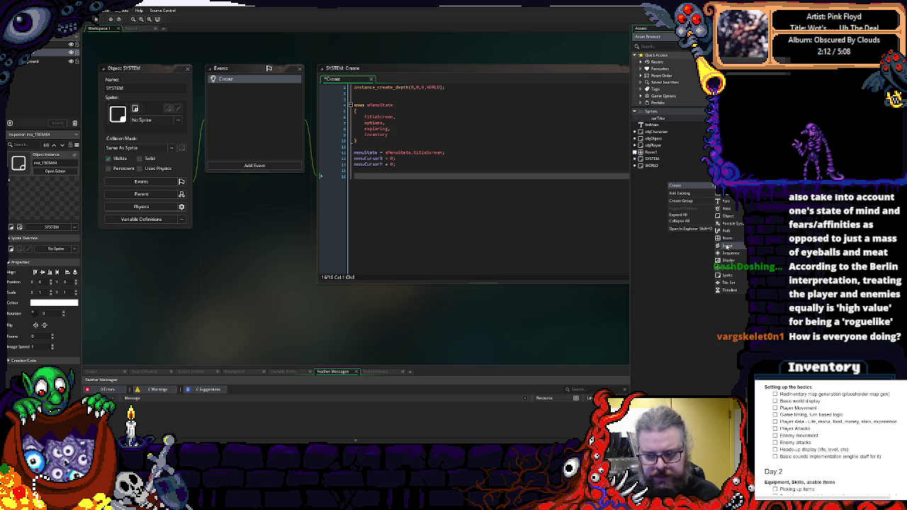
{"action": "left_click", "coordinate": [724, 215]}
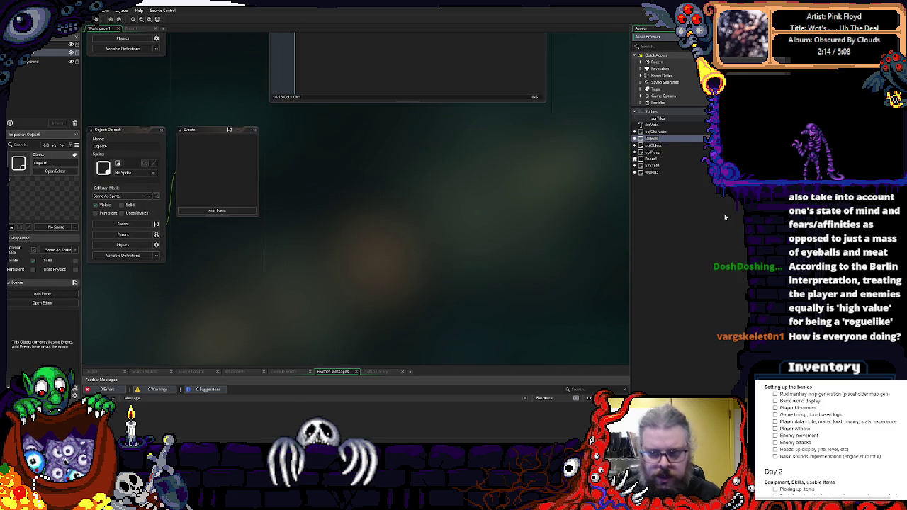
{"action": "type", "text": "objMessage"}
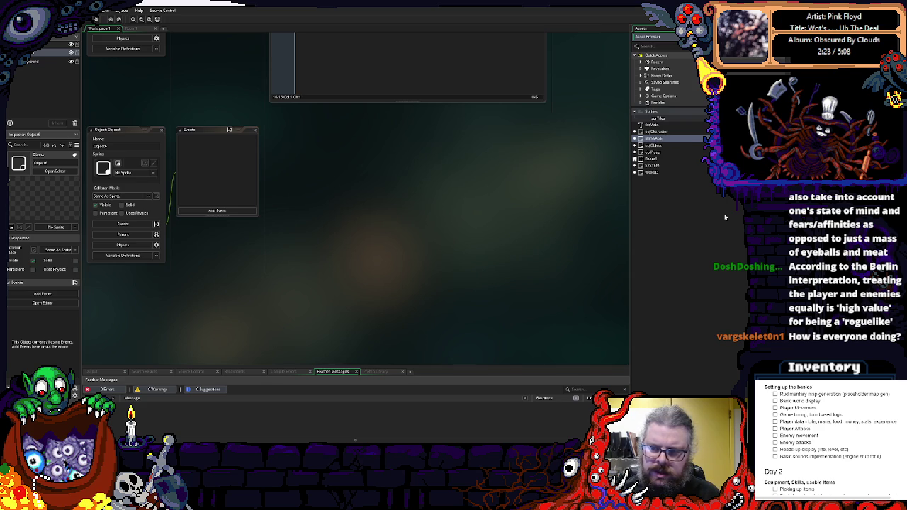
{"action": "key", "text": "Return"}
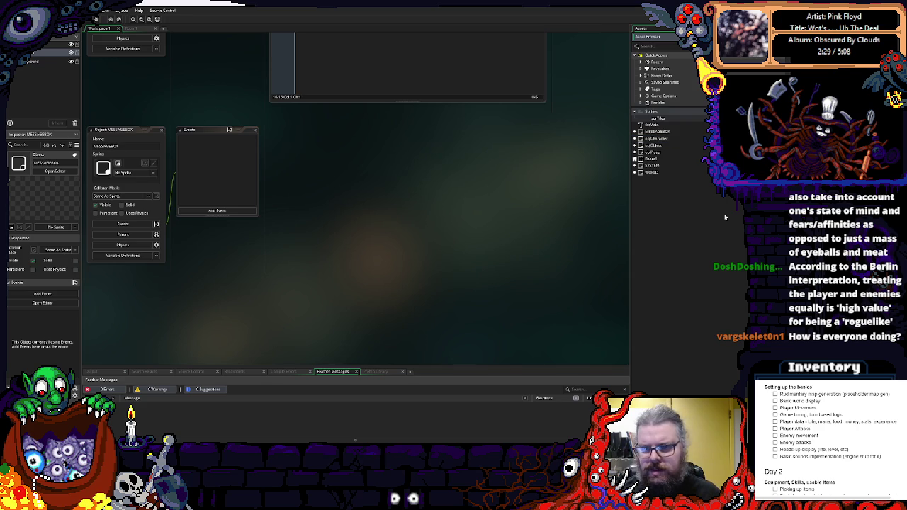
{"action": "right_click", "coordinate": [681, 197]}
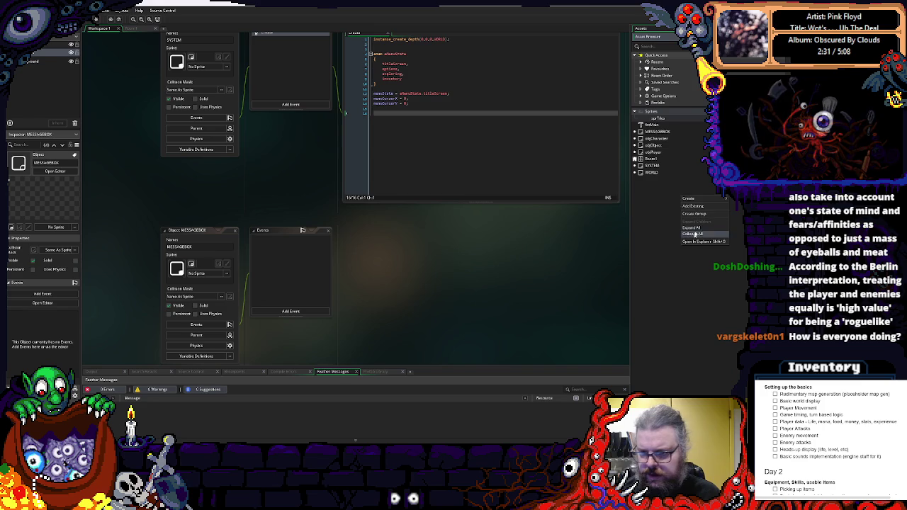
Create a new asset group named Objects in the Asset Browser.
{"action": "mouse_move", "coordinate": [688, 198]}
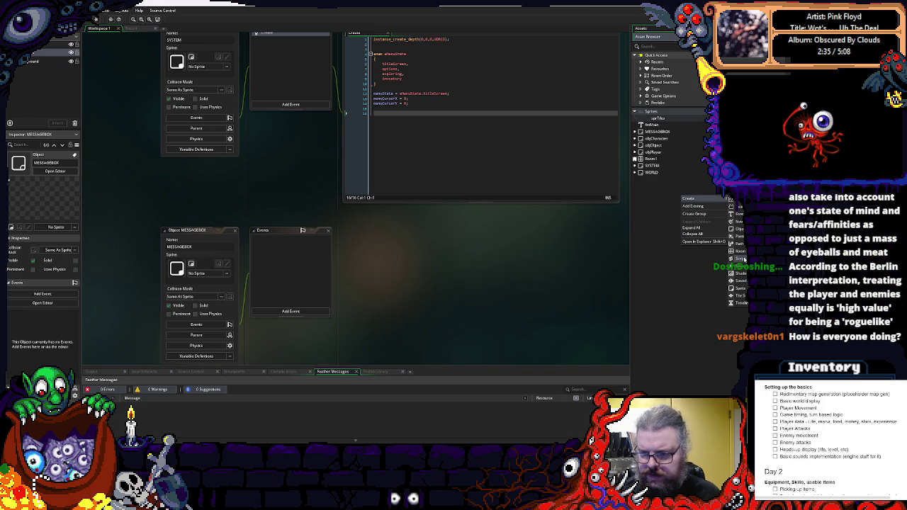
{"action": "key", "text": "Escape"}
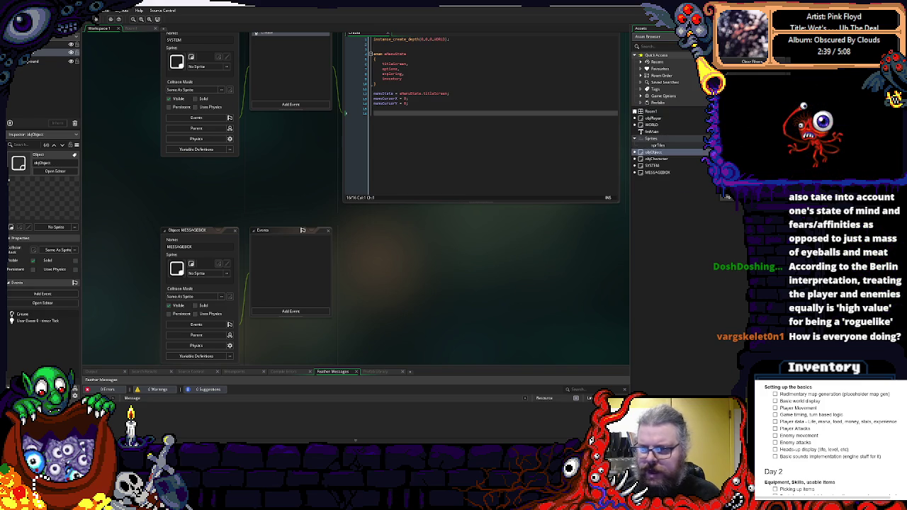
{"action": "right_click", "coordinate": [649, 184]}
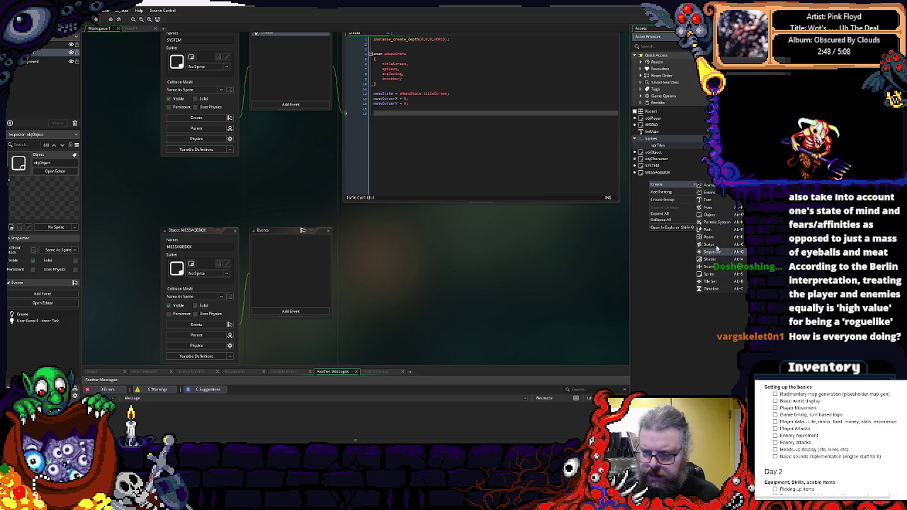
{"action": "left_click", "coordinate": [662, 199]}
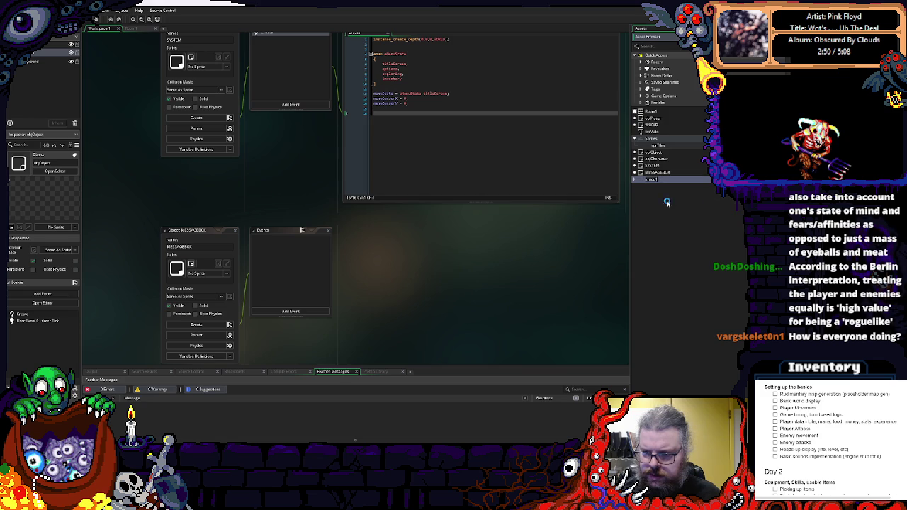
{"action": "type", "text": "Objects"}
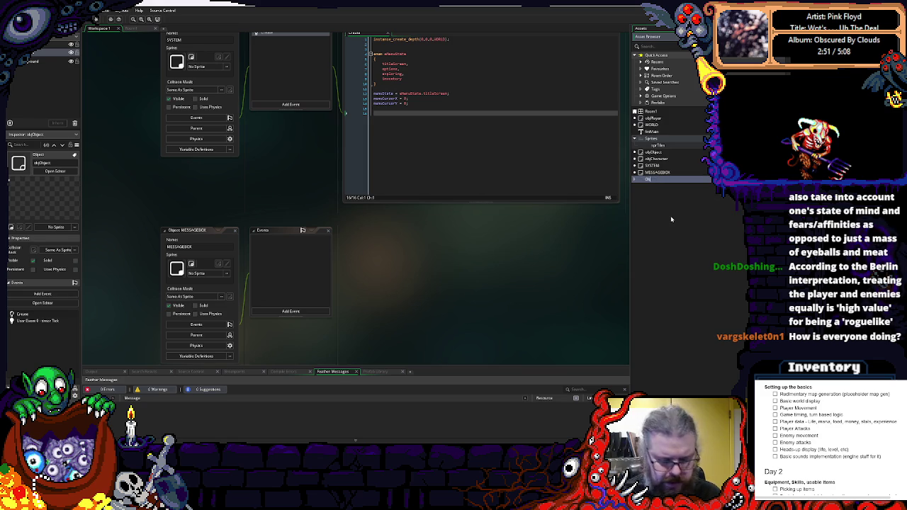
{"action": "key", "text": "Return"}
Move SYSTEM, WORLD, objPlayer, objObject and objCharacter into the Objects group.
{"action": "left_click", "coordinate": [651, 166]}
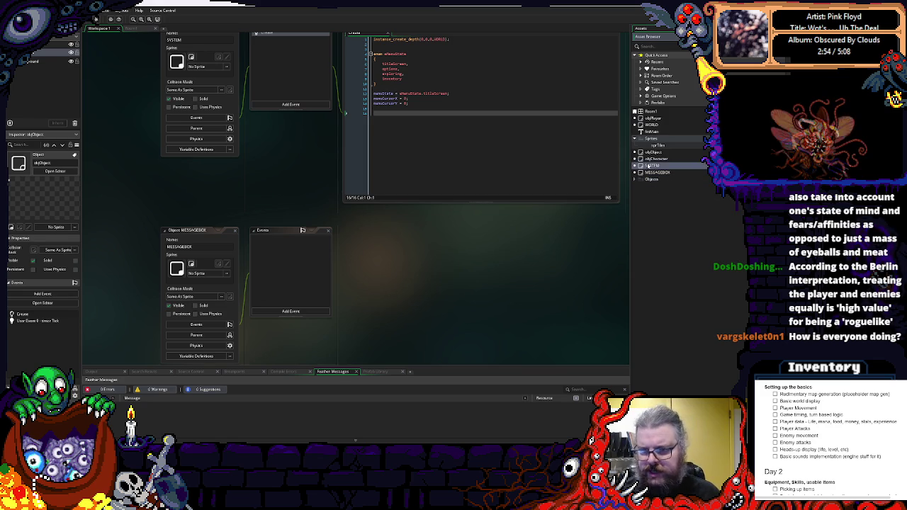
{"action": "left_click_drag", "start_coordinate": [651, 166], "coordinate": [666, 192]}
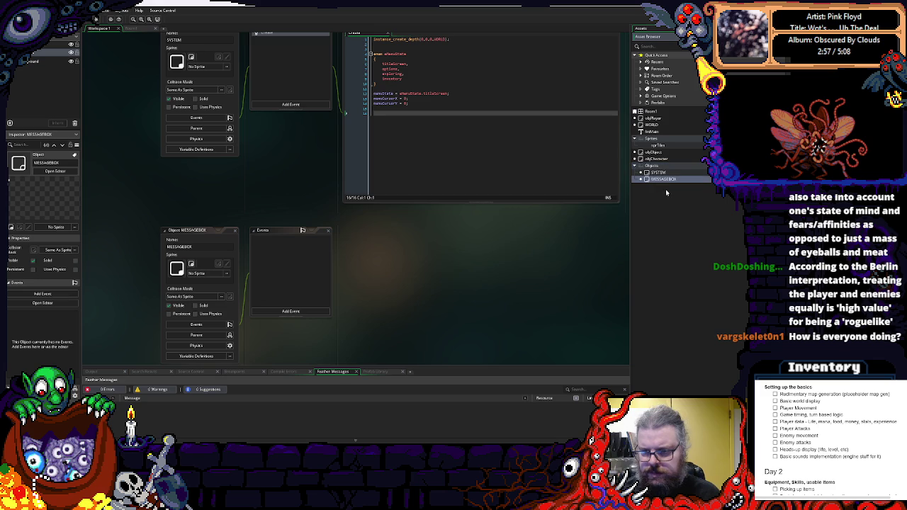
{"action": "left_click", "coordinate": [649, 125]}
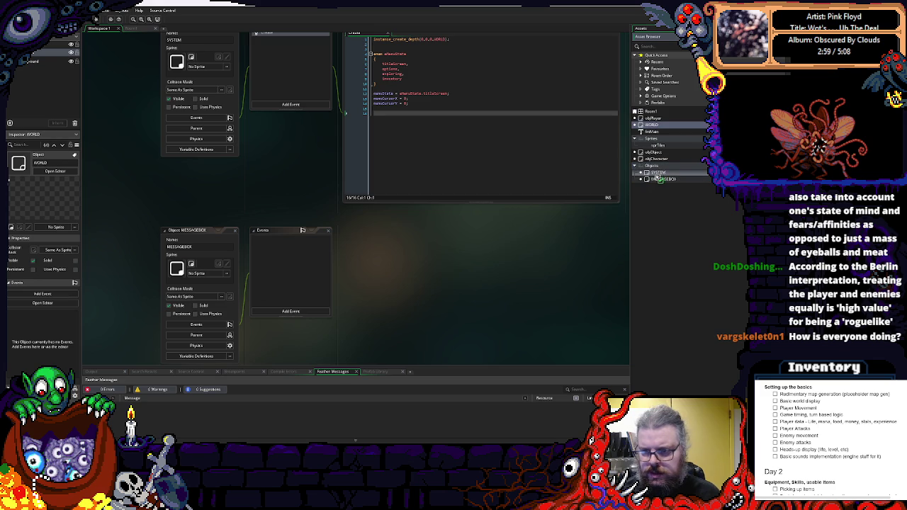
{"action": "left_click_drag", "start_coordinate": [655, 182], "coordinate": [656, 184]}
{"action": "left_click_drag", "start_coordinate": [652, 118], "coordinate": [655, 183]}
{"action": "left_click_drag", "start_coordinate": [656, 140], "coordinate": [663, 178]}
{"action": "mouse_move", "coordinate": [648, 140]}
{"action": "left_mouse_down"}
{"action": "mouse_move", "coordinate": [666, 187]}
{"action": "mouse_move", "coordinate": [665, 178]}
{"action": "left_mouse_up"}
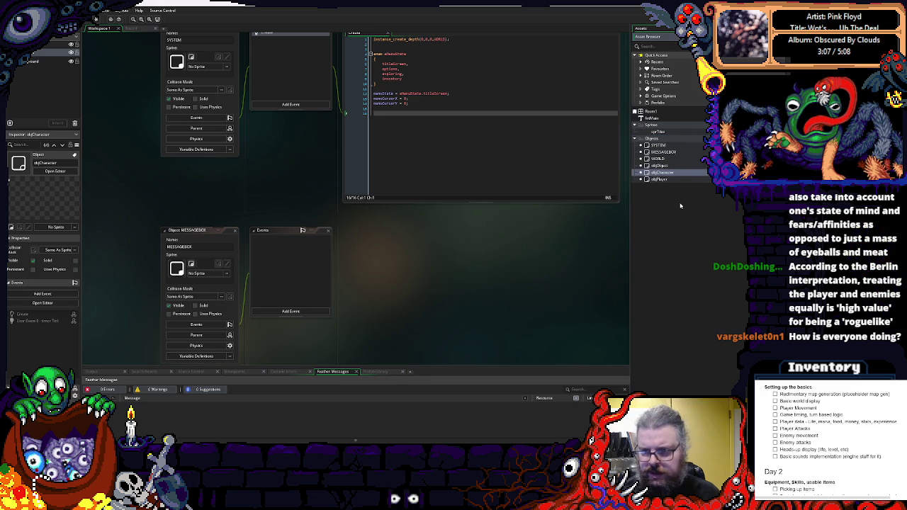
{"action": "left_click", "coordinate": [655, 132]}
Create a new room, Room2, with Alt+R, then choose Delete on Room2.
{"action": "left_click", "coordinate": [652, 119]}
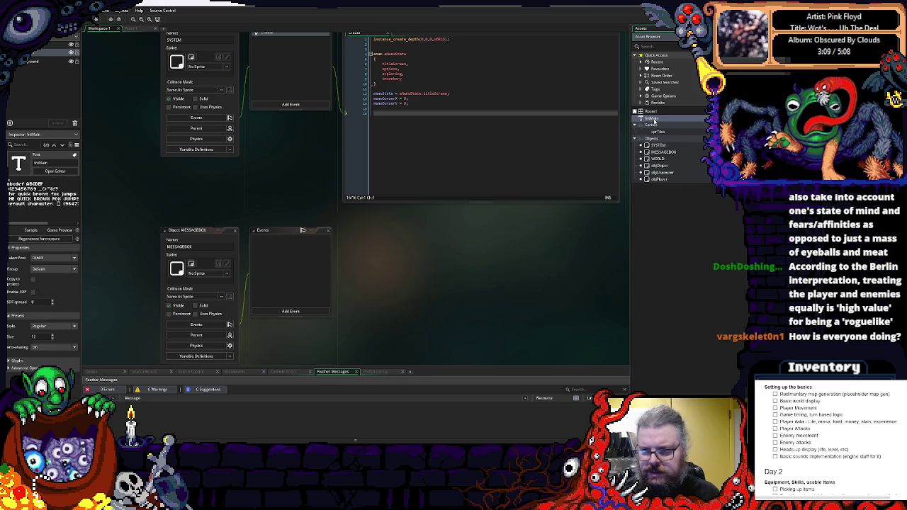
{"action": "left_click", "coordinate": [656, 111]}
{"action": "left_click", "coordinate": [653, 119]}
{"action": "left_click", "coordinate": [657, 111]}
{"action": "key", "text": "alt+r"}
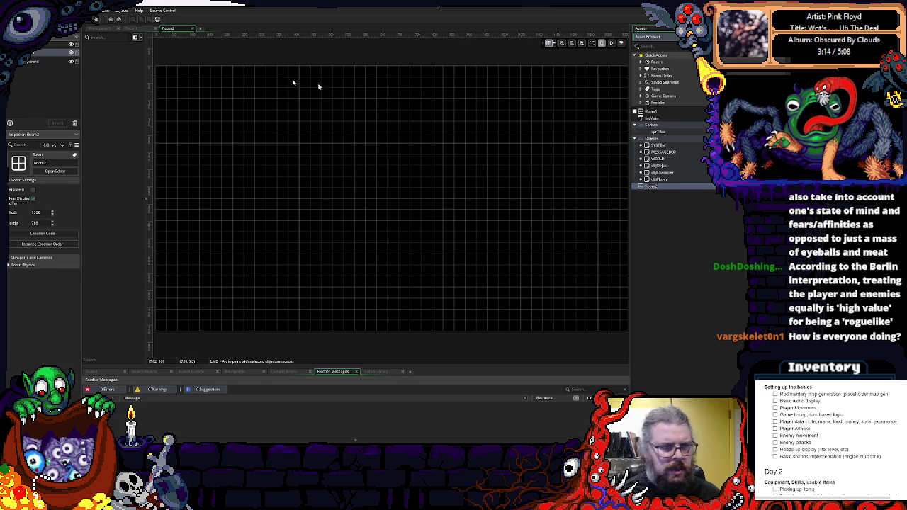
{"action": "right_click", "coordinate": [650, 187]}
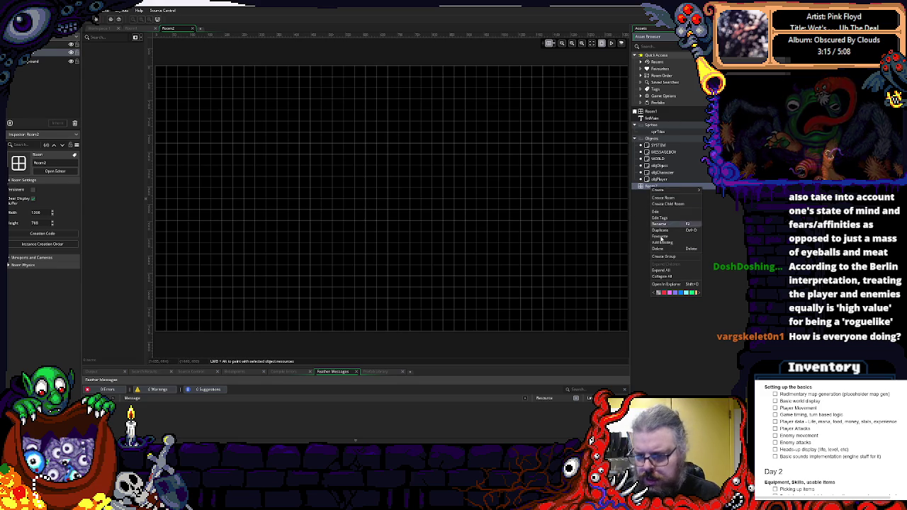
{"action": "left_click", "coordinate": [662, 248]}
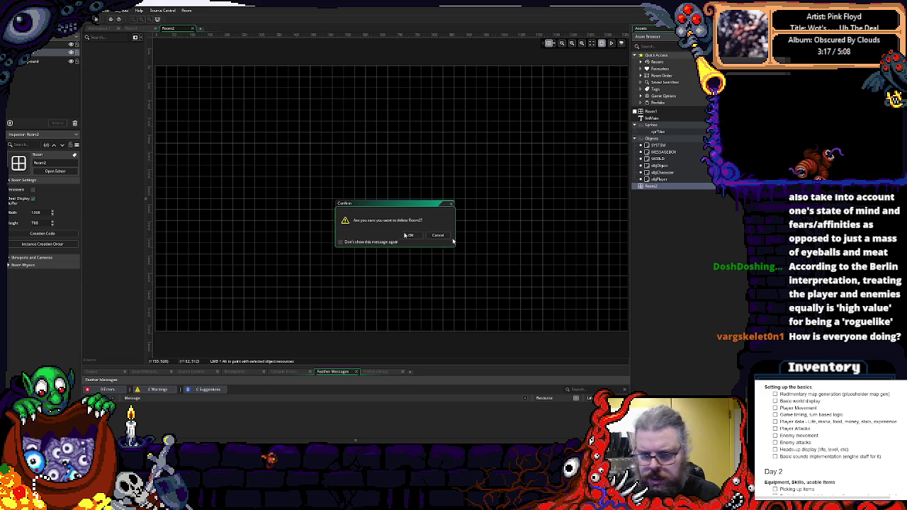
Confirm deleting Room2 and rename Room1 to rmMain.
{"action": "left_click", "coordinate": [410, 236]}
{"action": "right_click", "coordinate": [649, 112]}
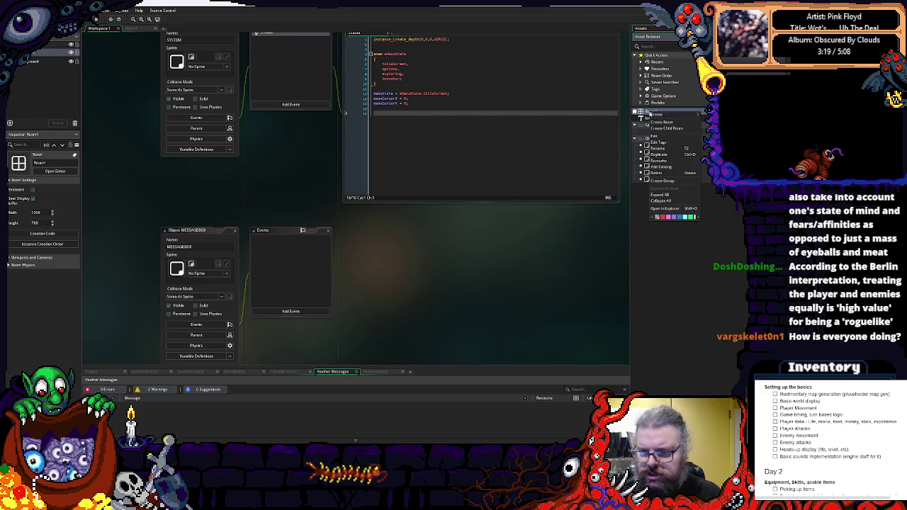
{"action": "left_click", "coordinate": [661, 149]}
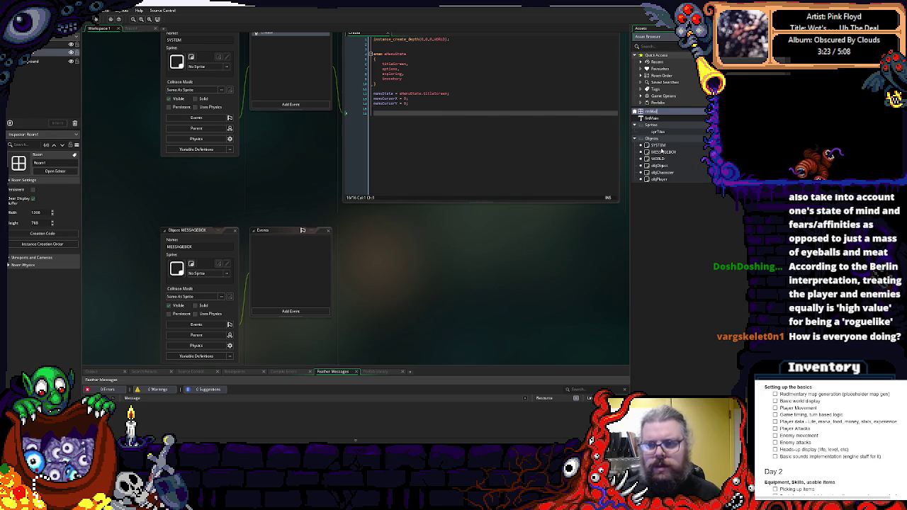
{"action": "key", "text": "Return"}
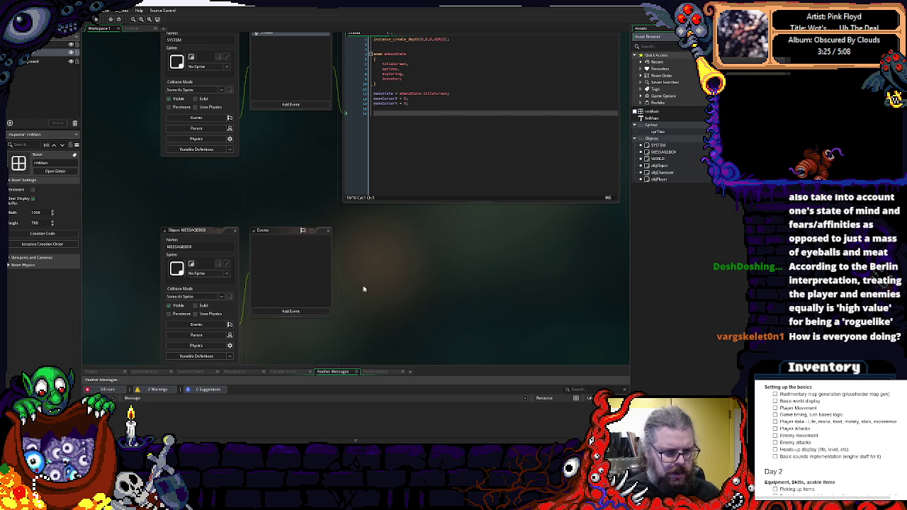
Return to the SYSTEM Create code and place the caret in it.
{"action": "scroll", "coordinate": [358, 290], "scroll_direction": "down", "scroll_amount": 2}
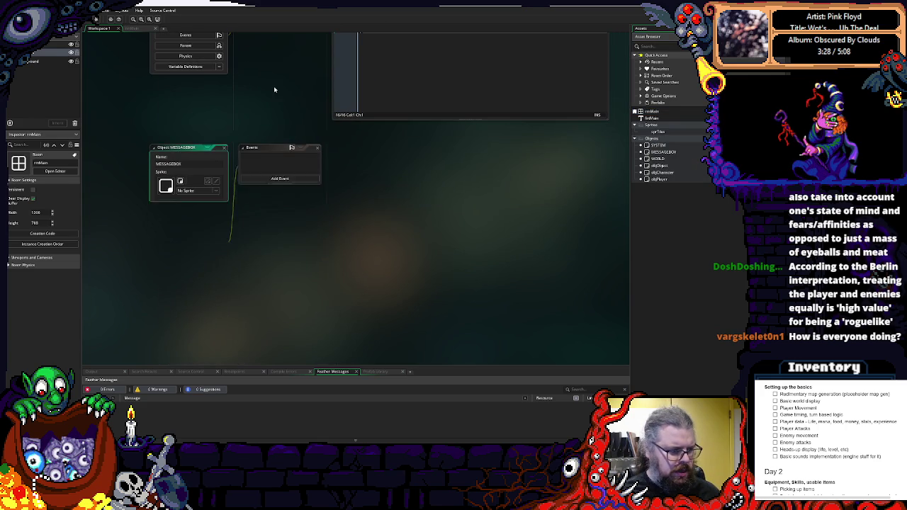
{"action": "scroll", "coordinate": [260, 262], "scroll_direction": "up", "scroll_amount": 4}
{"action": "scroll", "coordinate": [261, 262], "scroll_direction": "down", "scroll_amount": 1}
{"action": "left_click", "coordinate": [433, 195]}
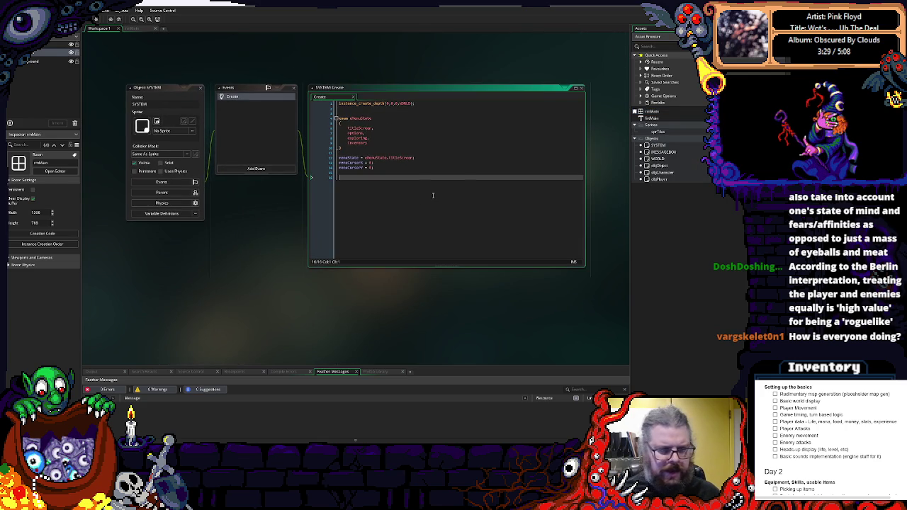
Remove the trailing blank lines in SYSTEM's Create code and create a Game Objects group.
{"action": "key", "text": "BackSpace"}
{"action": "key", "text": "BackSpace"}
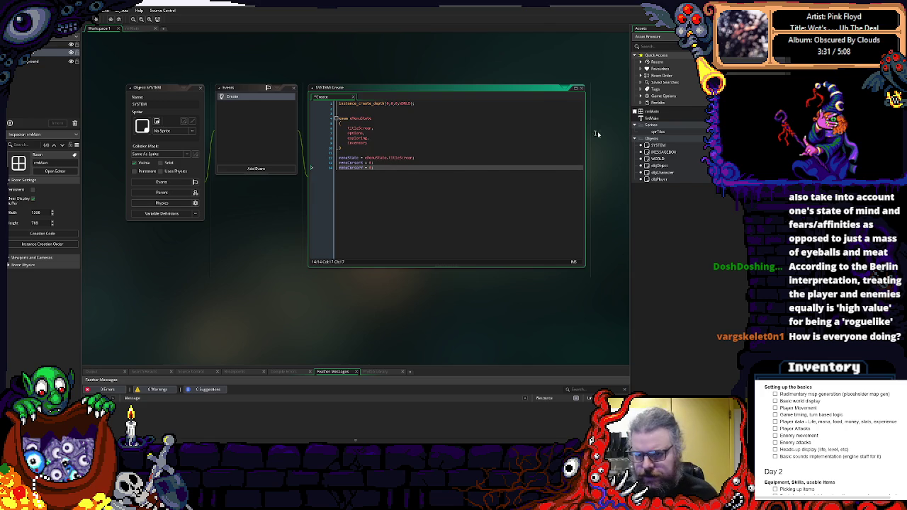
{"action": "right_click", "coordinate": [664, 165]}
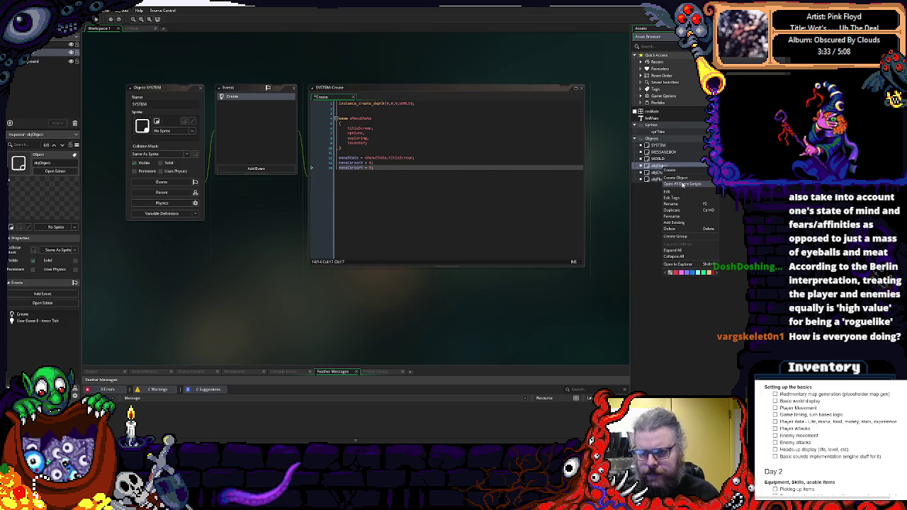
{"action": "mouse_move", "coordinate": [683, 172]}
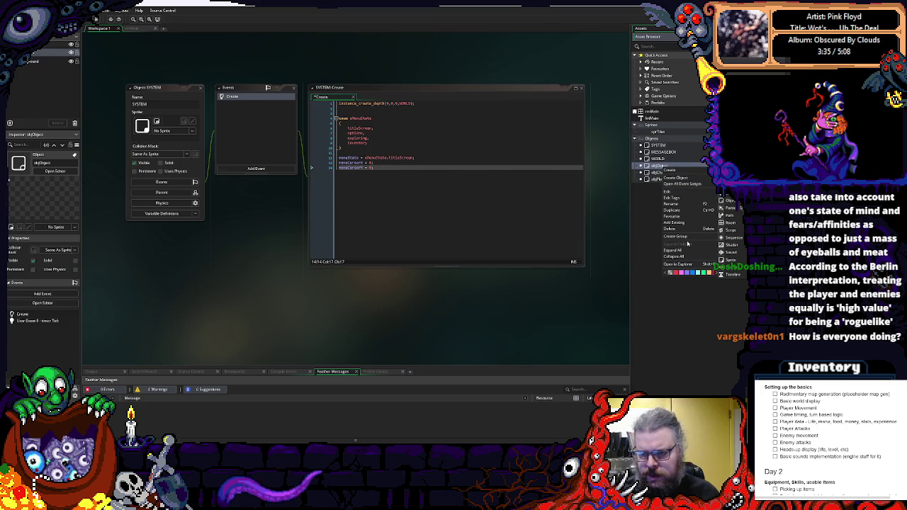
{"action": "left_click", "coordinate": [687, 237]}
{"action": "type", "text": "Game Obj"}
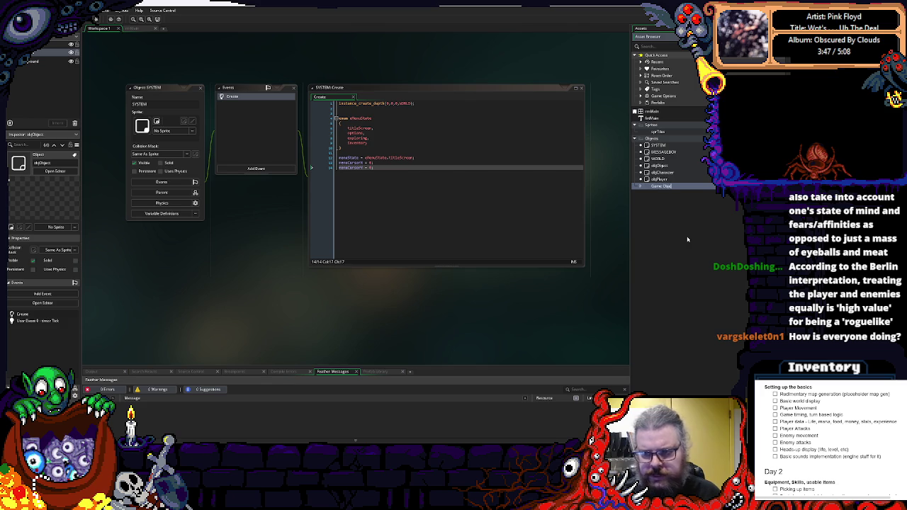
{"action": "type", "text": "cts"}
{"action": "key", "text": "Return"}
Move objObject, objCharacter and objPlayer into the Game Objects group and collapse it.
{"action": "left_click", "coordinate": [658, 180], "text": "shift"}
{"action": "left_click_drag", "start_coordinate": [658, 180], "coordinate": [673, 189]}
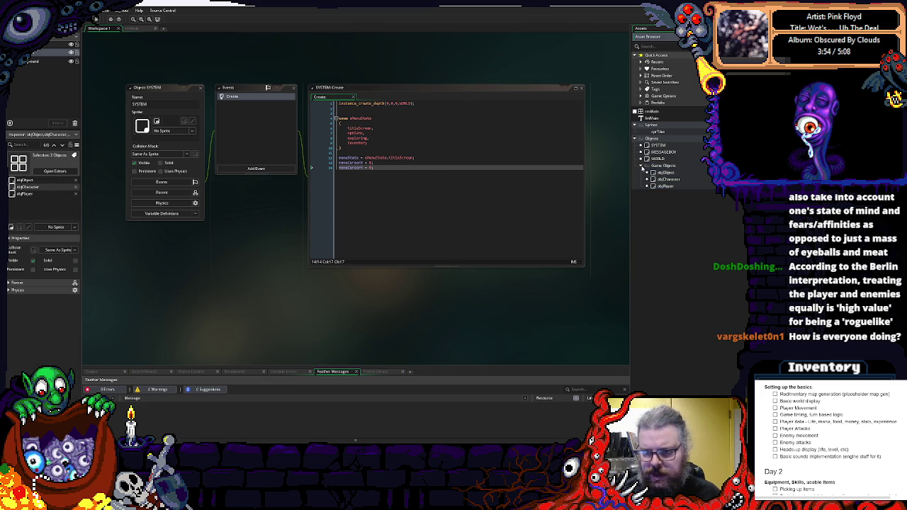
{"action": "left_click", "coordinate": [641, 167]}
{"action": "left_click", "coordinate": [380, 163]}
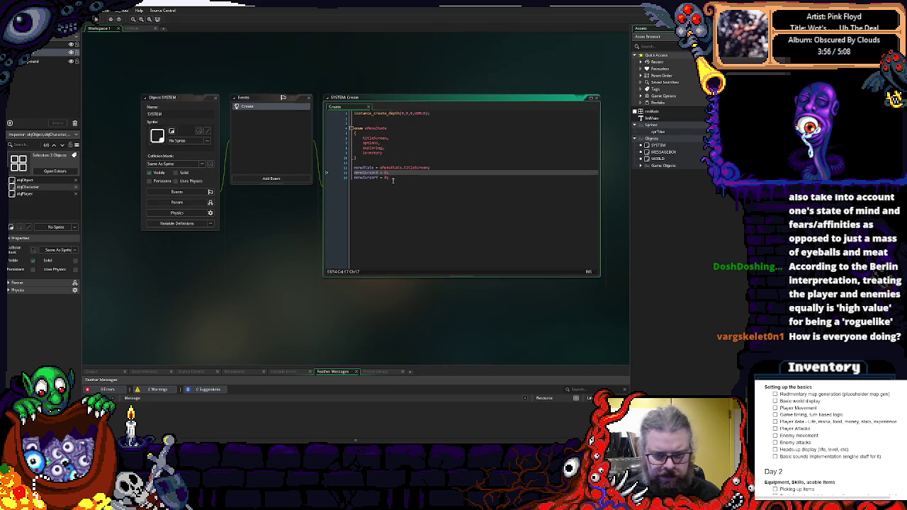
{"action": "key", "text": "Down"}
{"action": "right_click", "coordinate": [646, 149]}
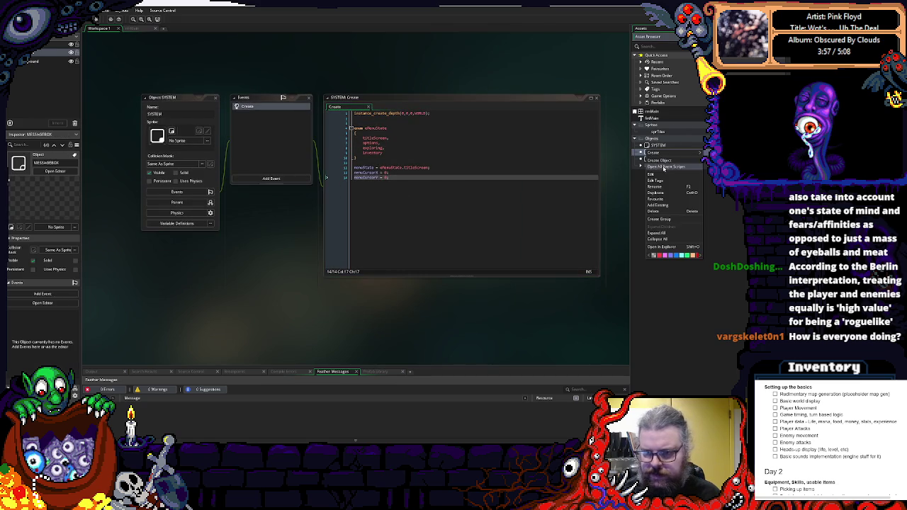
Create a new object named AUDIO, with Game Objects placed below it.
{"action": "left_click", "coordinate": [662, 164]}
{"action": "type", "text": "AUDIO"}
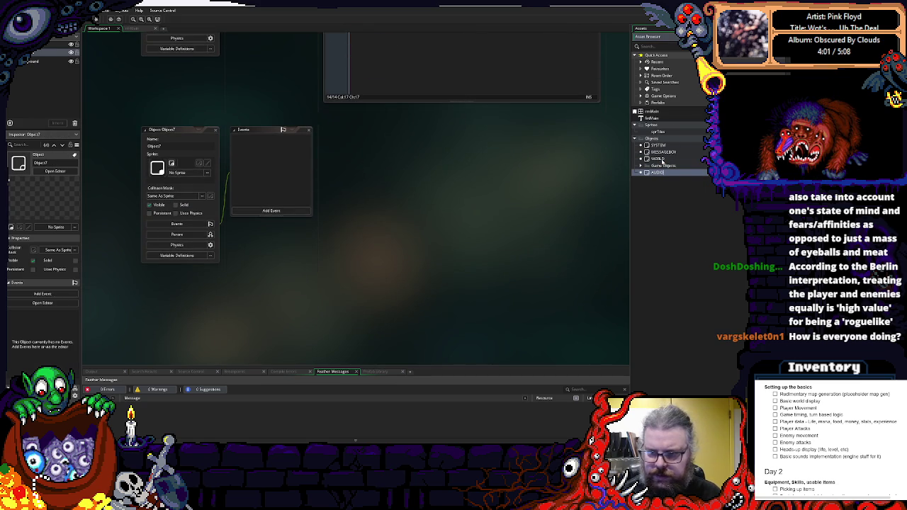
{"action": "key", "text": "Return"}
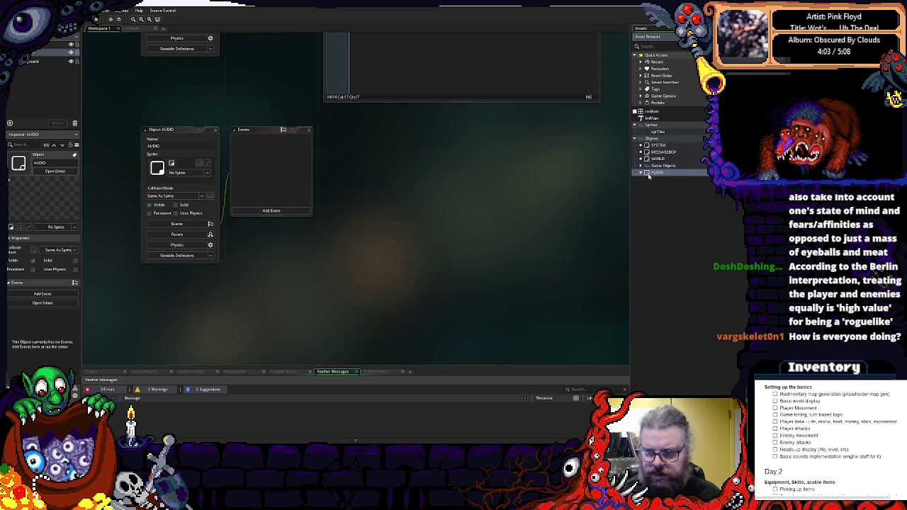
{"action": "left_click_drag", "start_coordinate": [663, 165], "coordinate": [658, 179]}
Create another object named CONTROLS and place it above AUDIO in Objects.
{"action": "right_click", "coordinate": [657, 201]}
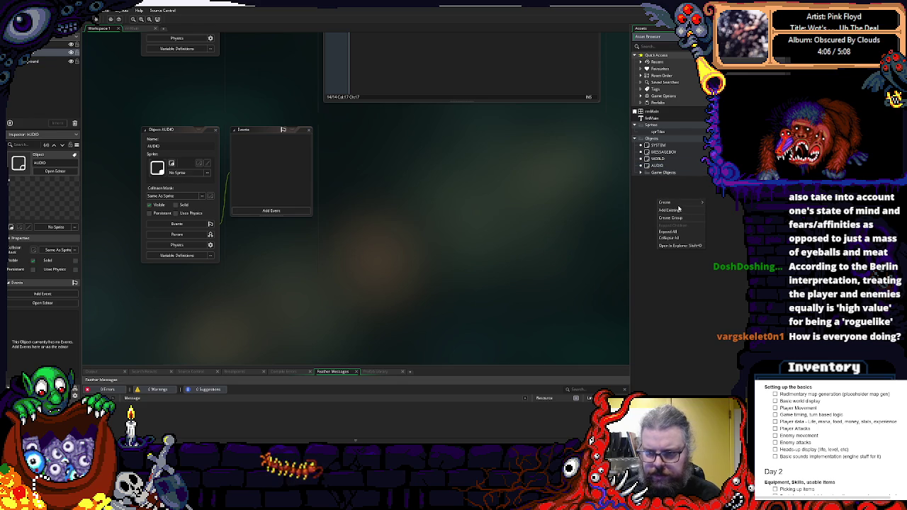
{"action": "mouse_move", "coordinate": [673, 204]}
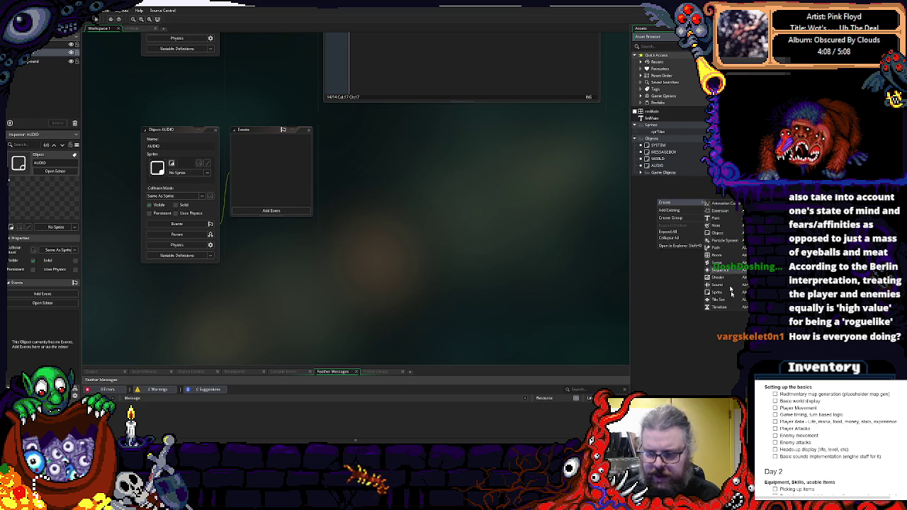
{"action": "left_click", "coordinate": [719, 232]}
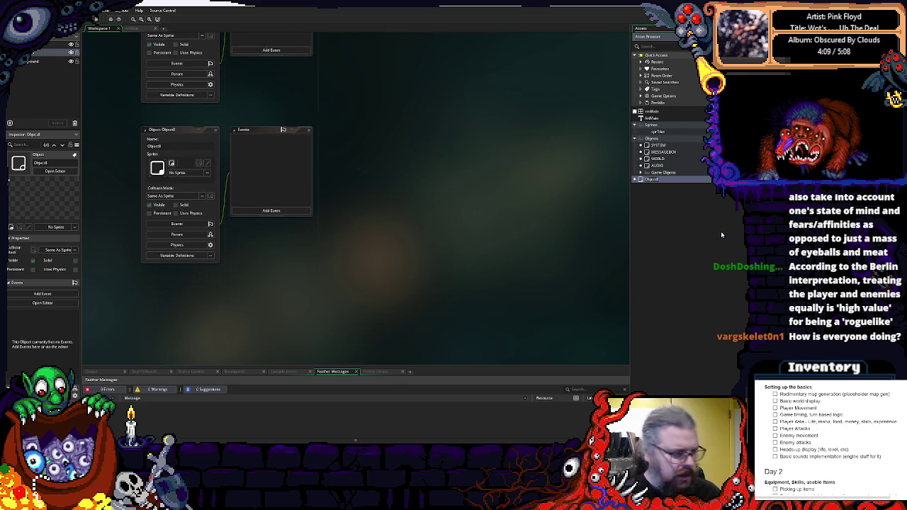
{"action": "key", "text": "BackSpace"}
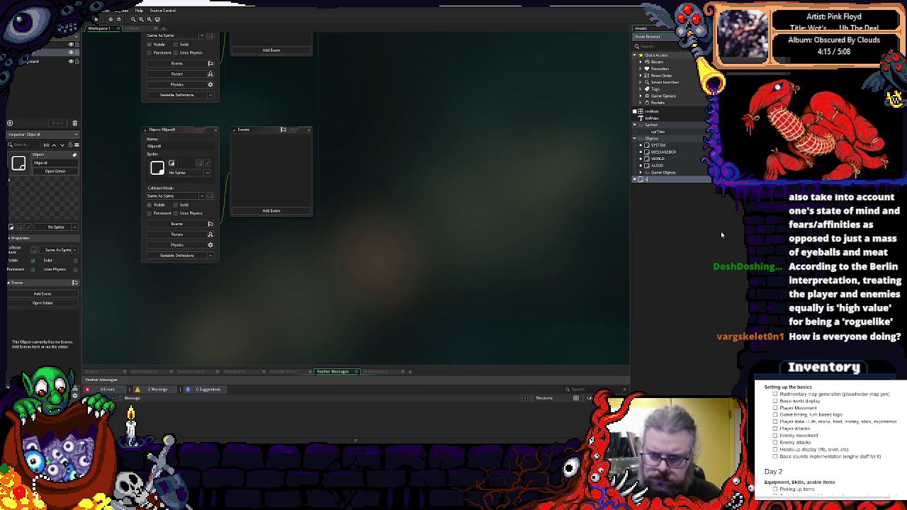
{"action": "type", "text": "CONTROLS"}
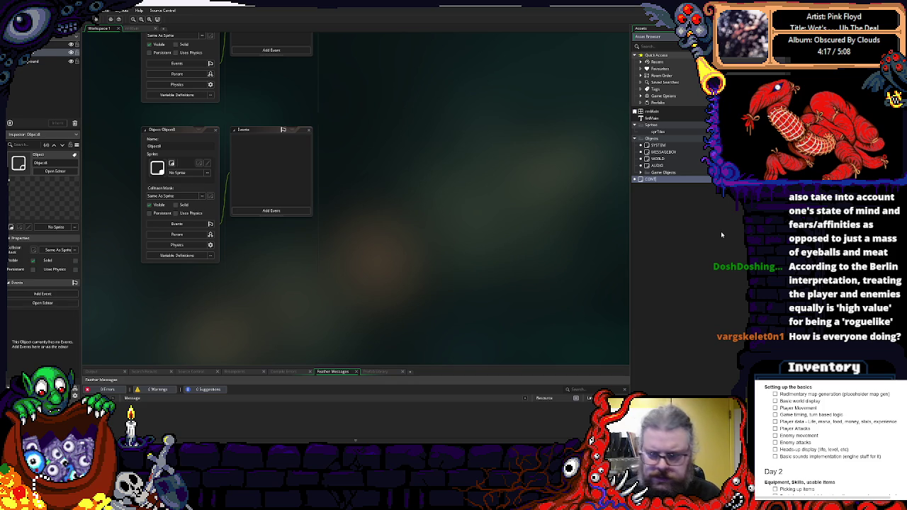
{"action": "key", "text": "Return"}
{"action": "left_click_drag", "start_coordinate": [655, 178], "coordinate": [664, 172]}
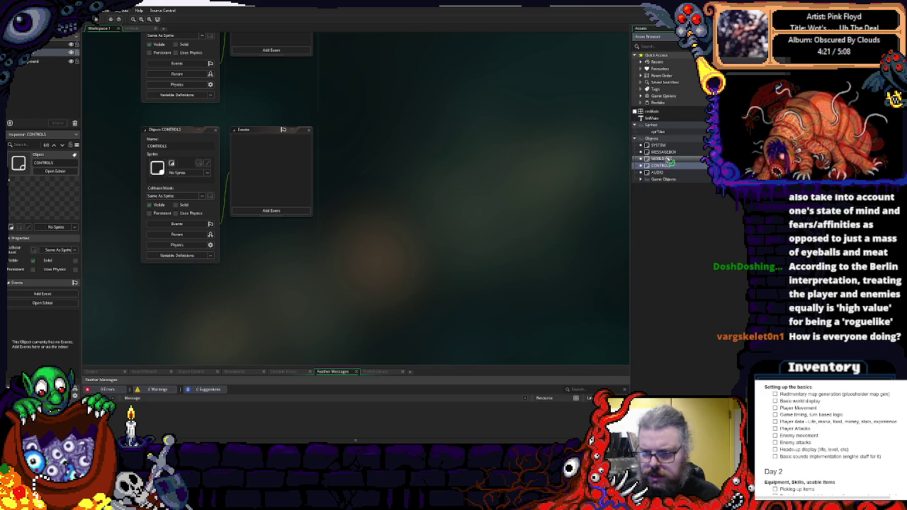
{"action": "left_click", "coordinate": [663, 152]}
{"action": "double_click", "coordinate": [658, 145]}
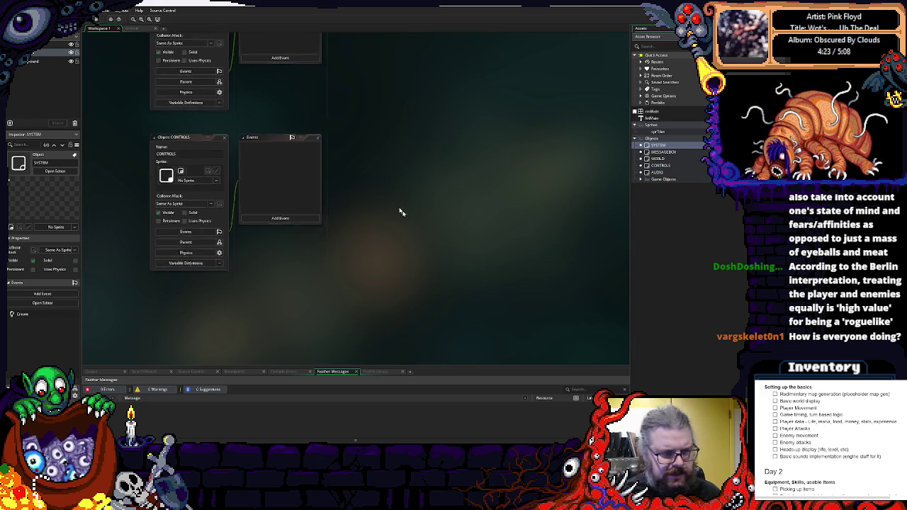
Close the CONTROLS and AUDIO windows and make the WORLD object persistent.
{"action": "left_click", "coordinate": [245, 187]}
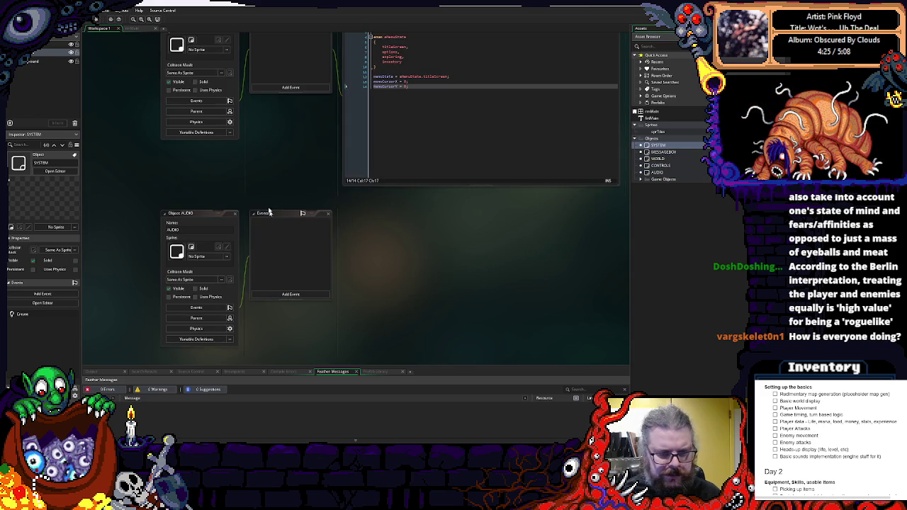
{"action": "left_click", "coordinate": [236, 213]}
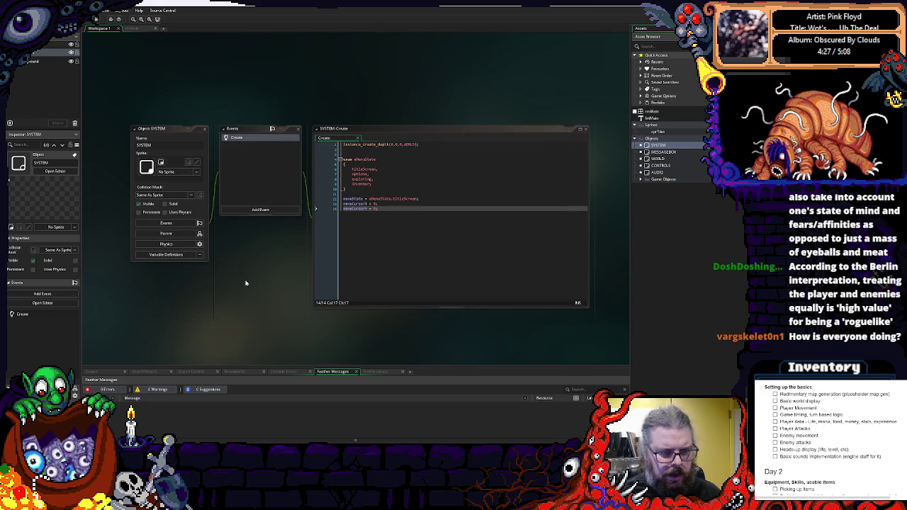
{"action": "double_click", "coordinate": [663, 151]}
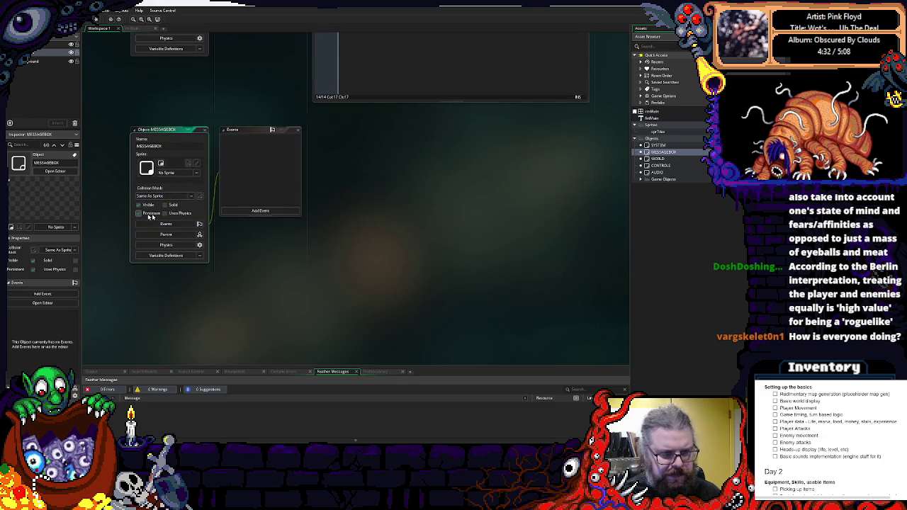
{"action": "key", "text": "Down"}
{"action": "key", "text": "Return"}
{"action": "left_click", "coordinate": [138, 213]}
Make the AUDIO object persistent, then close the AUDIO and WORLD windows.
{"action": "double_click", "coordinate": [672, 167]}
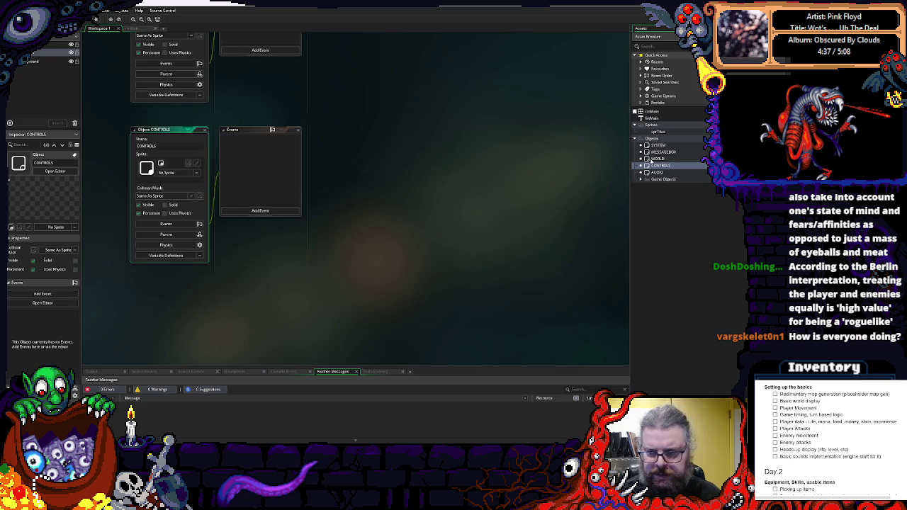
{"action": "key", "text": "Down"}
{"action": "key", "text": "Return"}
{"action": "left_click", "coordinate": [139, 213]}
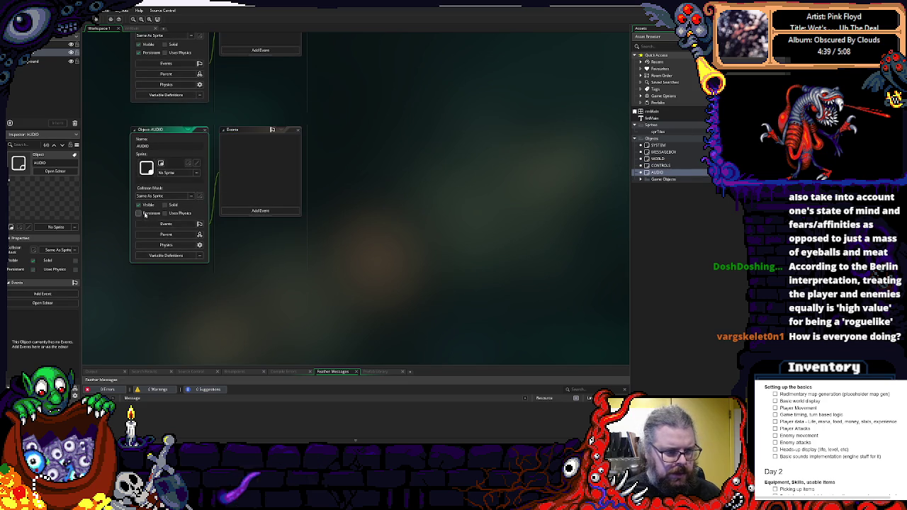
{"action": "left_click", "coordinate": [208, 130]}
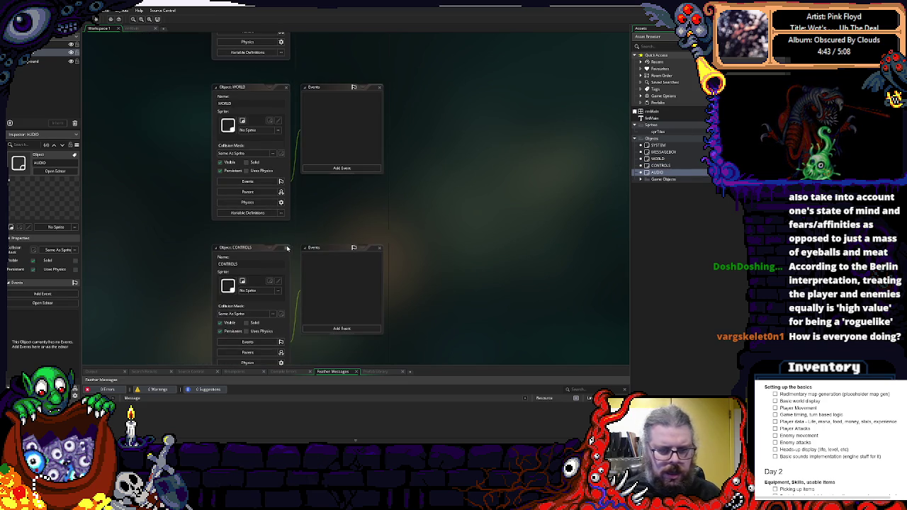
{"action": "left_click", "coordinate": [255, 198]}
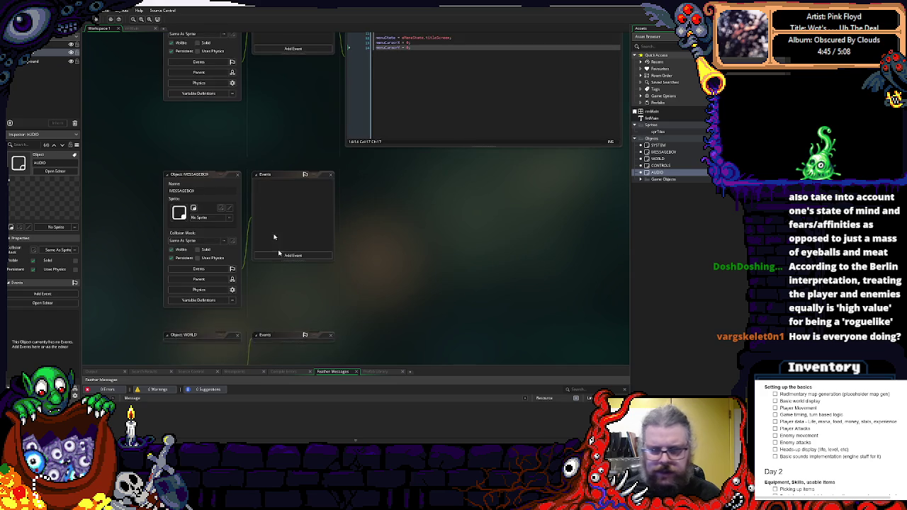
{"action": "mouse_move", "coordinate": [229, 279]}
{"action": "left_mouse_down"}
{"action": "mouse_move", "coordinate": [281, 219]}
{"action": "mouse_move", "coordinate": [277, 229]}
{"action": "mouse_move", "coordinate": [255, 207]}
{"action": "left_mouse_up"}
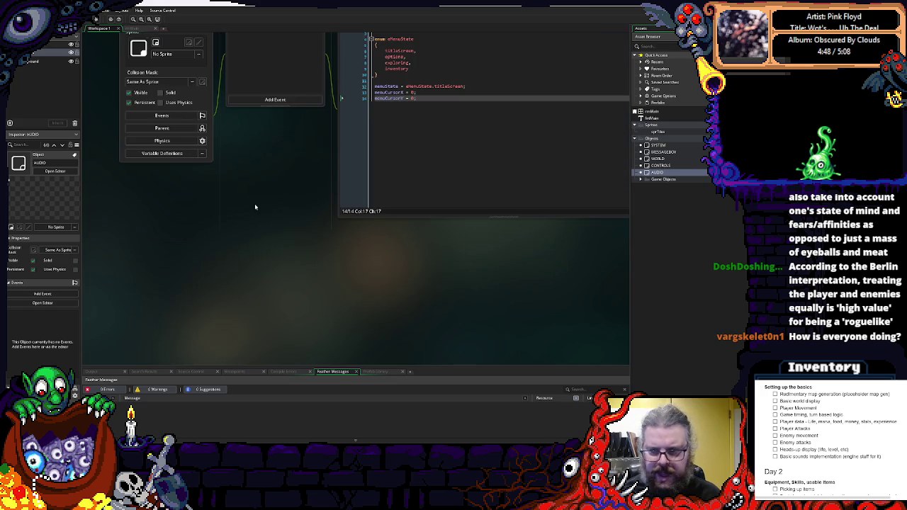
Create an empty asset group named Game Menus from the AUDIO asset's actions.
{"action": "left_click", "coordinate": [657, 152]}
{"action": "left_click", "coordinate": [659, 179]}
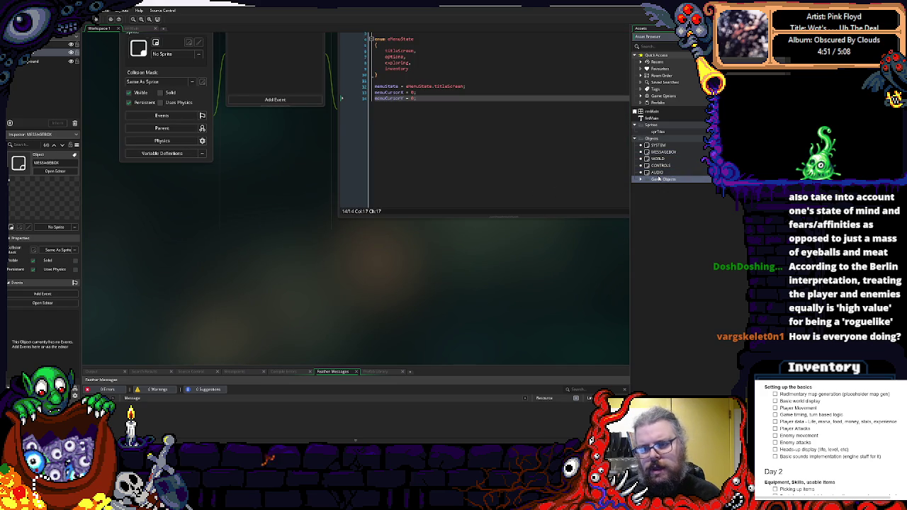
{"action": "left_click", "coordinate": [657, 173]}
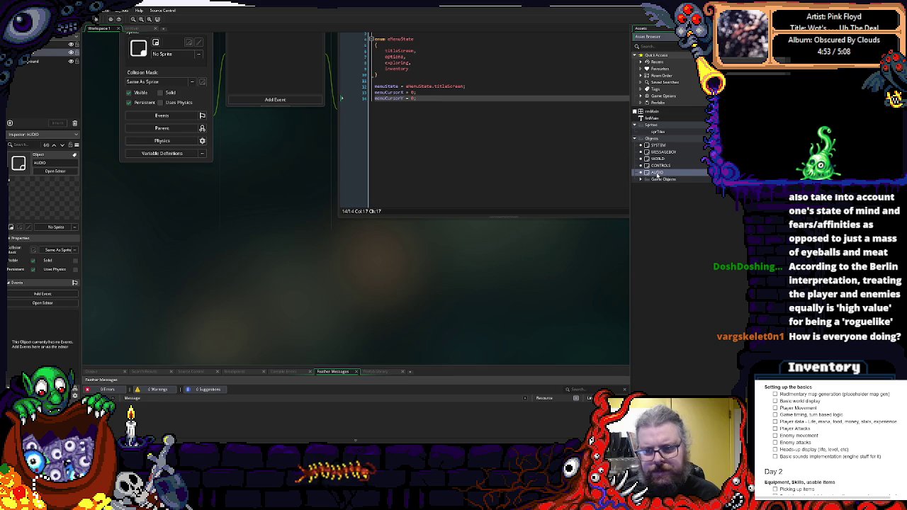
{"action": "right_click", "coordinate": [657, 174]}
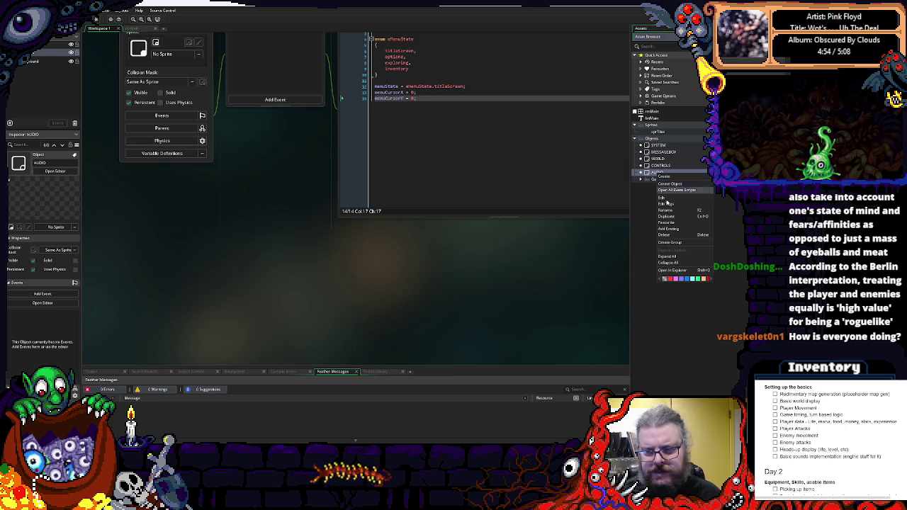
{"action": "left_click", "coordinate": [675, 242]}
{"action": "type", "text": "Game Menus"}
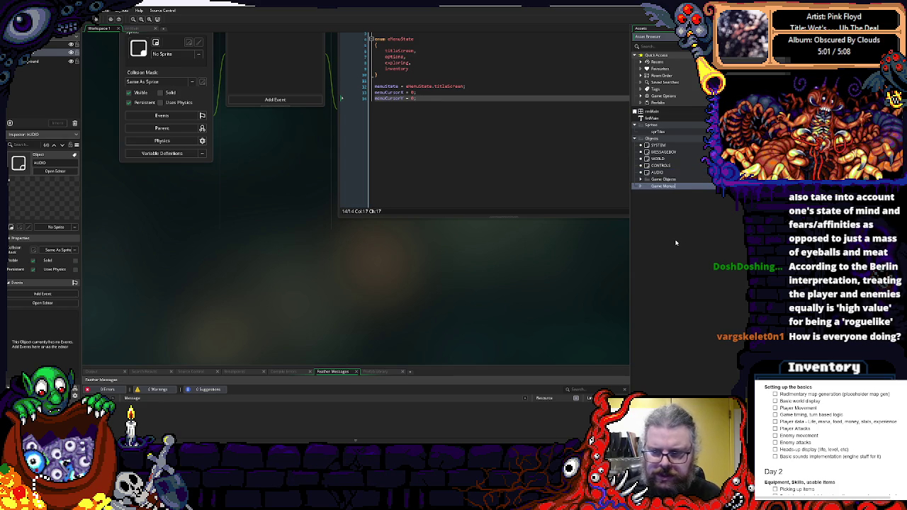
{"action": "key", "text": "Return"}
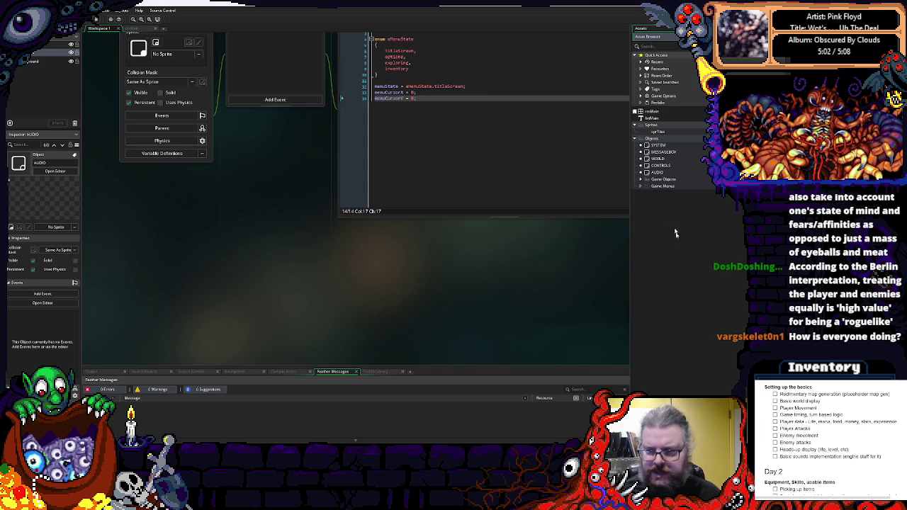
{"action": "left_click", "coordinate": [652, 187]}
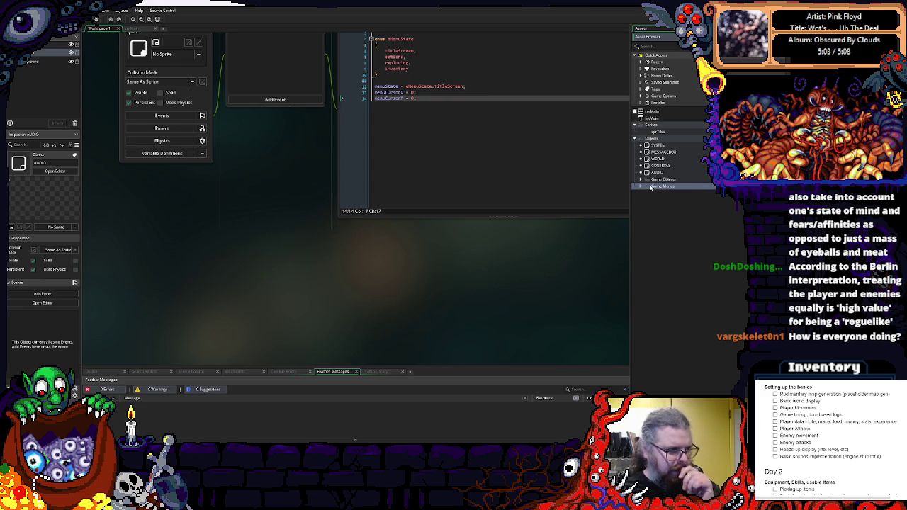
{"action": "scroll", "coordinate": [429, 148], "scroll_direction": "up", "scroll_amount": 2}
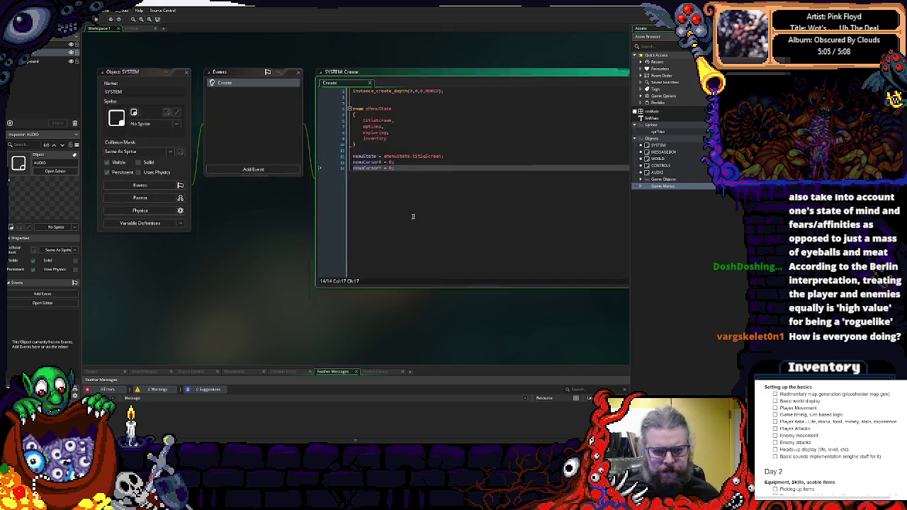
Append menuObject = noone; on a new line at the end of SYSTEM's Create code.
{"action": "left_click_drag", "start_coordinate": [371, 145], "coordinate": [466, 154]}
{"action": "left_click", "coordinate": [449, 185]}
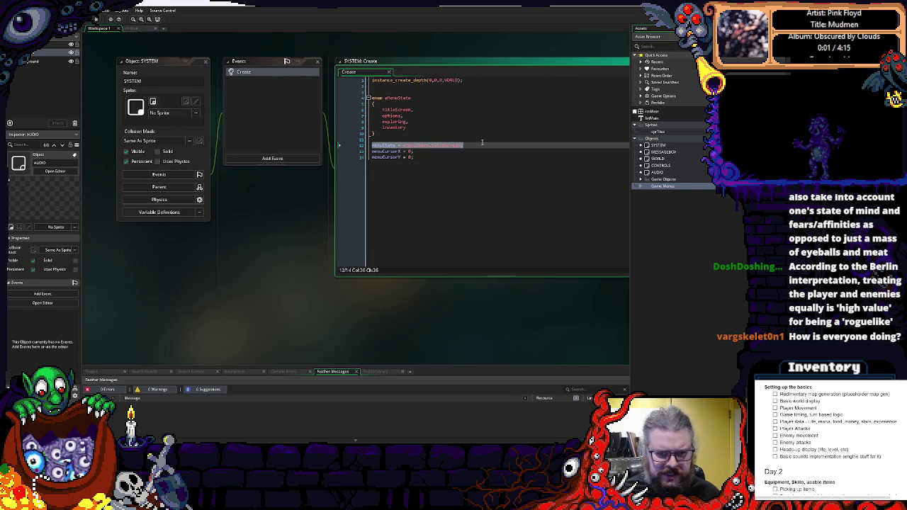
{"action": "key", "text": "Return"}
{"action": "key", "text": "Return"}
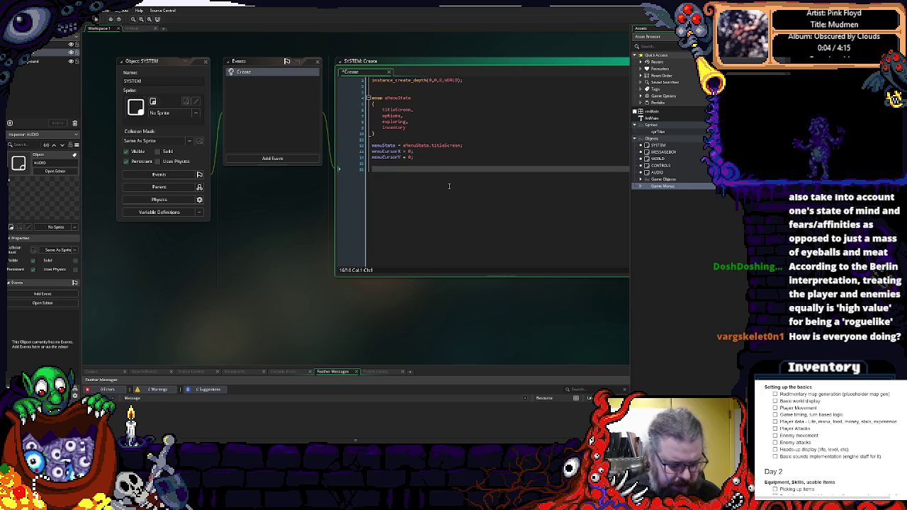
{"action": "type", "text": "menu"}
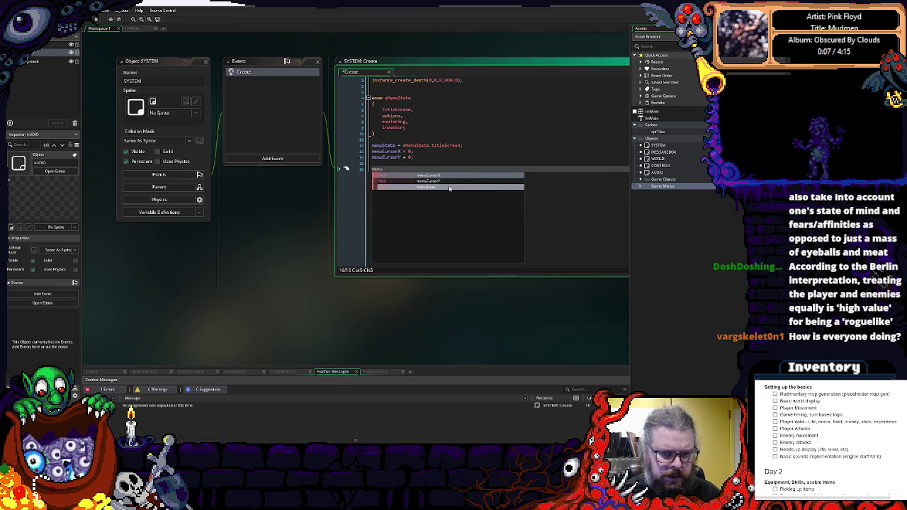
{"action": "type", "text": "Object = noone;"}
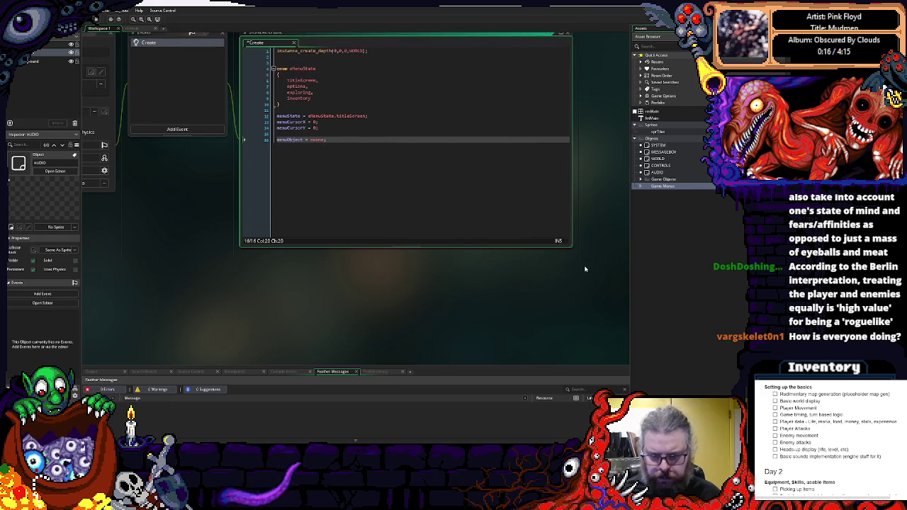
{"action": "left_click_drag", "start_coordinate": [570, 246], "coordinate": [616, 241]}
{"action": "left_click", "coordinate": [402, 162]}
{"action": "left_click", "coordinate": [463, 161]}
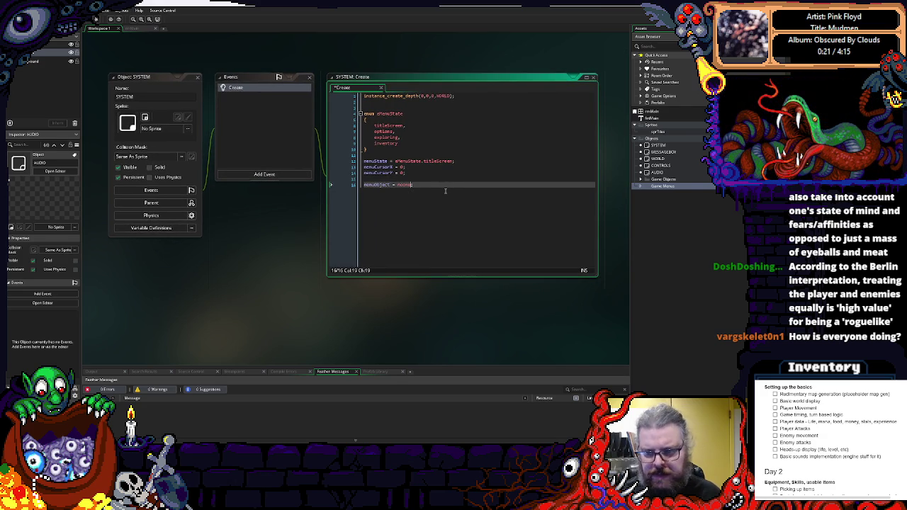
{"action": "left_click", "coordinate": [672, 184]}
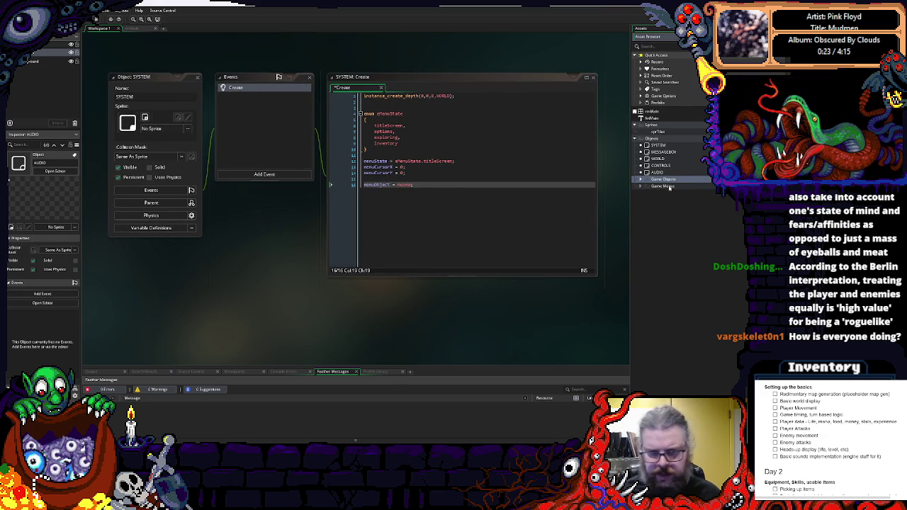
Create a new object named oObjMenus in the Game Menus folder.
{"action": "right_click", "coordinate": [668, 186]}
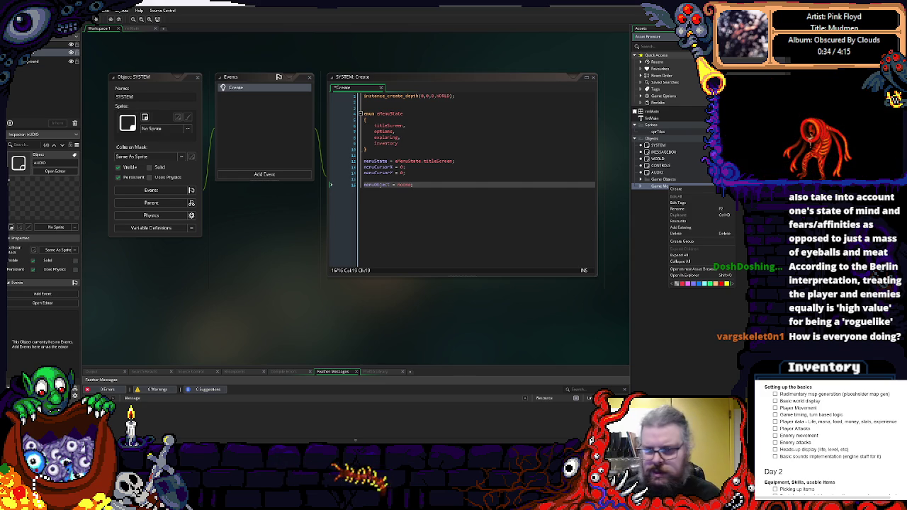
{"action": "mouse_move", "coordinate": [695, 191]}
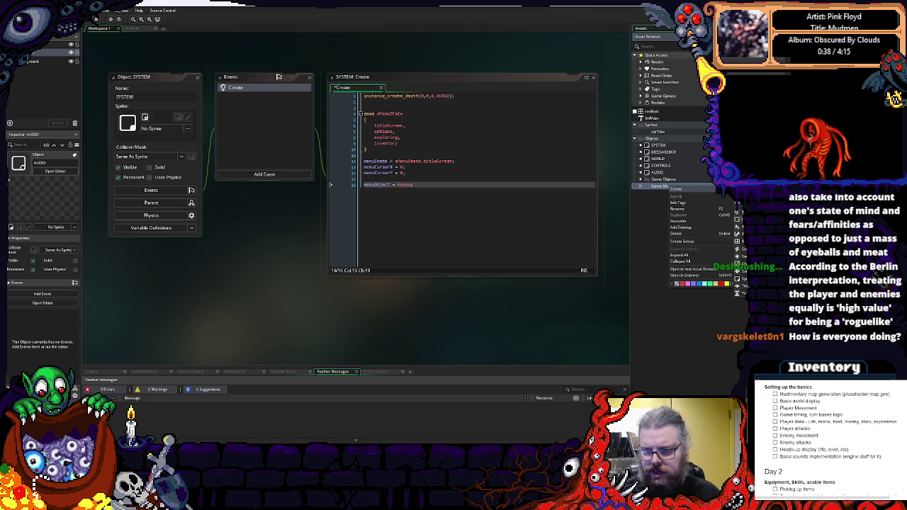
{"action": "left_click", "coordinate": [741, 267]}
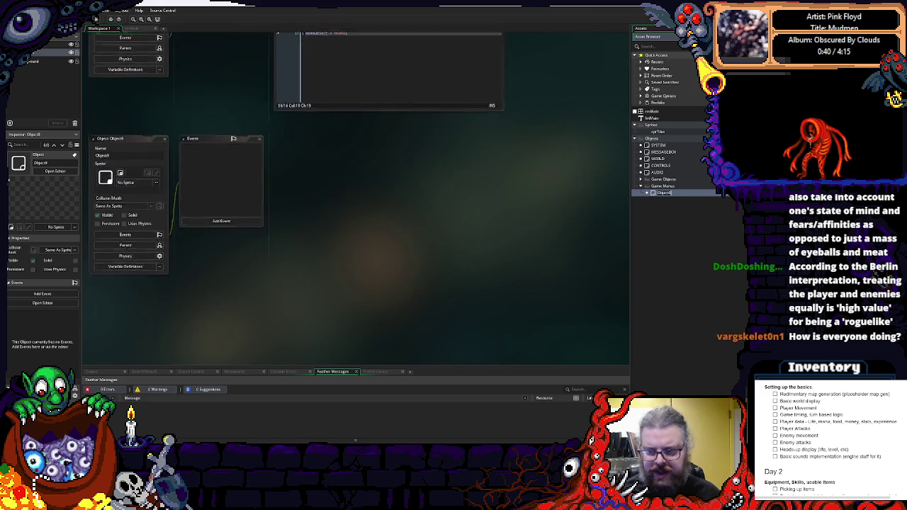
{"action": "type", "text": "o"}
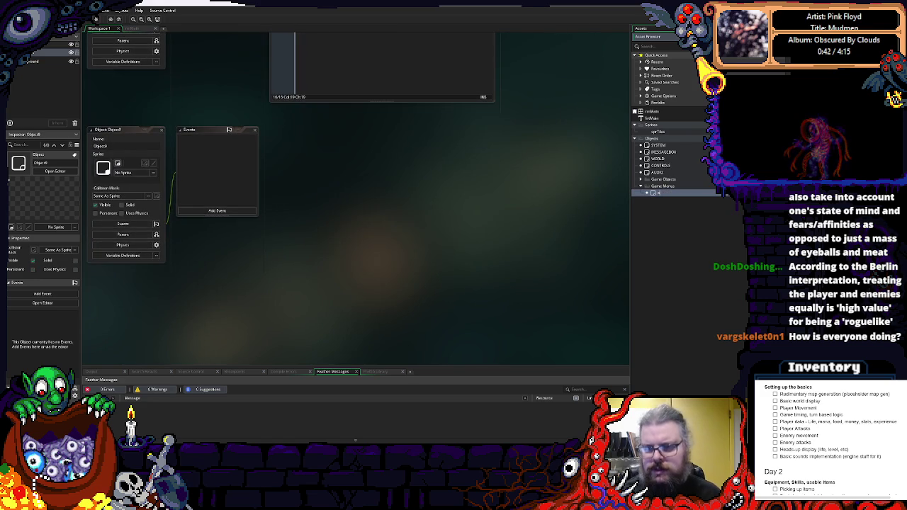
{"action": "type", "text": "bjMenus"}
{"action": "key", "text": "Return"}
{"action": "mouse_move", "coordinate": [238, 186]}
{"action": "left_mouse_down"}
{"action": "mouse_move", "coordinate": [315, 196]}
{"action": "mouse_move", "coordinate": [300, 251]}
{"action": "left_mouse_up"}
{"action": "left_click_drag", "start_coordinate": [180, 196], "coordinate": [199, 166]}
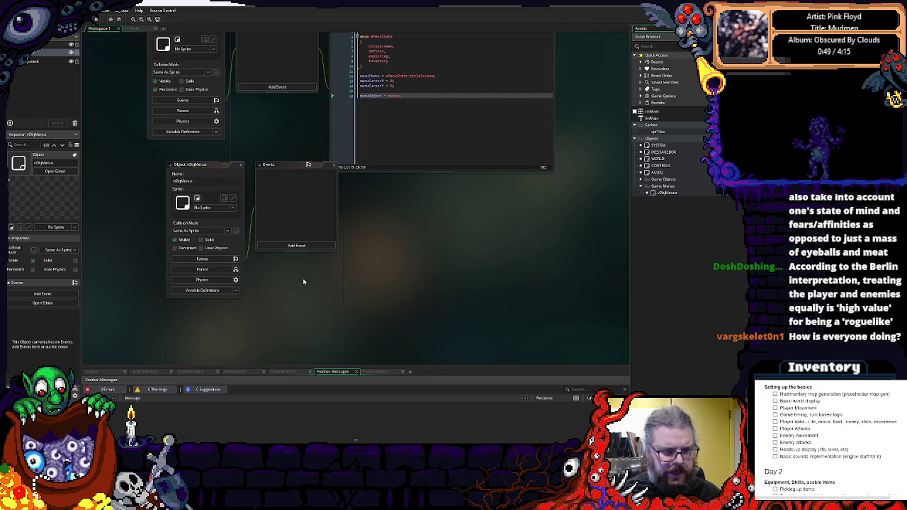
{"action": "left_click", "coordinate": [239, 166]}
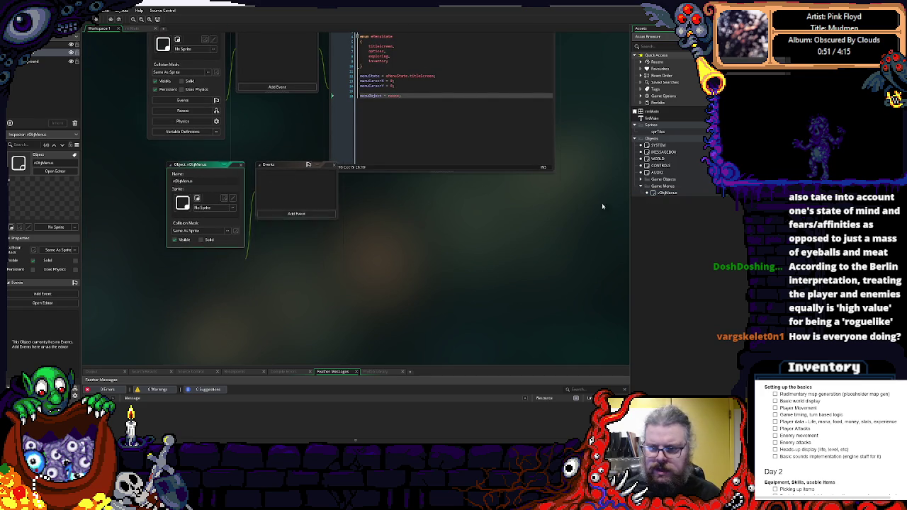
Create a menuTitle object in Game Menus with oObjMenus as its parent.
{"action": "right_click", "coordinate": [664, 196]}
{"action": "left_click", "coordinate": [672, 203]}
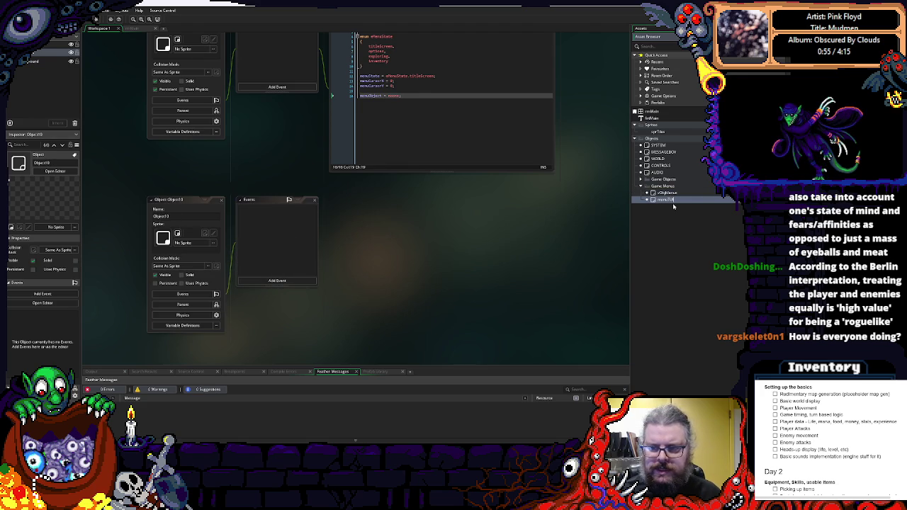
{"action": "type", "text": "tle"}
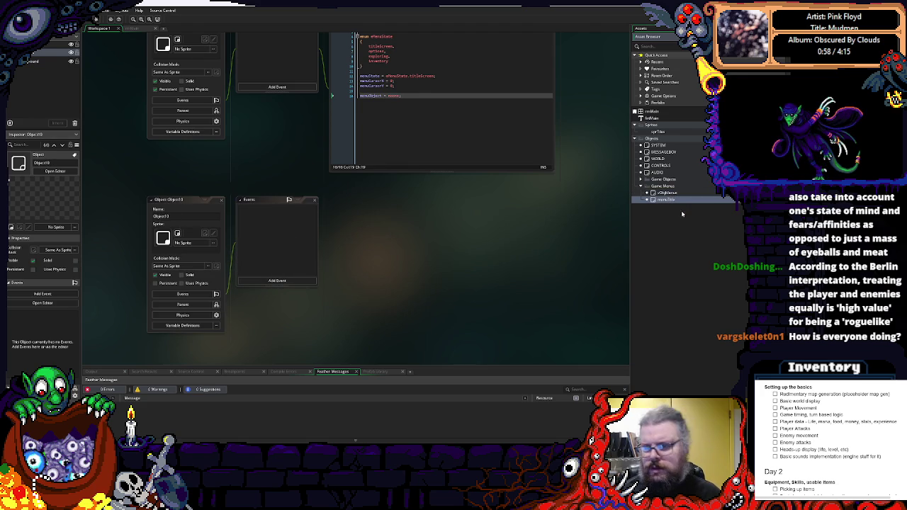
{"action": "key", "text": "Return"}
{"action": "left_click", "coordinate": [183, 304]}
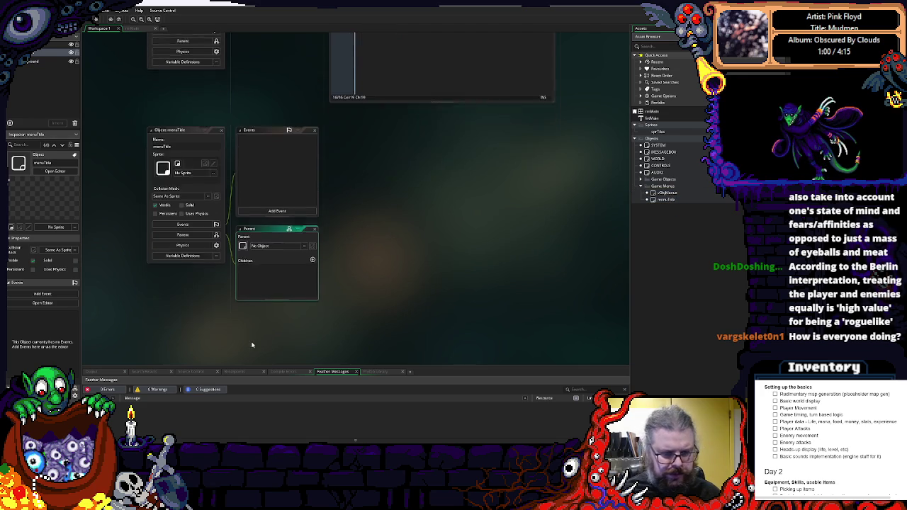
{"action": "left_click", "coordinate": [304, 227]}
{"action": "double_click", "coordinate": [378, 241]}
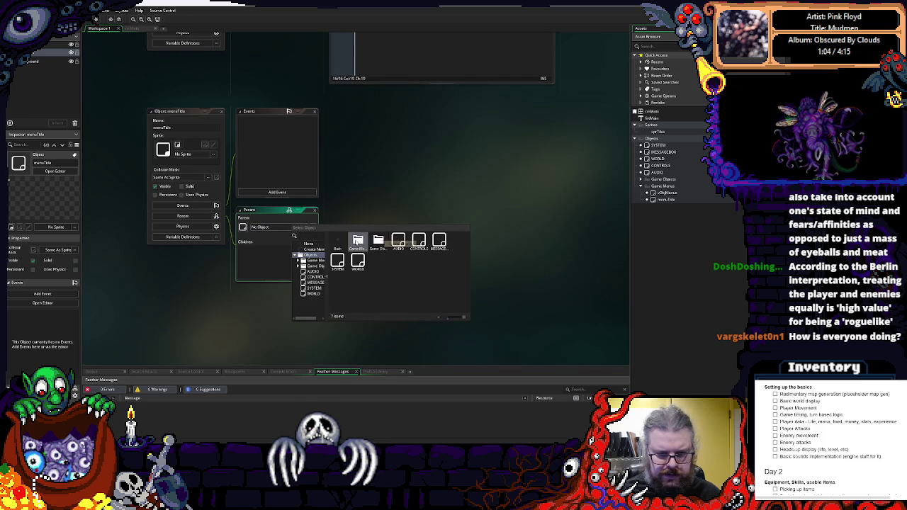
{"action": "double_click", "coordinate": [358, 241]}
{"action": "double_click", "coordinate": [358, 241]}
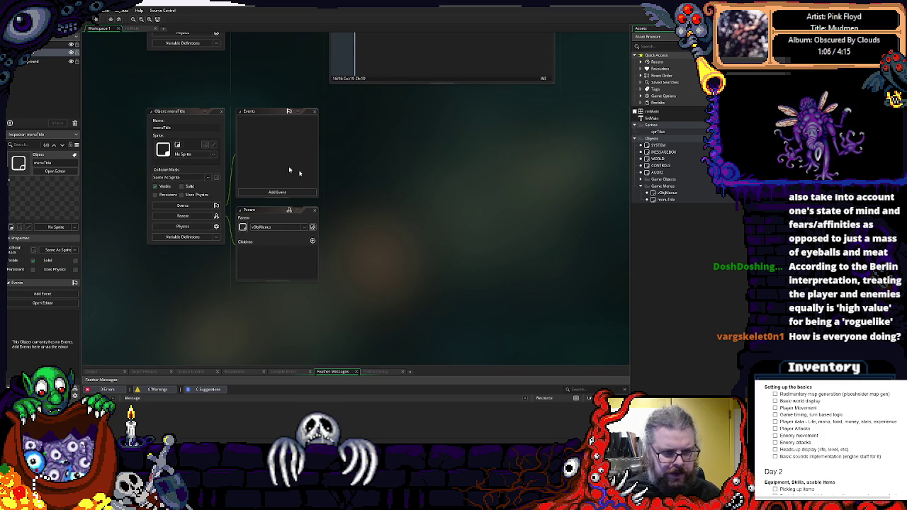
{"action": "left_click_drag", "start_coordinate": [226, 114], "coordinate": [245, 179]}
{"action": "left_click", "coordinate": [242, 177]}
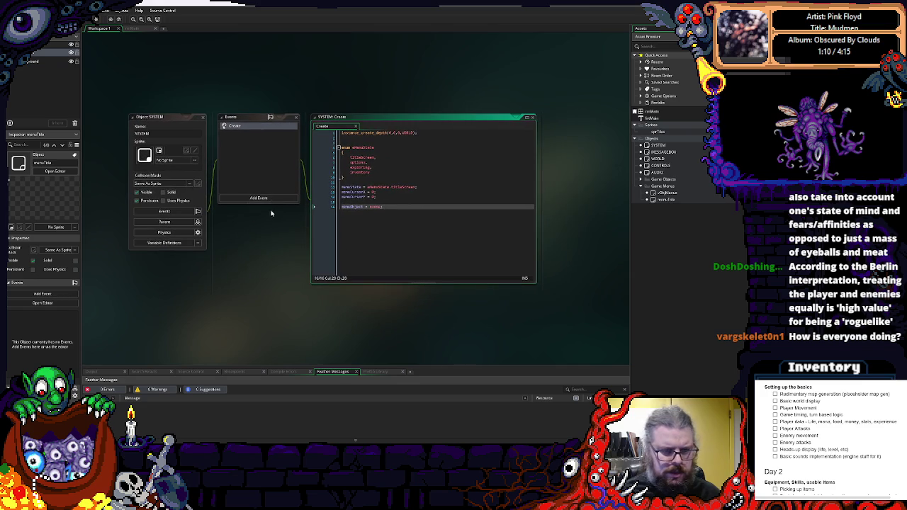
Add a Step event to the SYSTEM object.
{"action": "scroll", "coordinate": [296, 216], "scroll_direction": "down", "scroll_amount": 2}
{"action": "left_click", "coordinate": [280, 145]}
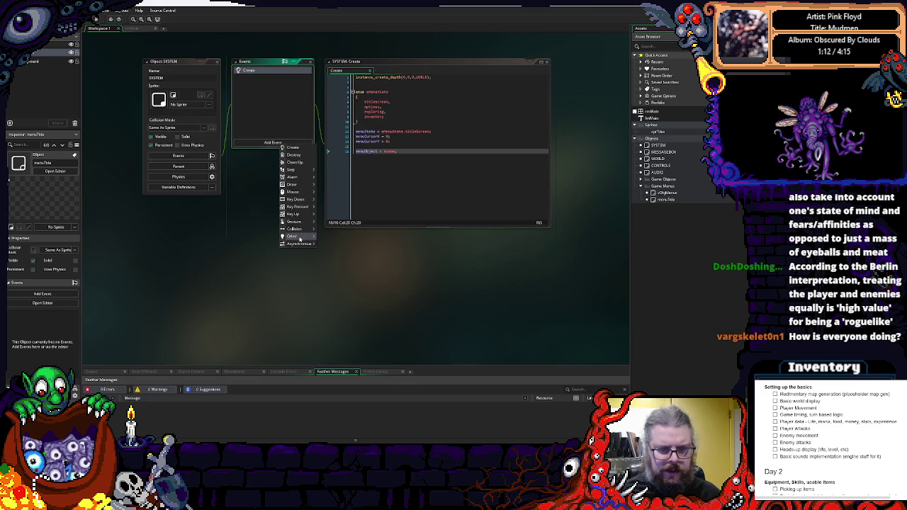
{"action": "mouse_move", "coordinate": [294, 186]}
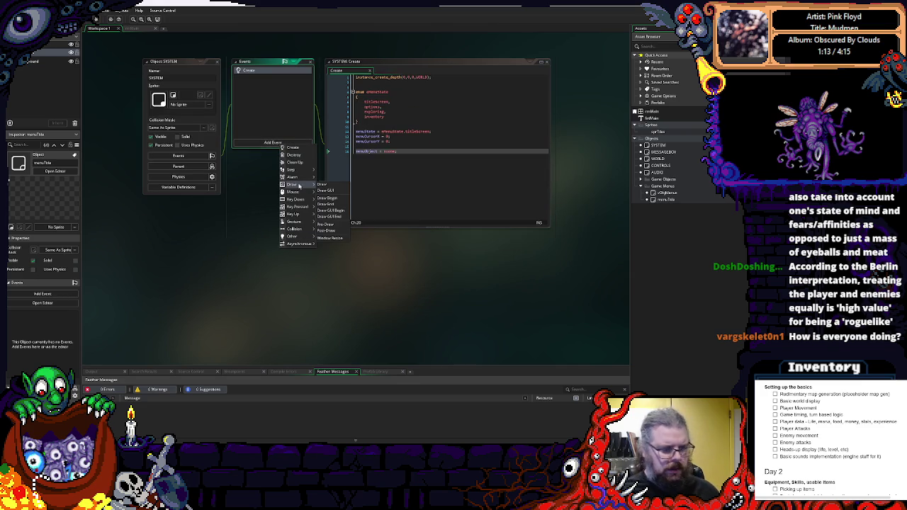
{"action": "left_click", "coordinate": [283, 143]}
{"action": "left_click", "coordinate": [286, 144]}
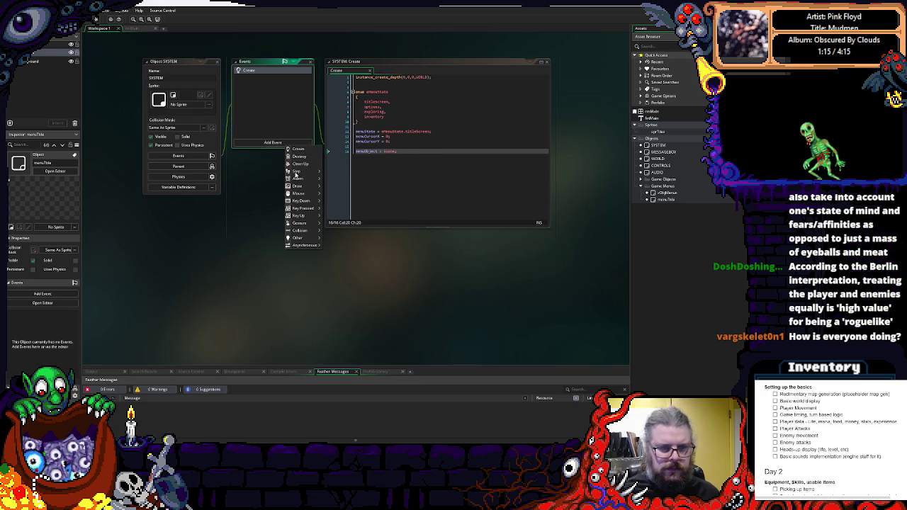
{"action": "mouse_move", "coordinate": [304, 171]}
{"action": "left_click", "coordinate": [333, 171]}
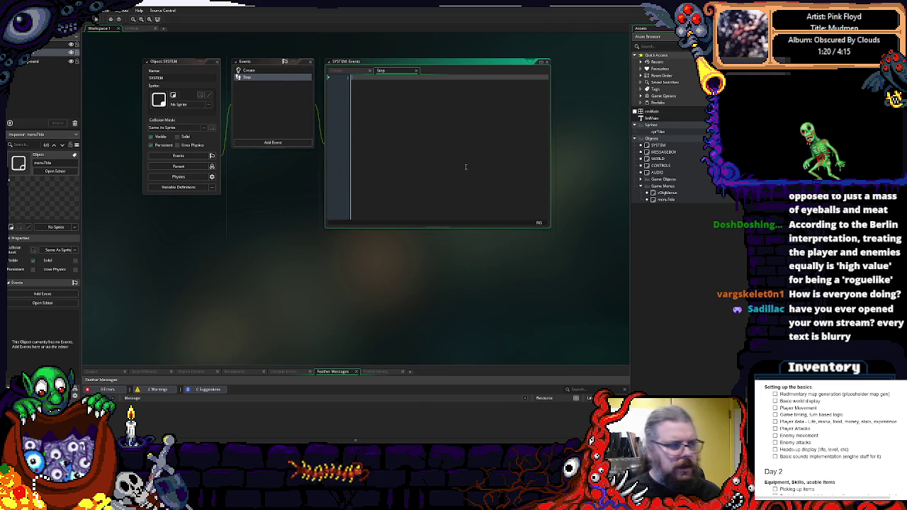
Start the Step code with a with() line followed by an empty braced block.
{"action": "type", "text": "with"}
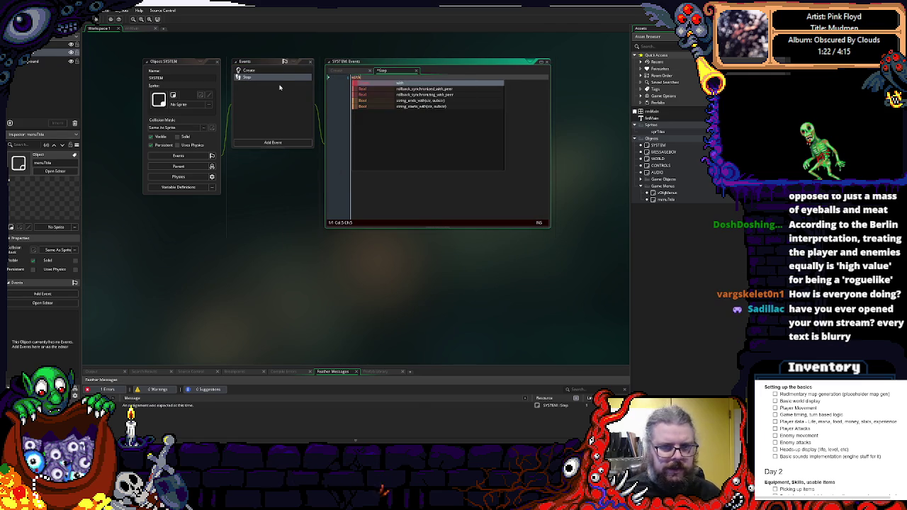
{"action": "type", "text": "()"}
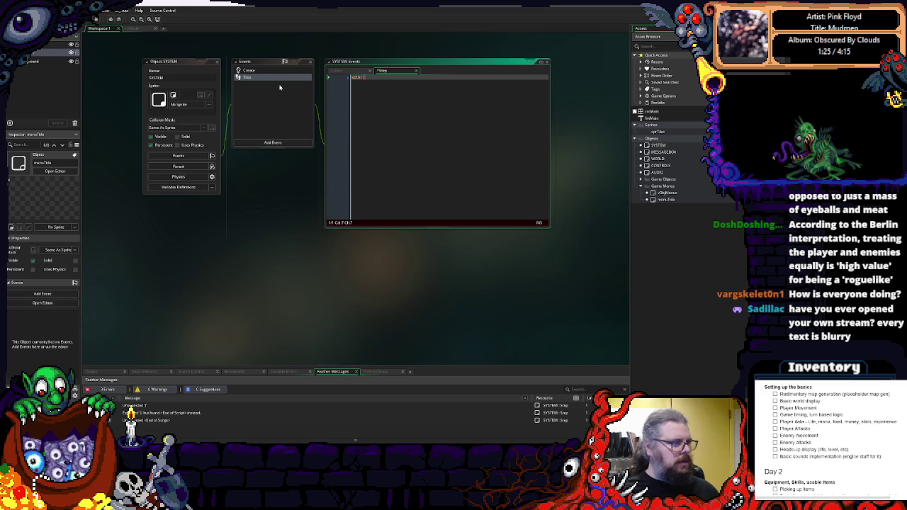
{"action": "key", "text": "Return"}
{"action": "type", "text": "{"}
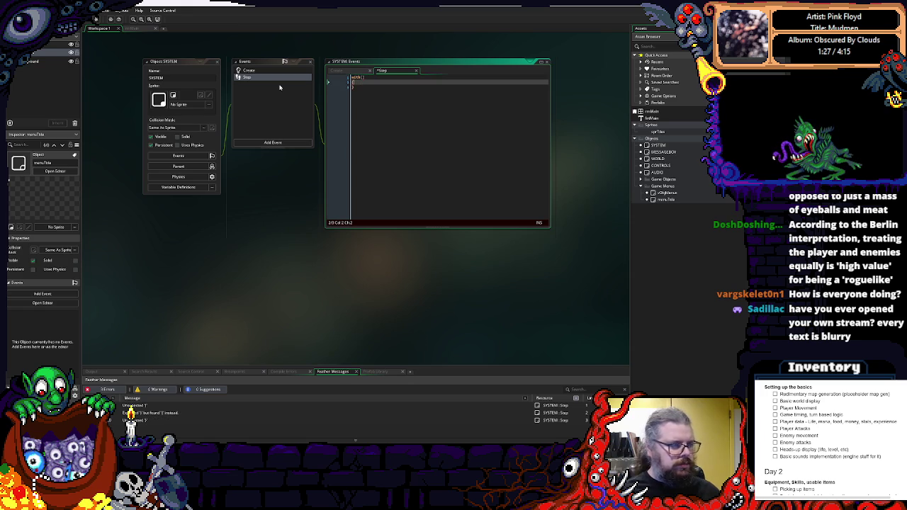
{"action": "key", "text": "Return"}
{"action": "left_click", "coordinate": [248, 70]}
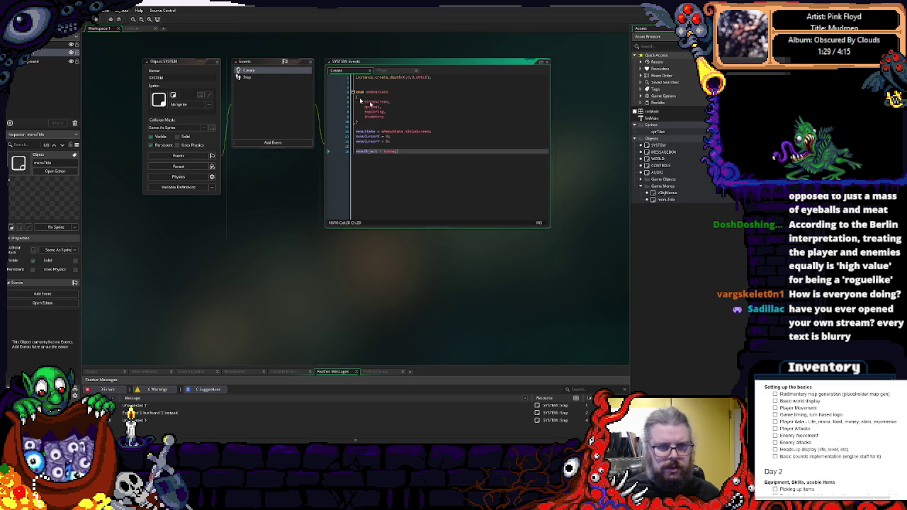
{"action": "left_click", "coordinate": [406, 146]}
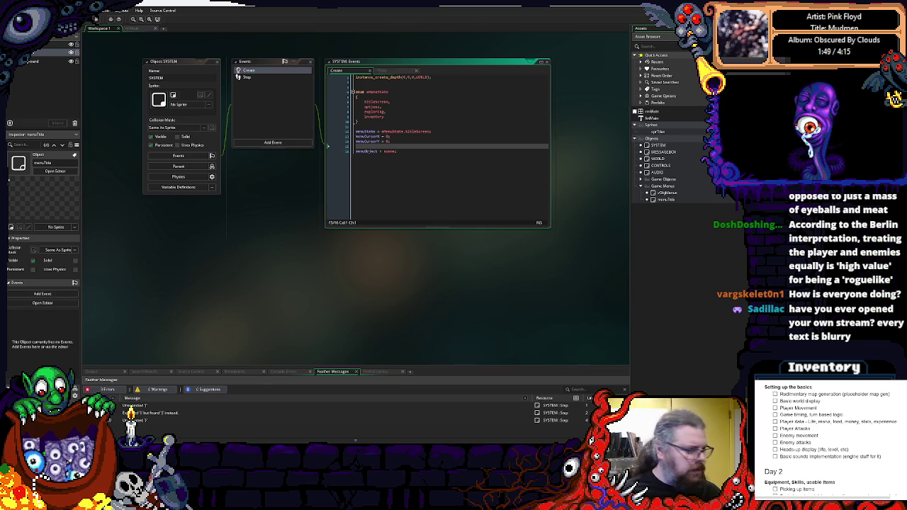
{"action": "scroll", "coordinate": [361, 287], "scroll_direction": "up", "scroll_amount": 3}
{"action": "left_click", "coordinate": [427, 186]}
{"action": "left_click_drag", "start_coordinate": [428, 186], "coordinate": [412, 205]}
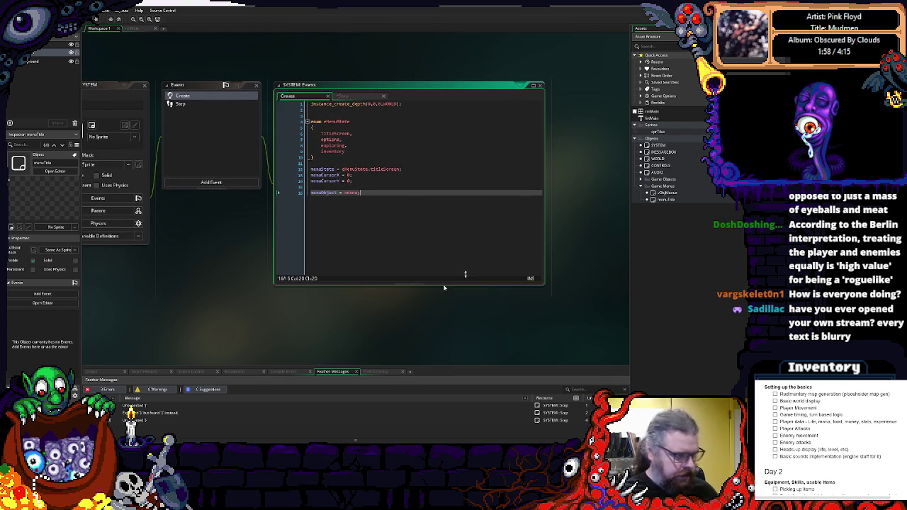
{"action": "mouse_move", "coordinate": [474, 244]}
{"action": "left_mouse_down"}
{"action": "mouse_move", "coordinate": [531, 243]}
{"action": "mouse_move", "coordinate": [475, 248]}
{"action": "mouse_move", "coordinate": [515, 269]}
{"action": "left_mouse_up"}
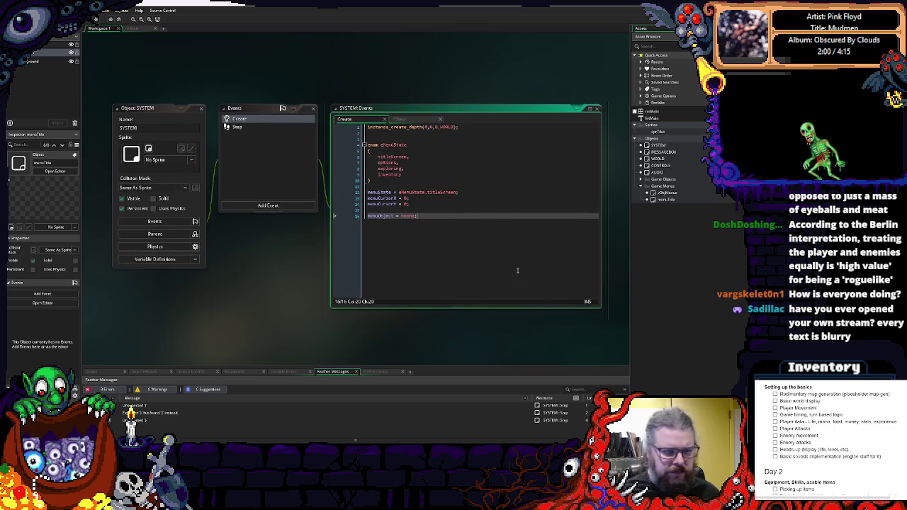
{"action": "left_click_drag", "start_coordinate": [298, 231], "coordinate": [225, 208]}
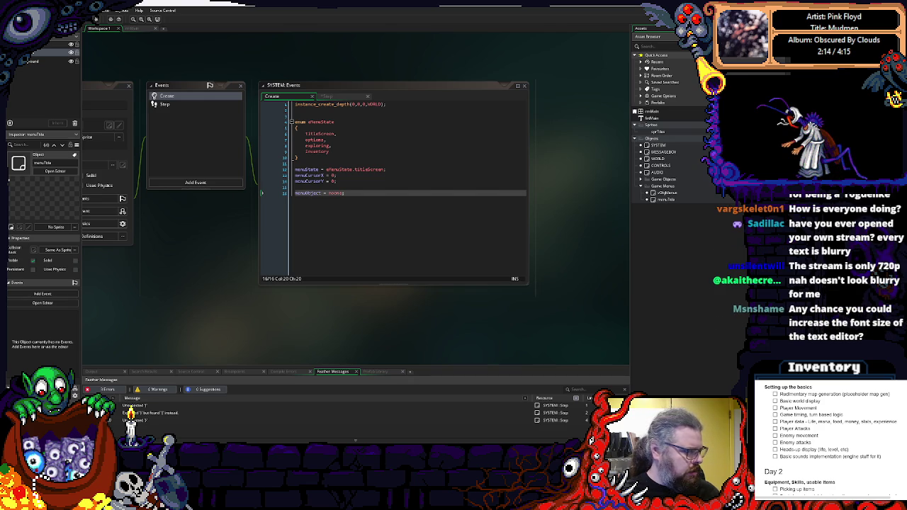
{"action": "left_click", "coordinate": [336, 257]}
{"action": "scroll", "coordinate": [342, 228], "scroll_direction": "up", "scroll_amount": 1, "text": "ctrl"}
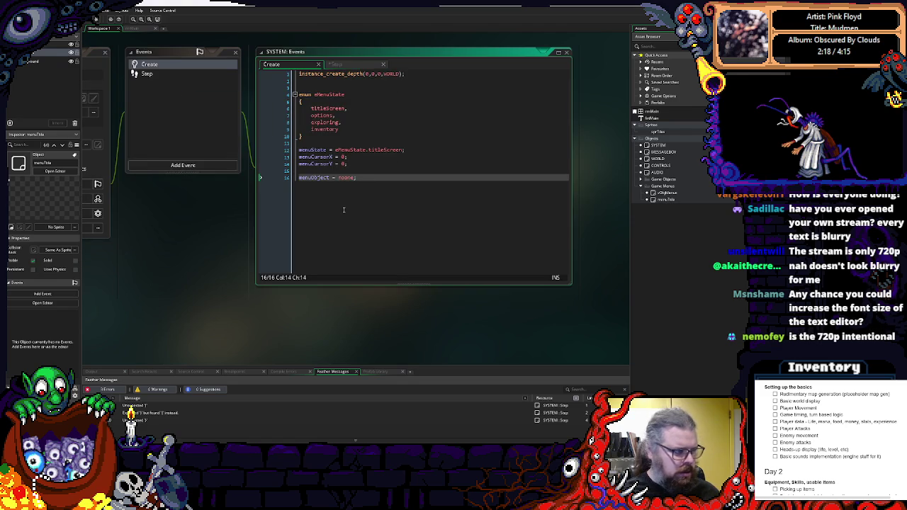
{"action": "scroll", "coordinate": [344, 210], "scroll_direction": "down", "scroll_amount": 1, "text": "ctrl"}
{"action": "scroll", "coordinate": [344, 210], "scroll_direction": "up", "scroll_amount": 1, "text": "ctrl"}
{"action": "scroll", "coordinate": [343, 210], "scroll_direction": "up", "scroll_amount": 1, "text": "ctrl"}
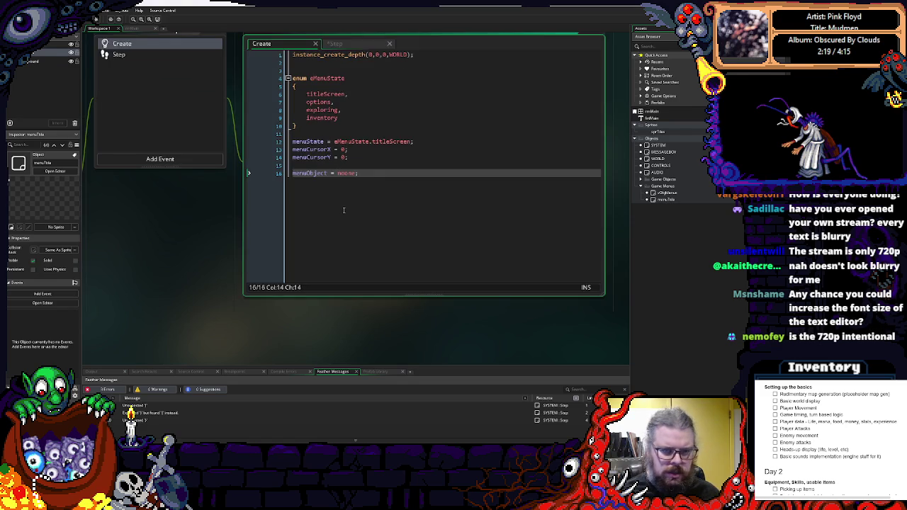
{"action": "key", "text": "Right"}
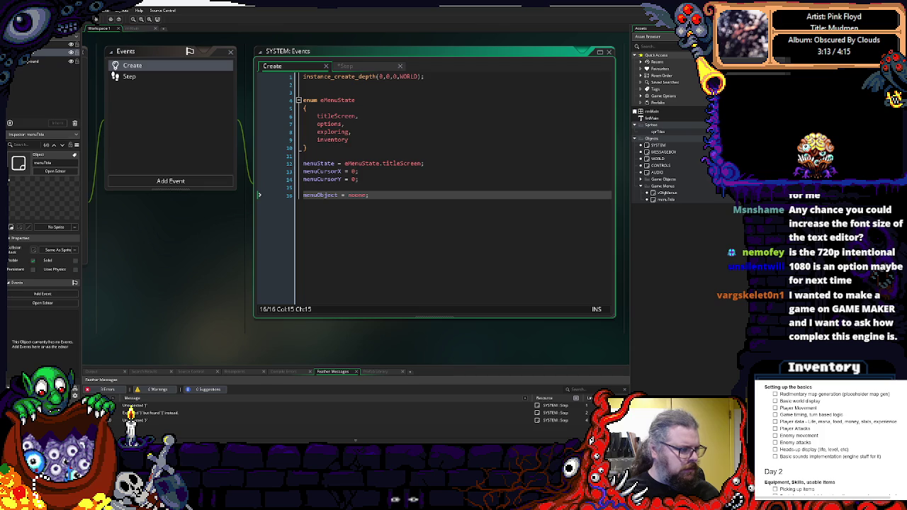
Shrink the SYSTEM Events code window and recentre the workspace on it.
{"action": "left_click", "coordinate": [406, 225]}
{"action": "scroll", "coordinate": [406, 225], "scroll_direction": "up", "scroll_amount": 2}
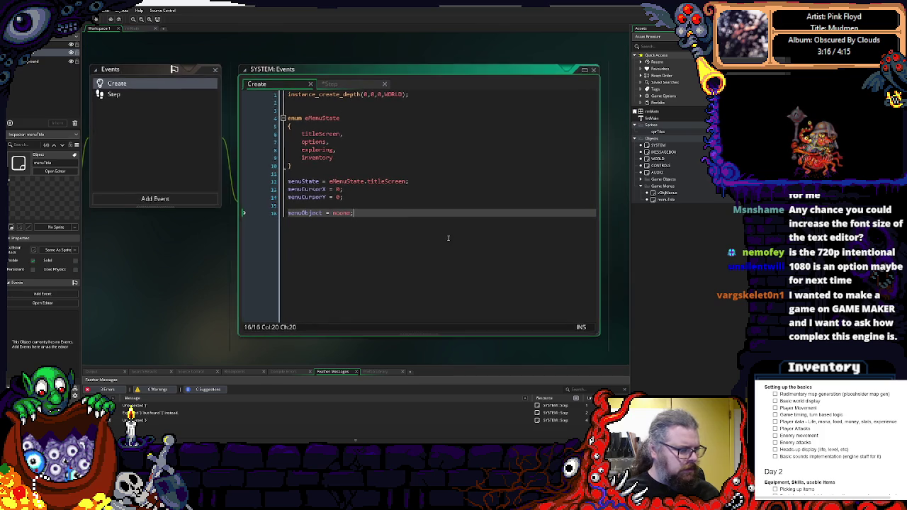
{"action": "mouse_move", "coordinate": [585, 339]}
{"action": "left_mouse_down"}
{"action": "mouse_move", "coordinate": [561, 318]}
{"action": "mouse_move", "coordinate": [582, 334]}
{"action": "left_mouse_up"}
{"action": "scroll", "coordinate": [582, 335], "scroll_direction": "up", "scroll_amount": 1}
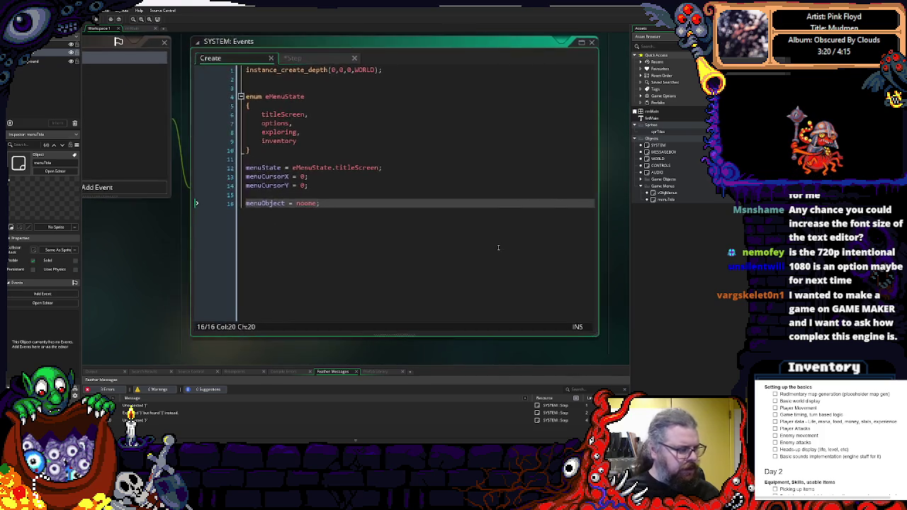
{"action": "scroll", "coordinate": [486, 242], "scroll_direction": "down", "scroll_amount": 1}
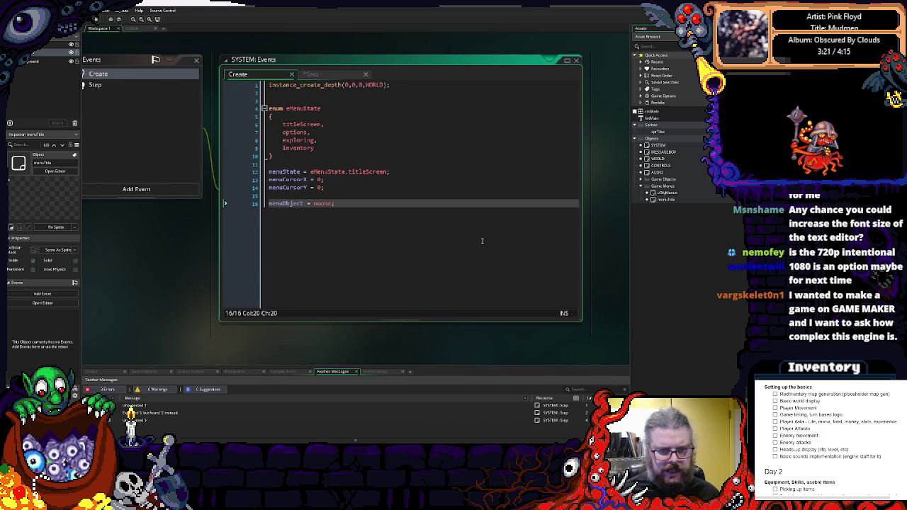
{"action": "scroll", "coordinate": [482, 241], "scroll_direction": "up", "scroll_amount": 1}
{"action": "scroll", "coordinate": [386, 215], "scroll_direction": "down", "scroll_amount": 1}
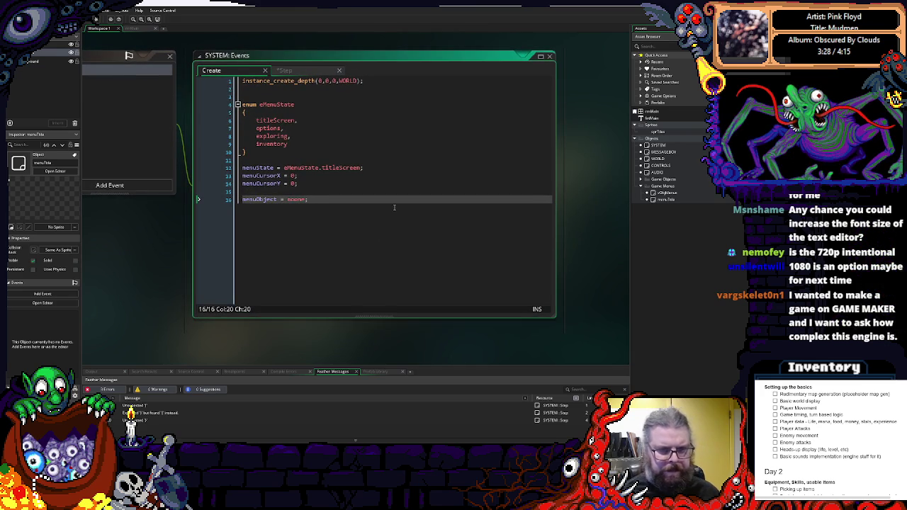
{"action": "left_click", "coordinate": [250, 229]}
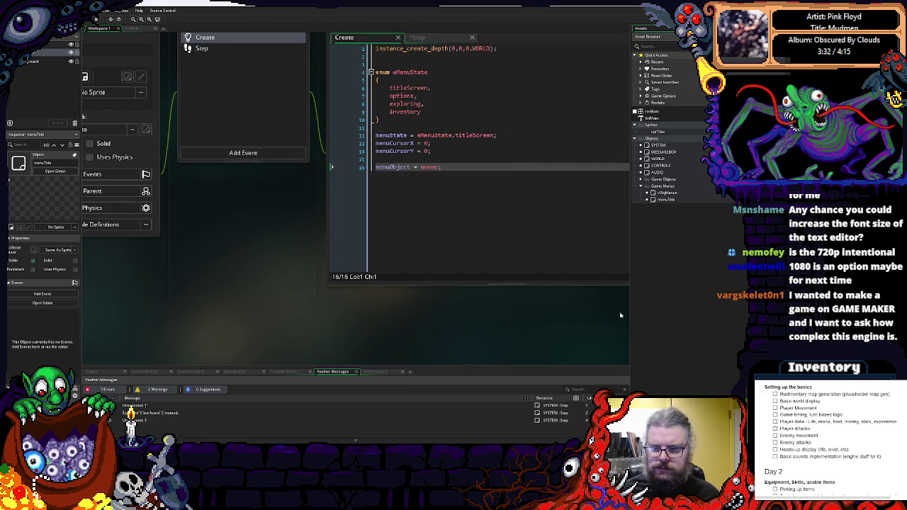
{"action": "left_click", "coordinate": [478, 250]}
{"action": "mouse_move", "coordinate": [478, 250]}
{"action": "left_mouse_down"}
{"action": "mouse_move", "coordinate": [387, 253]}
{"action": "mouse_move", "coordinate": [412, 214]}
{"action": "left_mouse_up"}
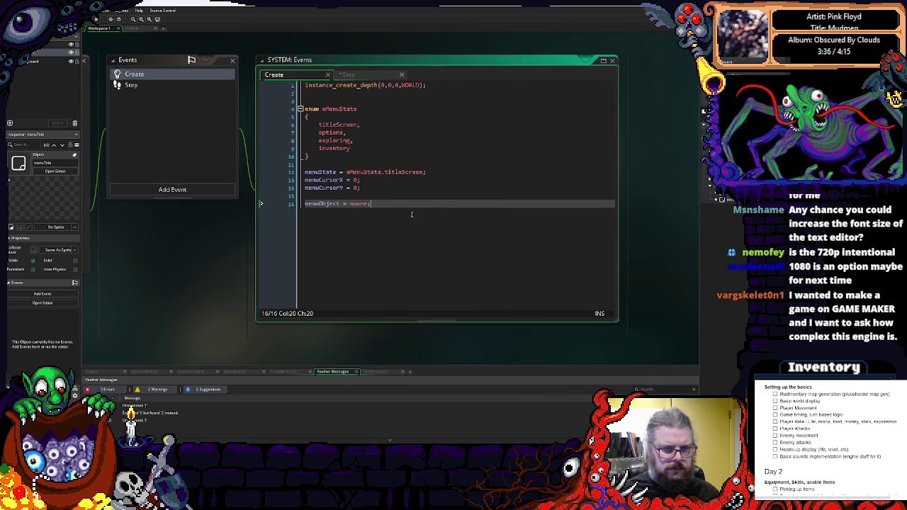
{"action": "left_click_drag", "start_coordinate": [427, 262], "coordinate": [396, 241]}
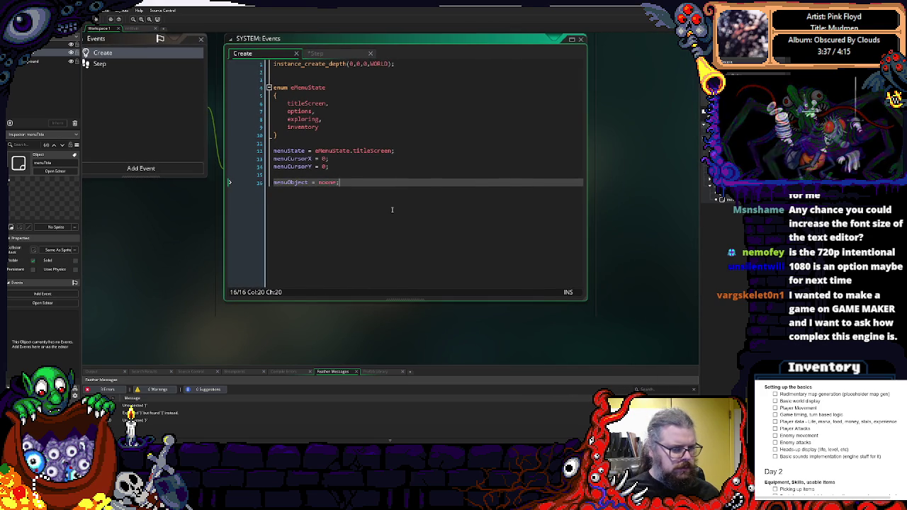
Add an empty line 17 below menuObject = noone; in the Create code.
{"action": "key", "text": "Up"}
{"action": "key", "text": "Up"}
{"action": "key", "text": "Down"}
{"action": "key", "text": "Down"}
{"action": "key", "text": "End"}
{"action": "key", "text": "Return"}
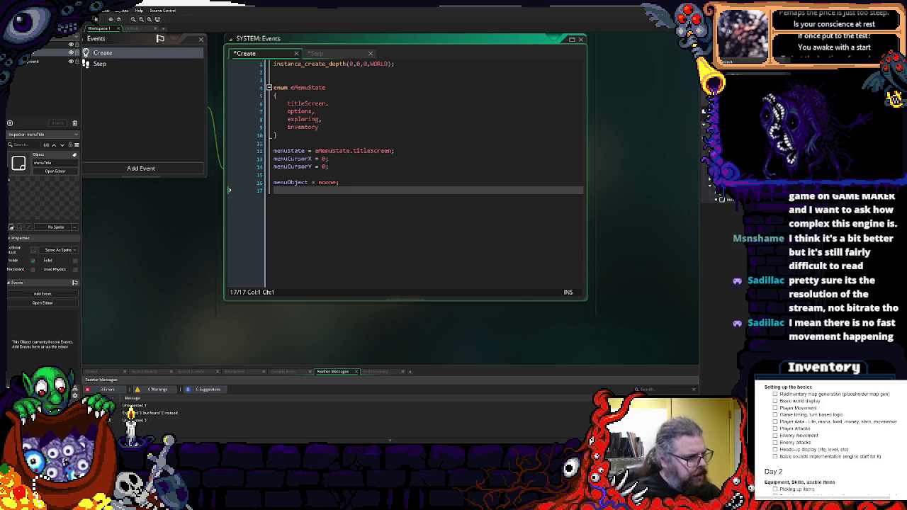
{"action": "scroll", "coordinate": [400, 154], "scroll_direction": "down", "scroll_amount": 1}
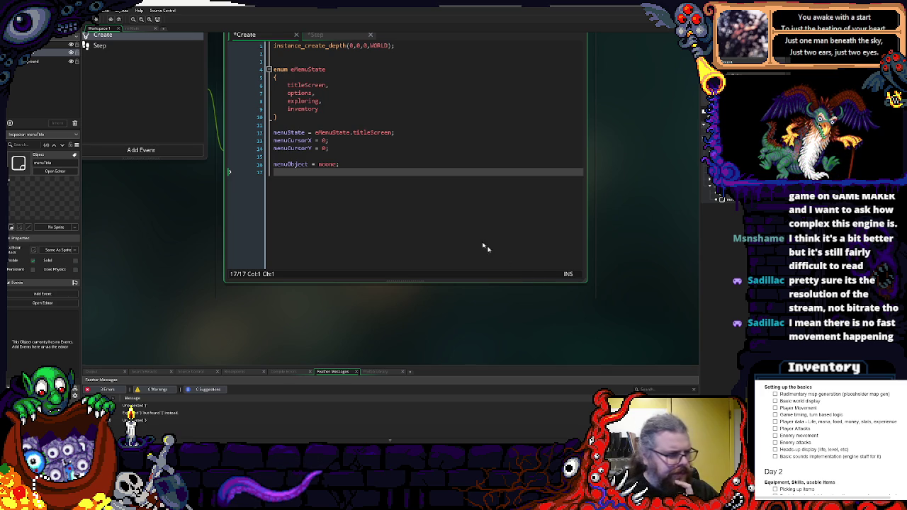
{"action": "left_click_drag", "start_coordinate": [404, 171], "coordinate": [392, 220]}
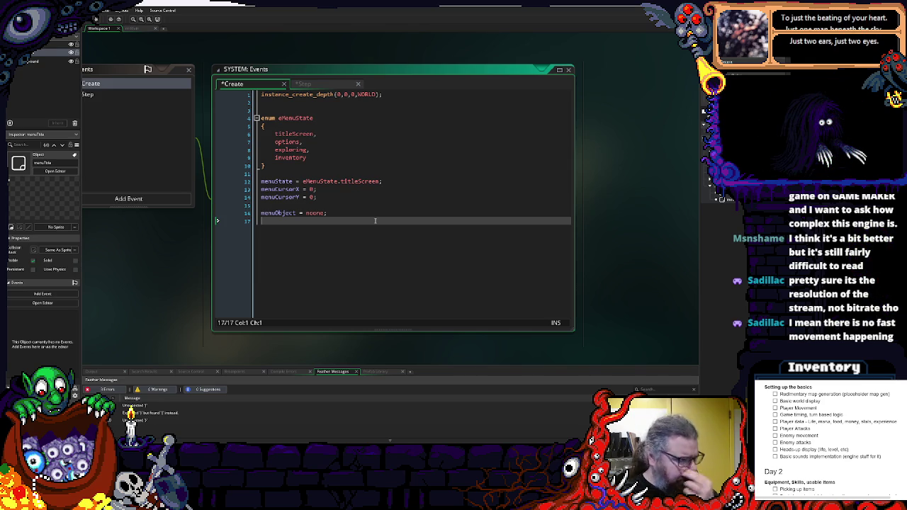
{"action": "left_click", "coordinate": [378, 190]}
{"action": "left_click_drag", "start_coordinate": [355, 215], "coordinate": [361, 199]}
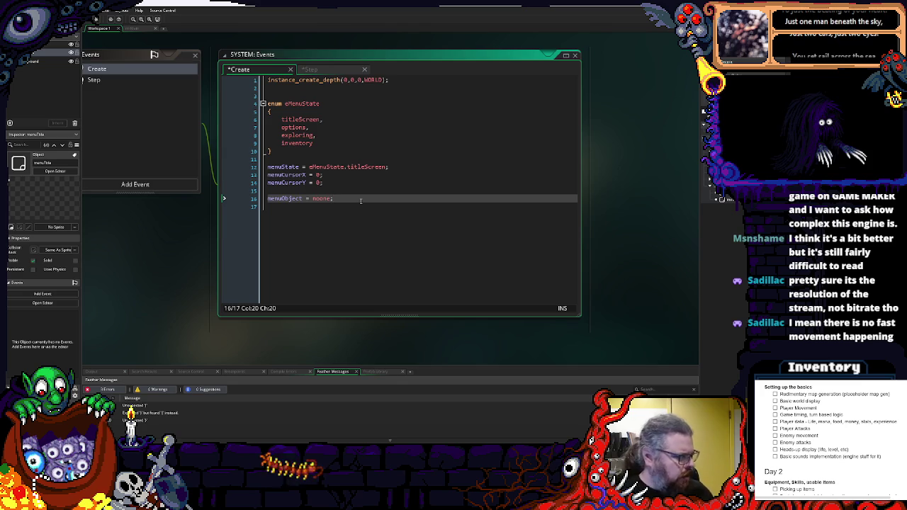
{"action": "left_click", "coordinate": [389, 149]}
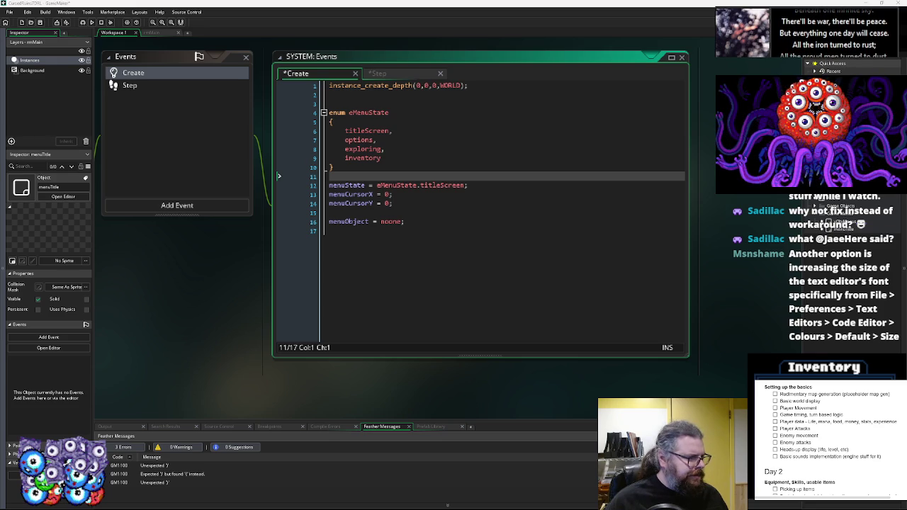
{"action": "left_click", "coordinate": [449, 260]}
Select lines 13–14 holding menuCursorX and menuCursorY in SYSTEM's Create code.
{"action": "mouse_move", "coordinate": [449, 259]}
{"action": "left_mouse_down"}
{"action": "mouse_move", "coordinate": [387, 277]}
{"action": "mouse_move", "coordinate": [401, 283]}
{"action": "mouse_move", "coordinate": [382, 290]}
{"action": "left_mouse_up"}
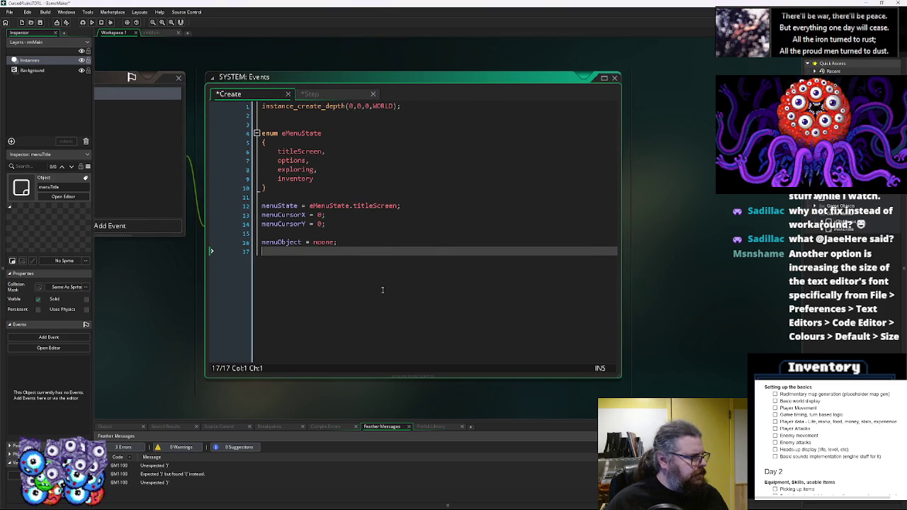
{"action": "scroll", "coordinate": [382, 290], "scroll_direction": "down", "scroll_amount": 1}
{"action": "scroll", "coordinate": [382, 289], "scroll_direction": "up", "scroll_amount": 1}
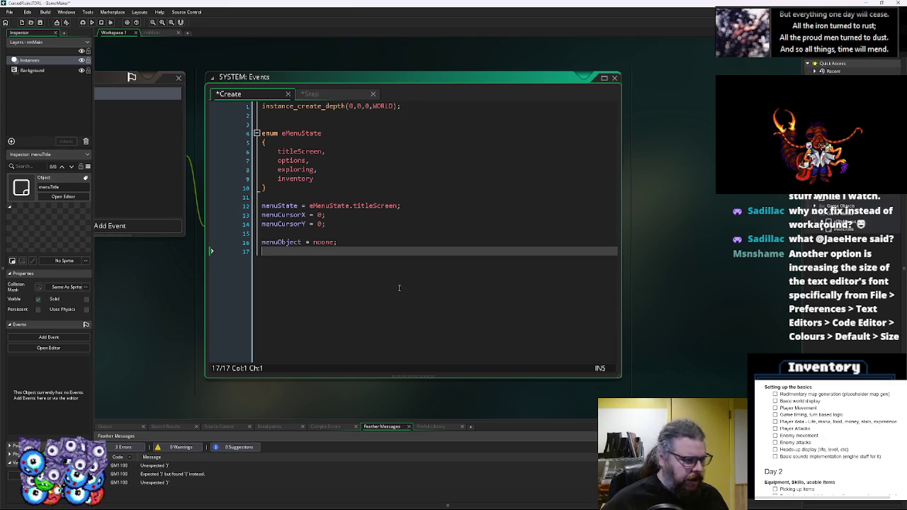
{"action": "mouse_move", "coordinate": [425, 247]}
{"action": "left_mouse_down"}
{"action": "mouse_move", "coordinate": [431, 275]}
{"action": "mouse_move", "coordinate": [405, 299]}
{"action": "mouse_move", "coordinate": [426, 260]}
{"action": "mouse_move", "coordinate": [421, 285]}
{"action": "left_mouse_up"}
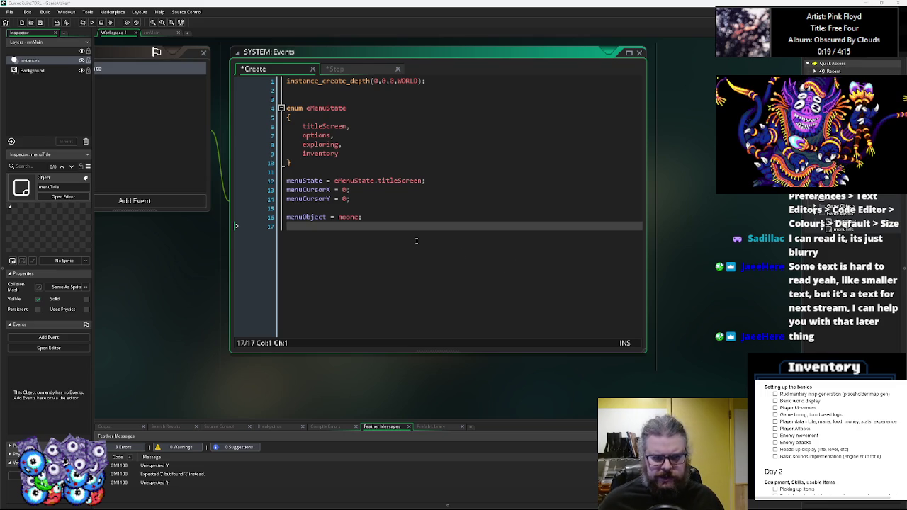
{"action": "left_click", "coordinate": [490, 226]}
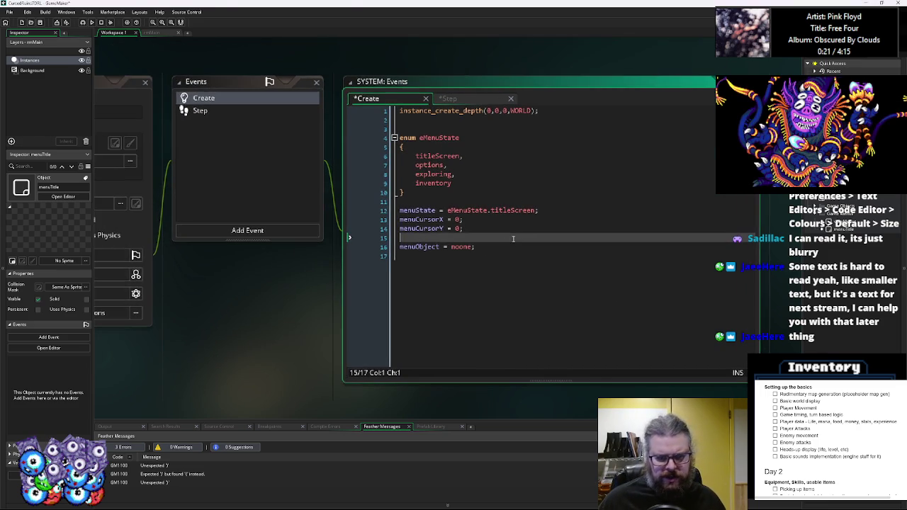
{"action": "left_click", "coordinate": [429, 219]}
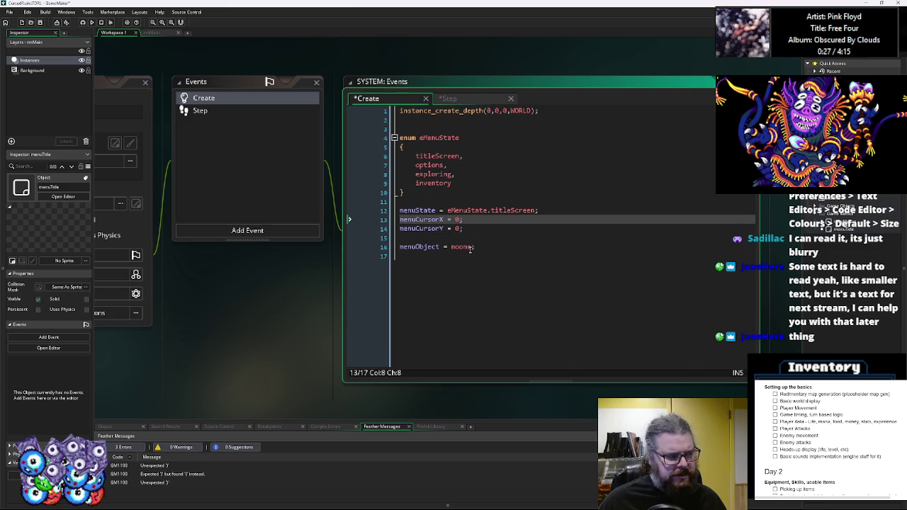
{"action": "left_click_drag", "start_coordinate": [464, 229], "coordinate": [378, 214]}
{"action": "left_click", "coordinate": [379, 218]}
{"action": "left_click", "coordinate": [448, 219]}
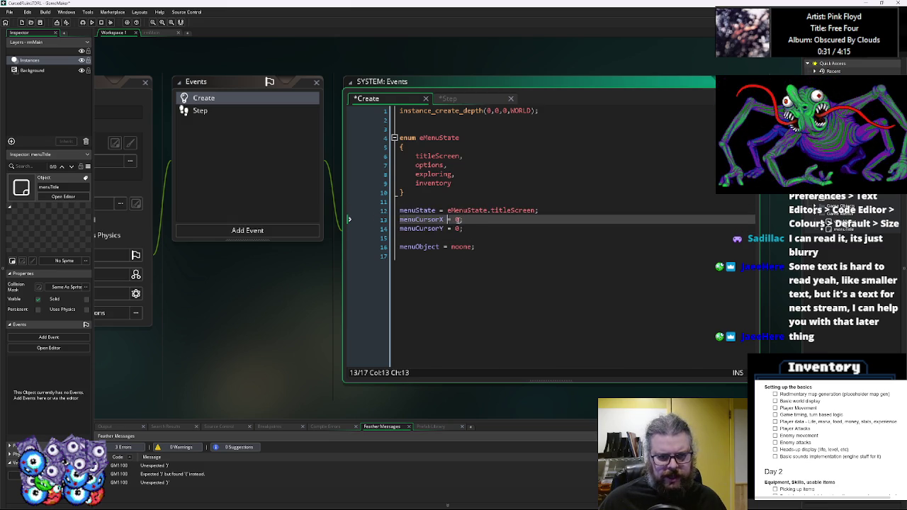
{"action": "left_click_drag", "start_coordinate": [476, 228], "coordinate": [399, 217]}
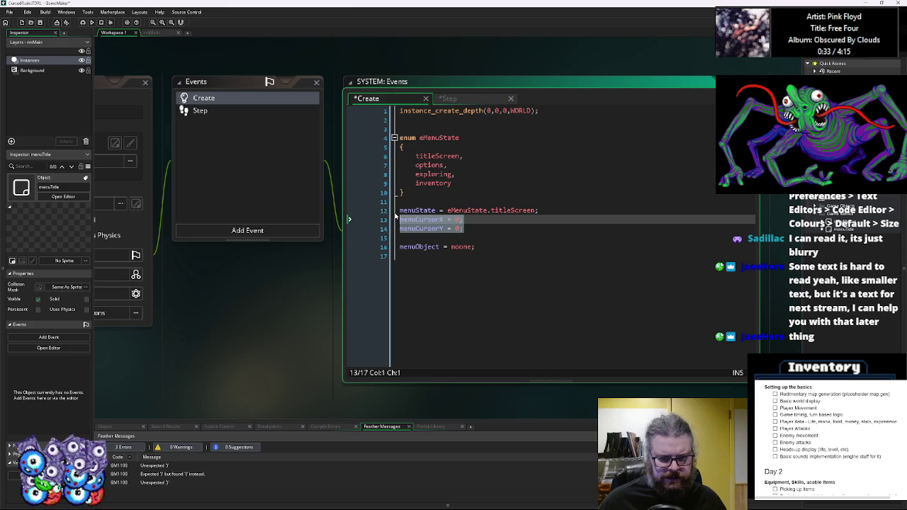
Cut the menuCursorX and menuCursorY lines out of SYSTEM's Create code.
{"action": "key", "text": "Delete"}
{"action": "key", "text": "Delete"}
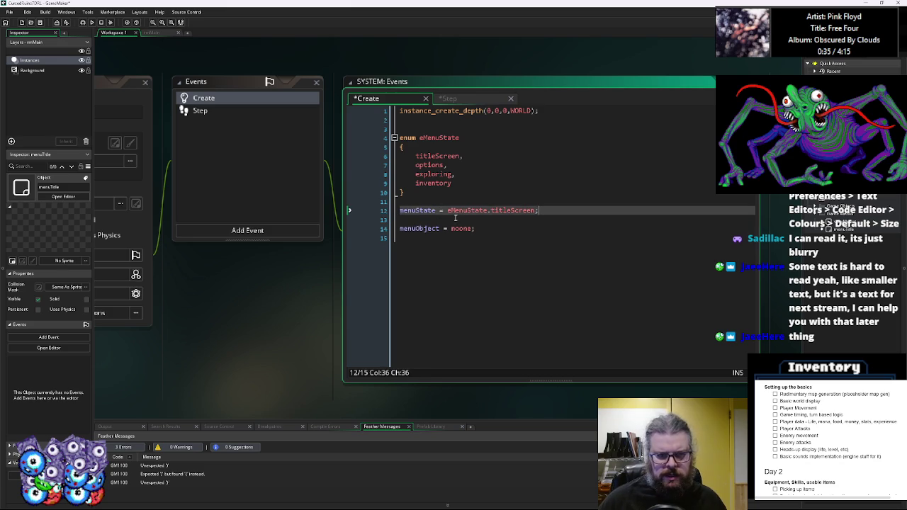
{"action": "key", "text": "BackSpace"}
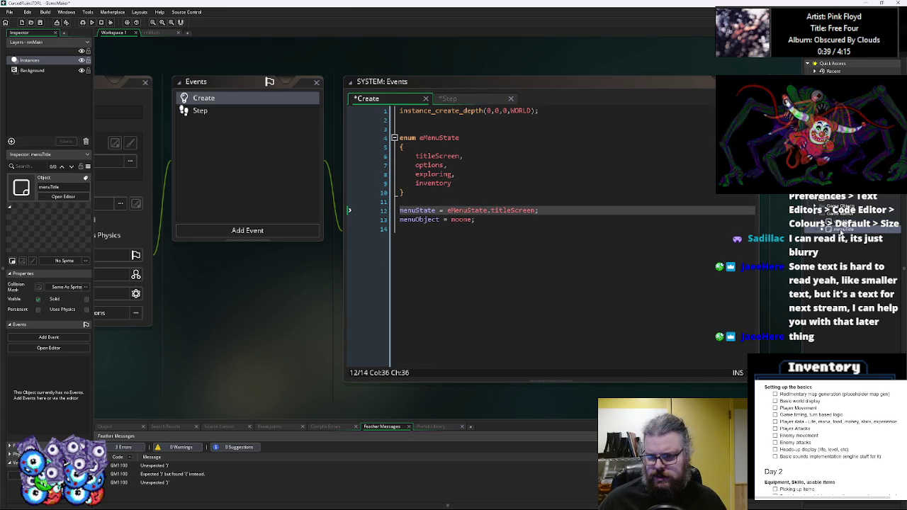
{"action": "scroll", "coordinate": [420, 282], "scroll_direction": "down", "scroll_amount": 2}
{"action": "scroll", "coordinate": [420, 283], "scroll_direction": "down", "scroll_amount": 3, "text": "ctrl"}
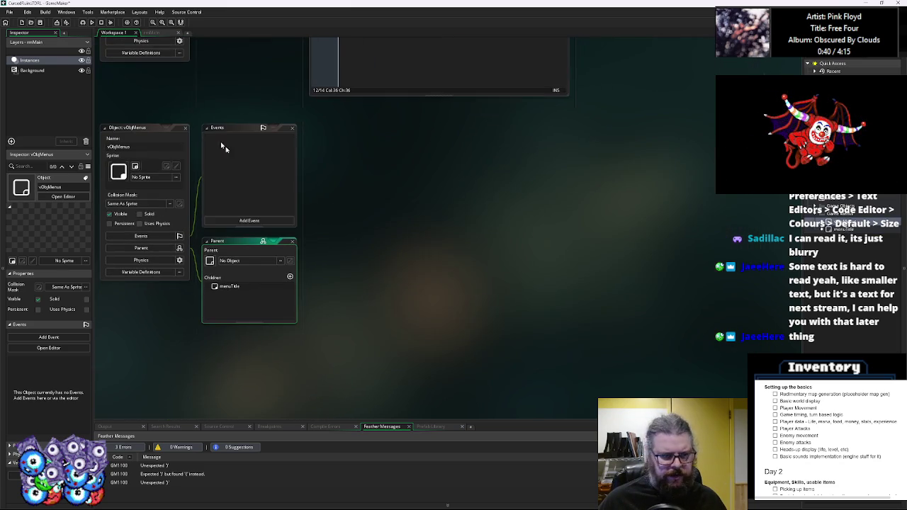
Give oObjMenus a Create event with the pasted lines renamed to cursorX and cursorY, both 0.
{"action": "left_click", "coordinate": [252, 221]}
{"action": "left_click", "coordinate": [280, 231]}
{"action": "type", "text": "menuCursorX = 0; menuCursorY = 0;"}
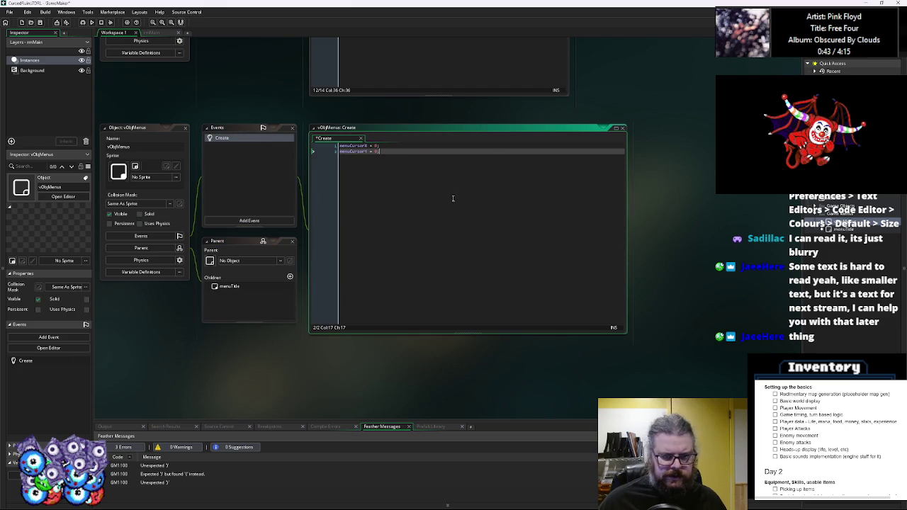
{"action": "left_click_drag", "start_coordinate": [351, 146], "coordinate": [340, 151]}
{"action": "key", "text": "BackSpace"}
{"action": "left_click", "coordinate": [362, 151]}
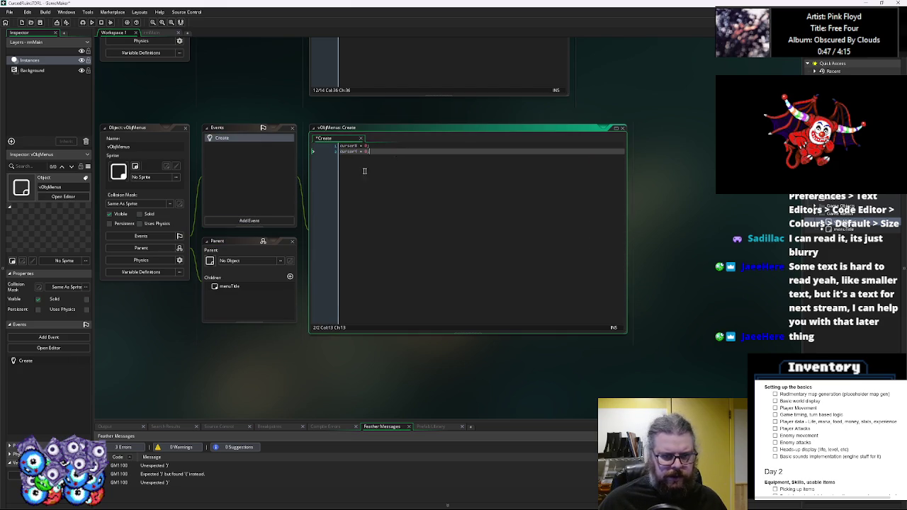
{"action": "left_click", "coordinate": [62, 22]}
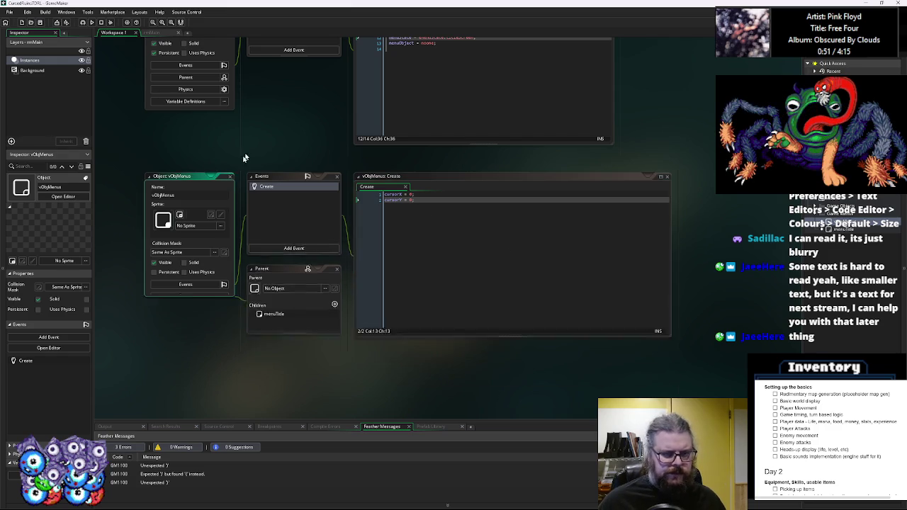
{"action": "left_click", "coordinate": [229, 176]}
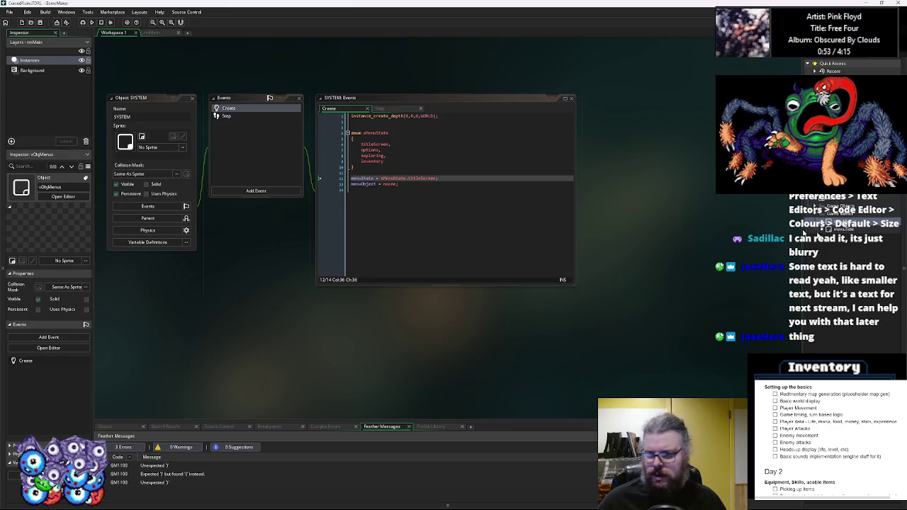
Set menuObject = instance_create_depth(0,0,0,menuTitle) in SYSTEM's Create code and save.
{"action": "double_click", "coordinate": [397, 183]}
{"action": "type", "text": "insta"}
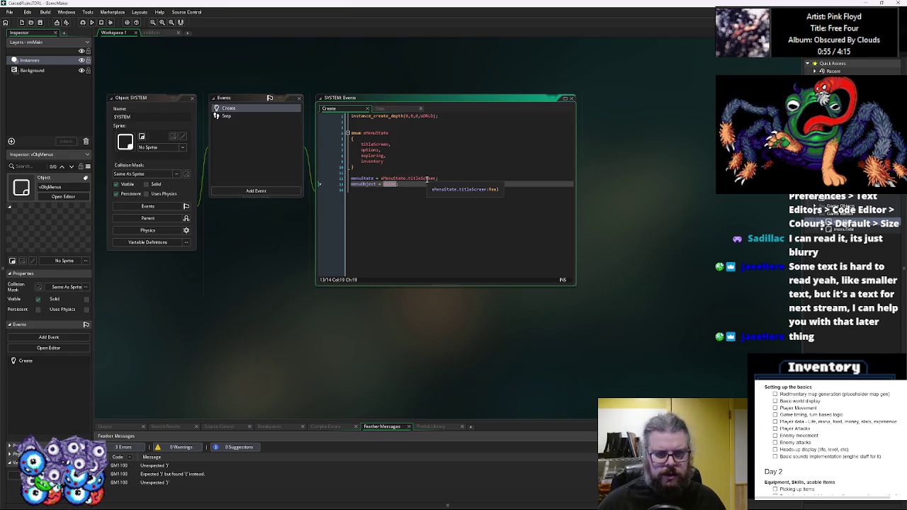
{"action": "type", "text": "nce_crea"}
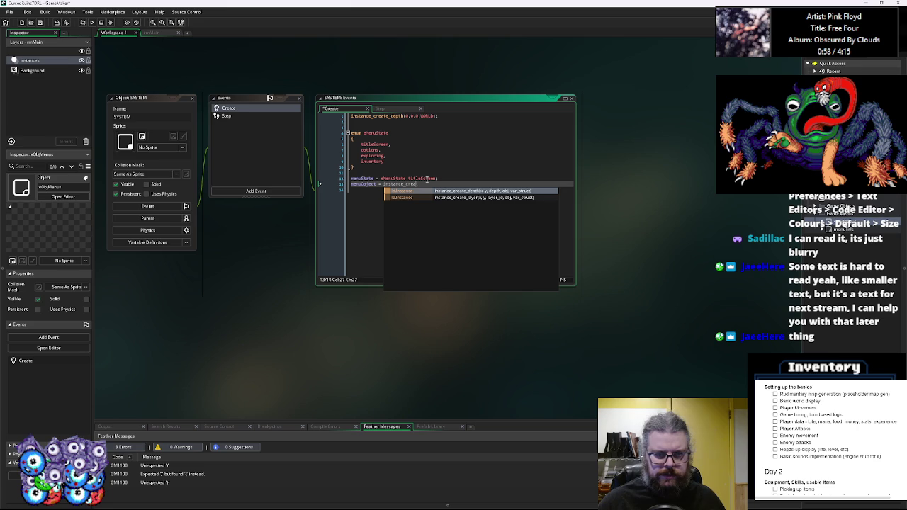
{"action": "key", "text": "Return"}
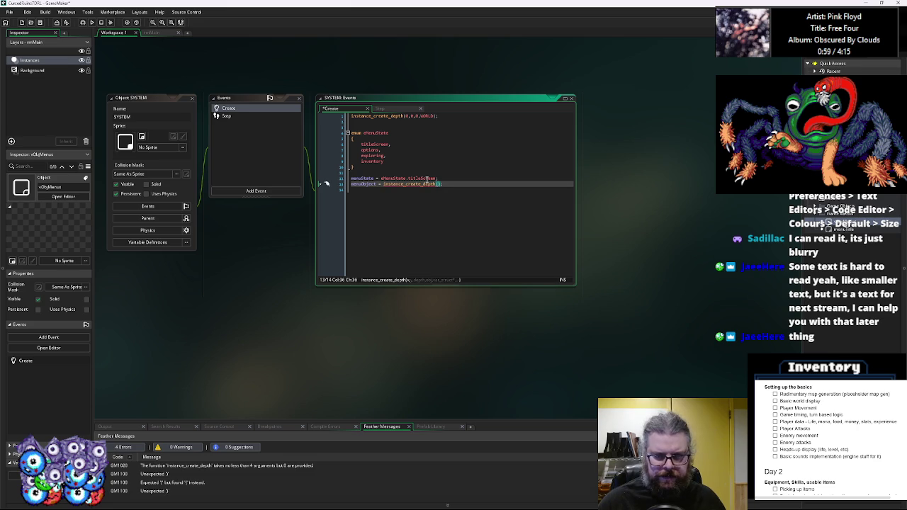
{"action": "type", "text": "0,0,"}
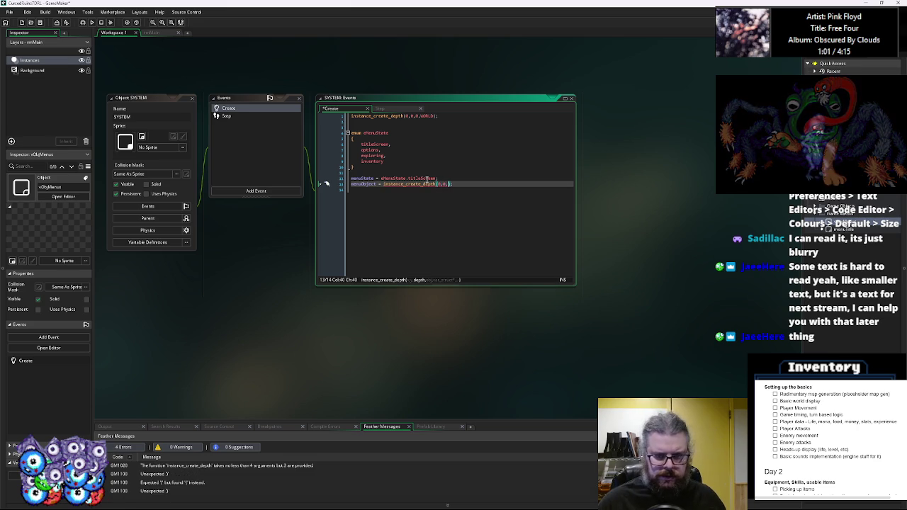
{"action": "type", "text": "0,"}
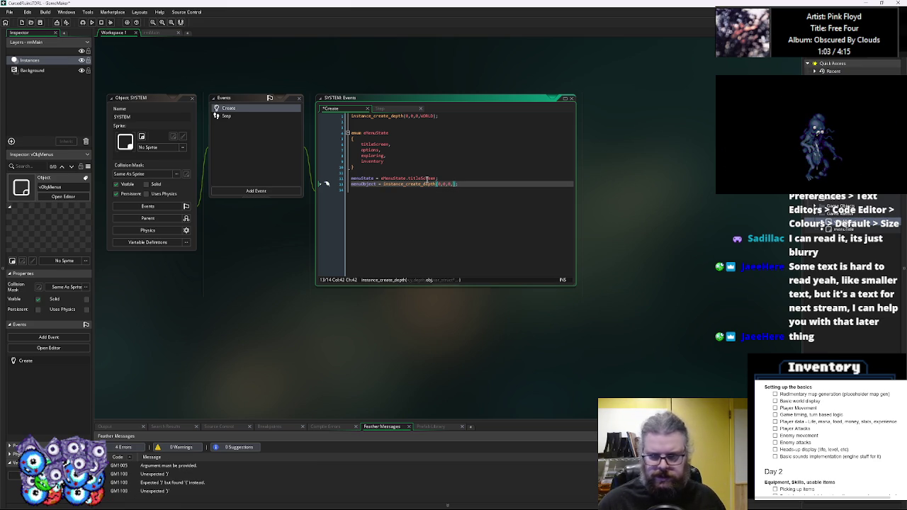
{"action": "type", "text": "menuT"}
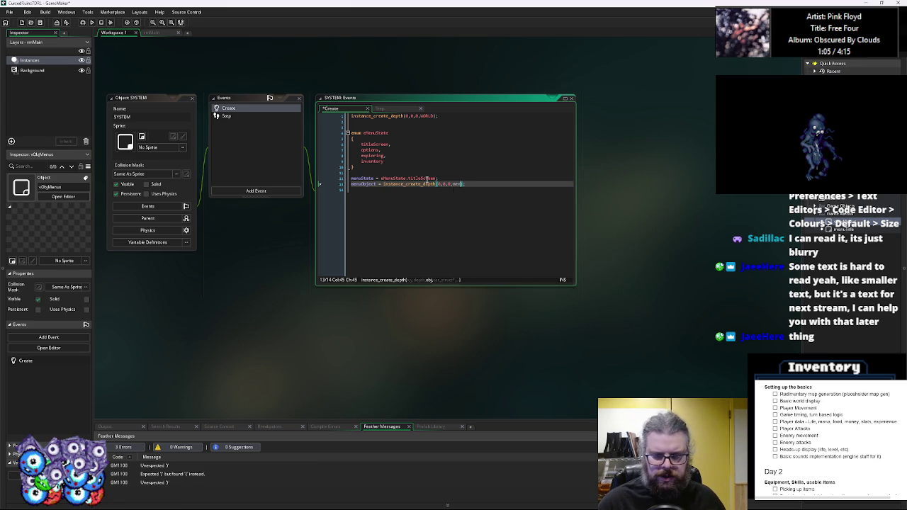
{"action": "key", "text": "Return"}
{"action": "type", "text": ")"}
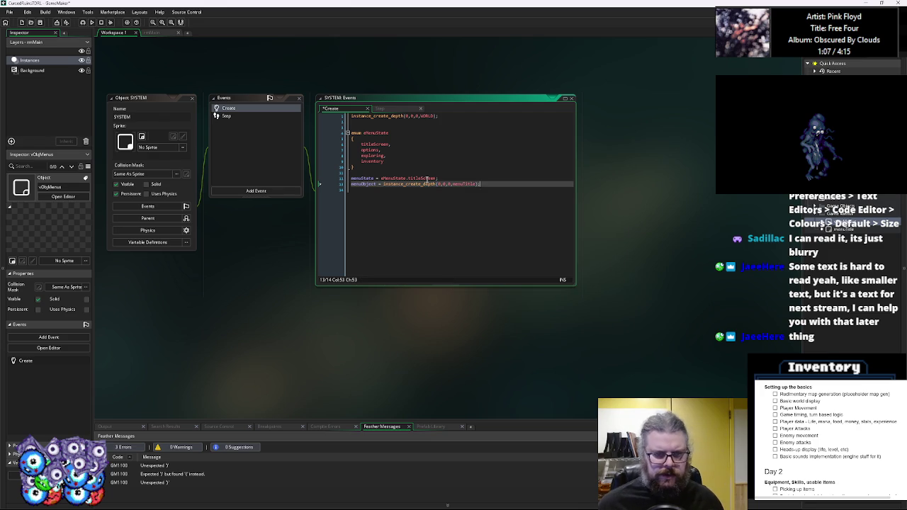
{"action": "key", "text": "Return"}
{"action": "key", "text": "ctrl+s"}
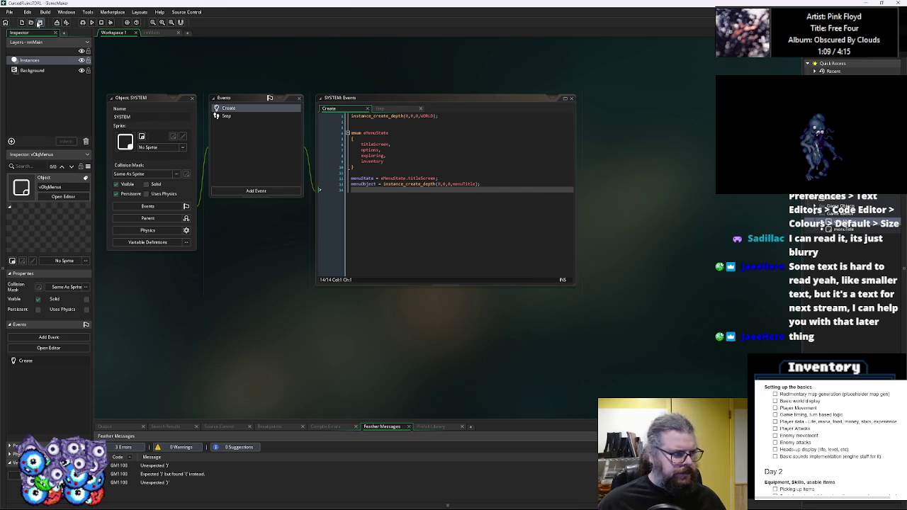
Switch to SYSTEM's Step event code.
{"action": "left_click", "coordinate": [237, 115]}
{"action": "left_click", "coordinate": [392, 140]}
{"action": "scroll", "coordinate": [378, 156], "scroll_direction": "up", "scroll_amount": 2}
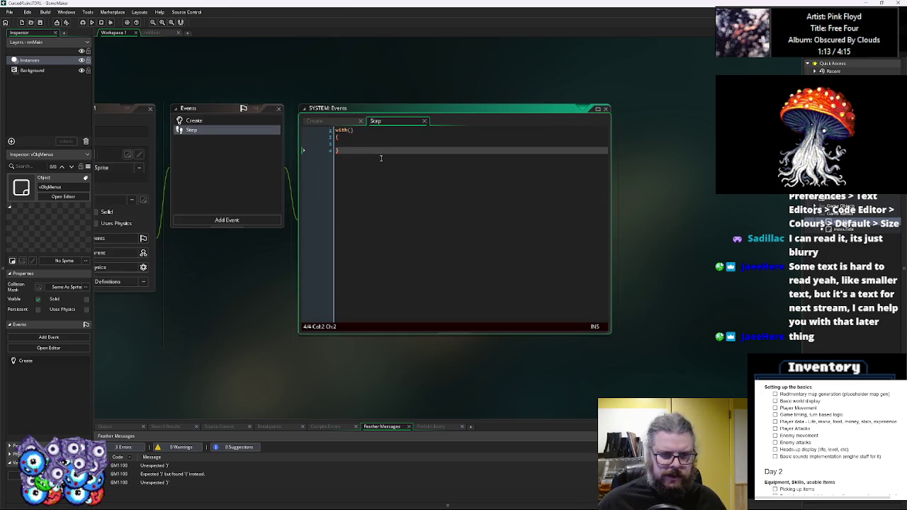
Write with(menuObject) { event_user(0); } in the Step event and save it.
{"action": "left_click", "coordinate": [393, 115]}
{"action": "type", "text": "menuObject"}
{"action": "left_click", "coordinate": [437, 132]}
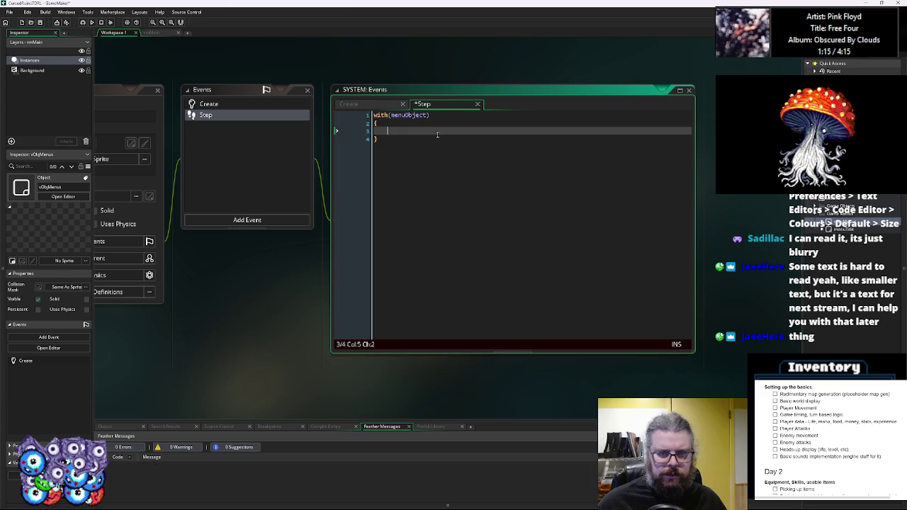
{"action": "type", "text": "event_"}
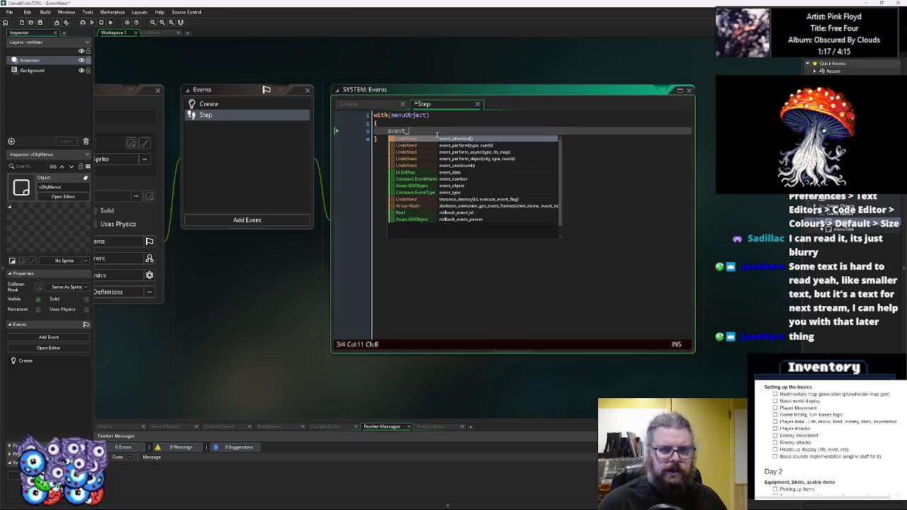
{"action": "type", "text": "userr"}
{"action": "type", "text": "(0);"}
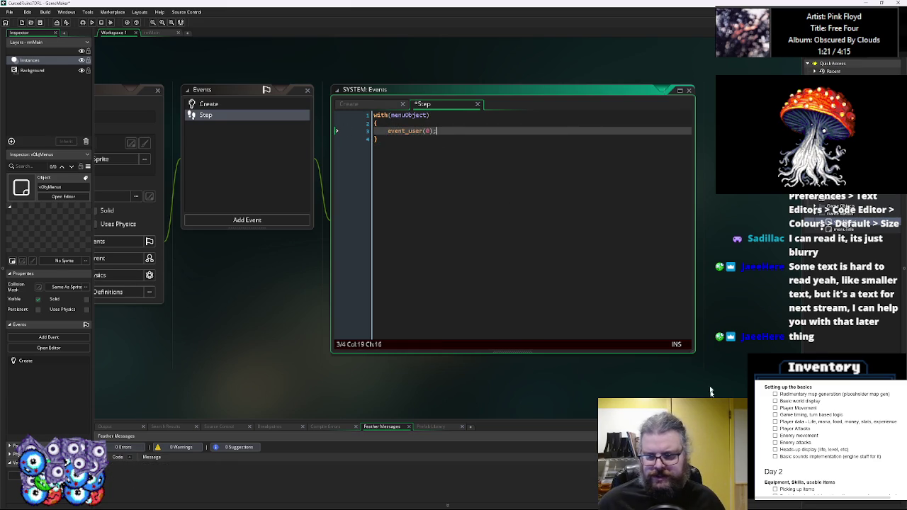
{"action": "left_click_drag", "start_coordinate": [695, 353], "coordinate": [719, 371]}
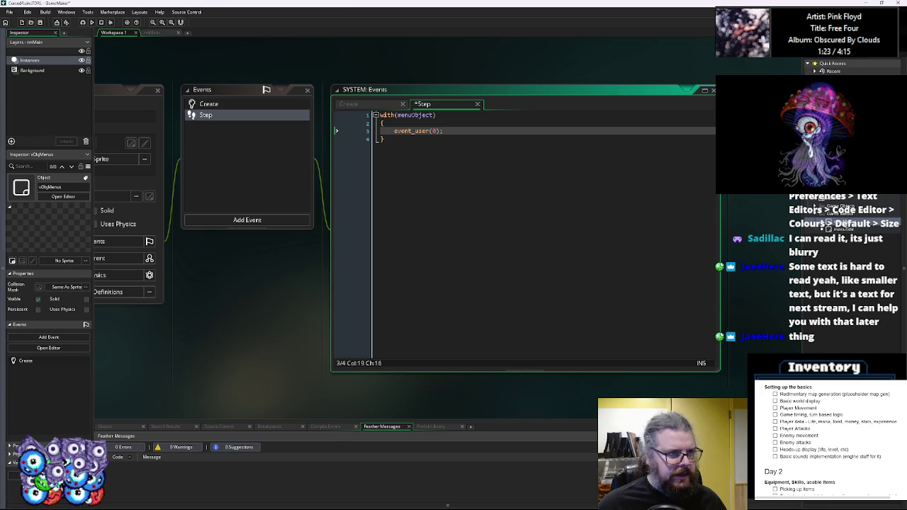
{"action": "key", "text": "ctrl+s"}
Resize the Step code window and reposition the workspace around SYSTEM.
{"action": "left_click", "coordinate": [465, 218]}
{"action": "mouse_move", "coordinate": [465, 218]}
{"action": "left_mouse_down"}
{"action": "mouse_move", "coordinate": [573, 270]}
{"action": "mouse_move", "coordinate": [452, 205]}
{"action": "mouse_move", "coordinate": [463, 240]}
{"action": "mouse_move", "coordinate": [496, 224]}
{"action": "mouse_move", "coordinate": [527, 225]}
{"action": "mouse_move", "coordinate": [505, 228]}
{"action": "left_mouse_up"}
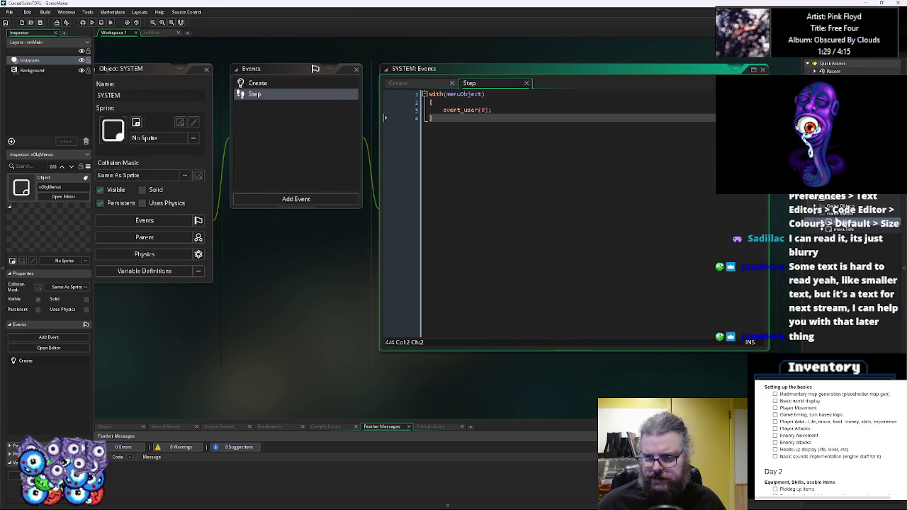
{"action": "left_click", "coordinate": [467, 110]}
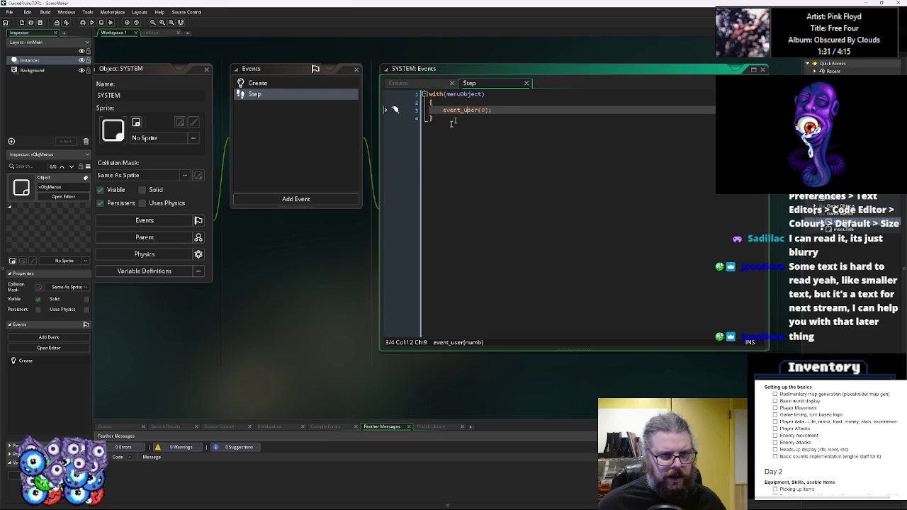
{"action": "left_click", "coordinate": [408, 257]}
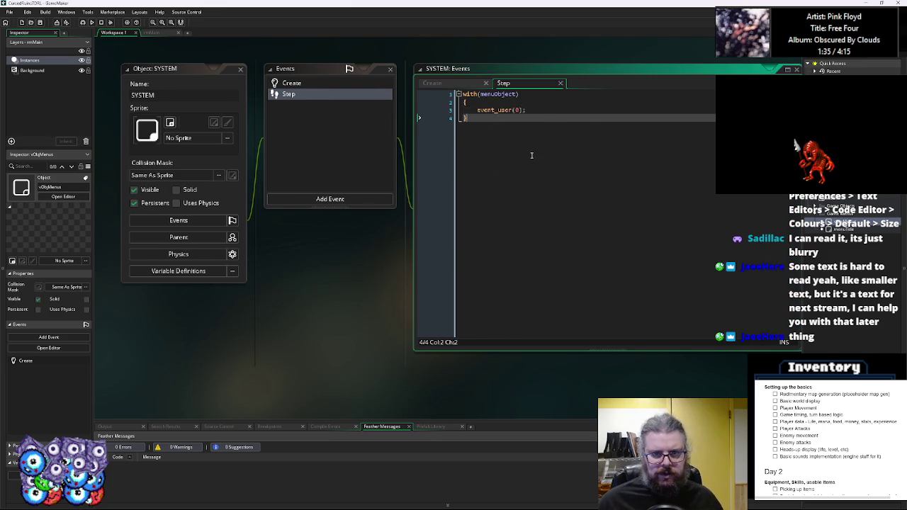
{"action": "left_click", "coordinate": [606, 188]}
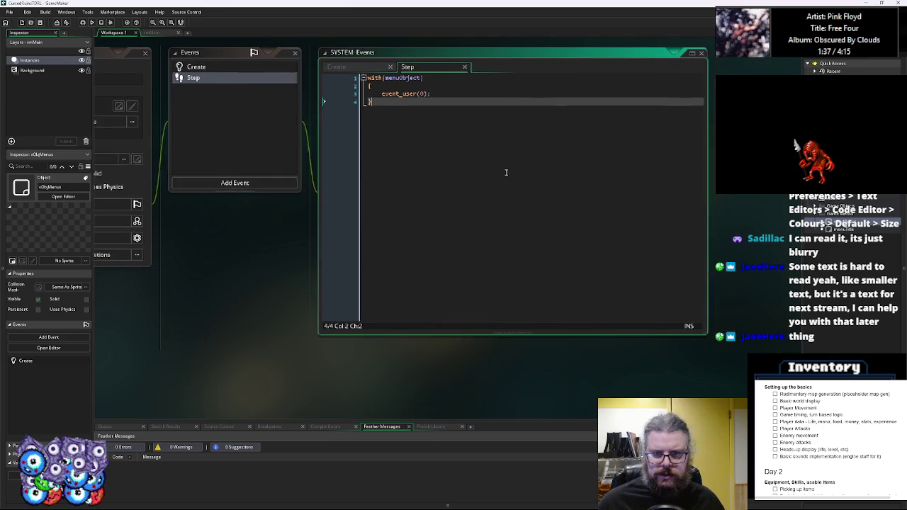
{"action": "left_click_drag", "start_coordinate": [703, 336], "coordinate": [655, 323]}
{"action": "mouse_move", "coordinate": [379, 176]}
{"action": "left_mouse_down"}
{"action": "mouse_move", "coordinate": [477, 203]}
{"action": "mouse_move", "coordinate": [434, 175]}
{"action": "left_mouse_up"}
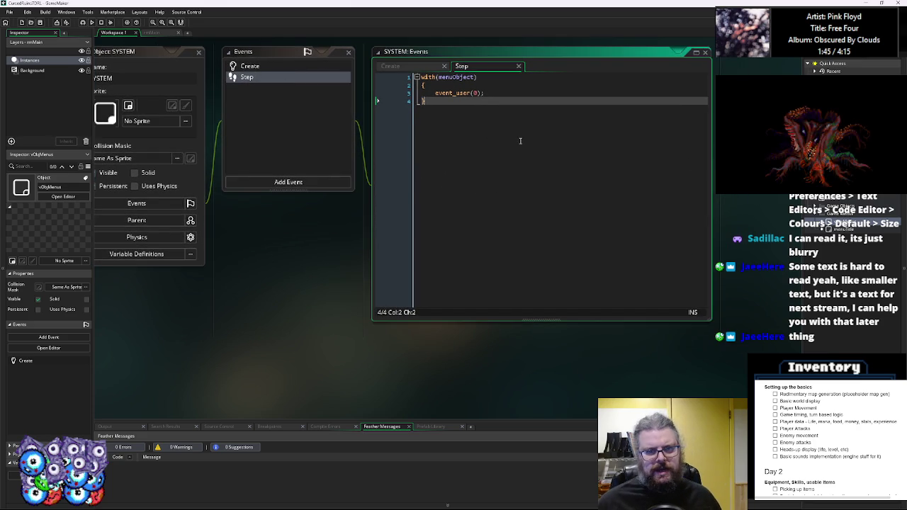
Add a with(MESSAGEBOX){event_user(0);} line below the menuObject block.
{"action": "key", "text": "Return"}
{"action": "key", "text": "Return"}
{"action": "type", "text": "with()"}
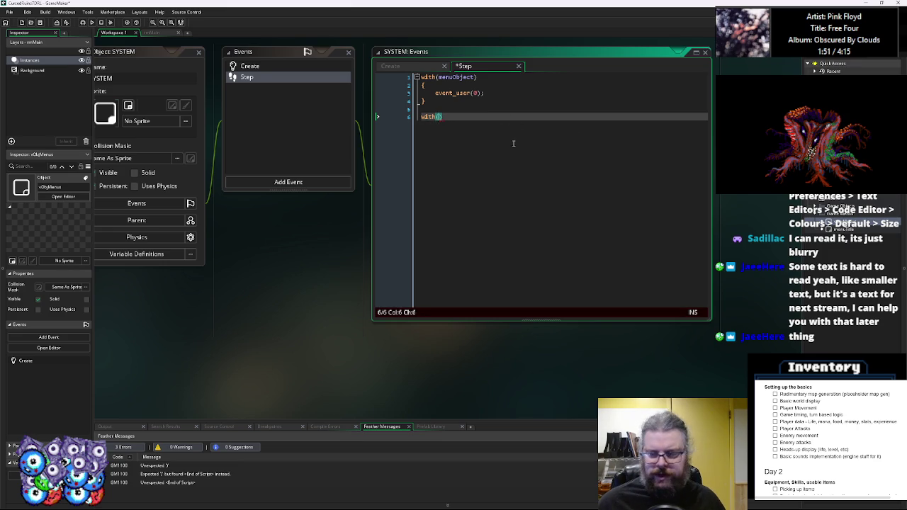
{"action": "left_click_drag", "start_coordinate": [512, 144], "coordinate": [505, 165]}
{"action": "key", "text": "Left"}
{"action": "key", "text": "Left"}
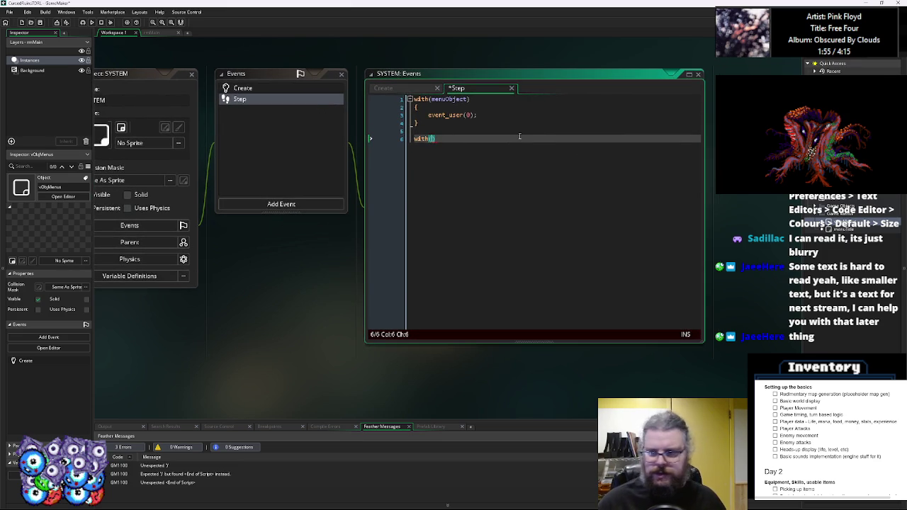
{"action": "type", "text": "mes"}
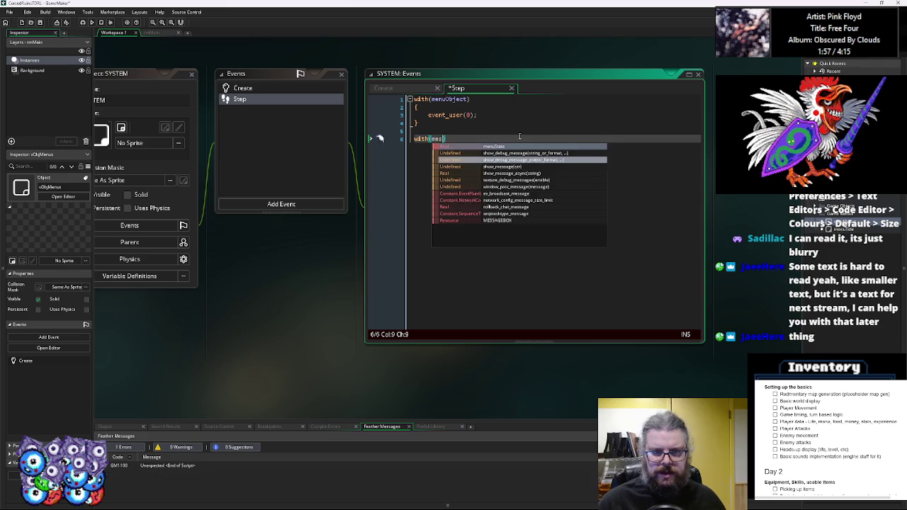
{"action": "type", "text": "sa"}
{"action": "key", "text": "Return"}
{"action": "key", "text": "Right"}
{"action": "type", "text": "{event_u"}
{"action": "key", "text": "Return"}
{"action": "type", "text": "0);"}
{"action": "key", "text": "shift+Home"}
Duplicate the MESSAGEBOX line twice and retarget the copies to CONTROLS and AUDIO.
{"action": "key", "text": "ctrl+c"}
{"action": "key", "text": "End"}
{"action": "key", "text": "Return"}
{"action": "key", "text": "ctrl+v"}
{"action": "key", "text": "Return"}
{"action": "key", "text": "ctrl+v"}
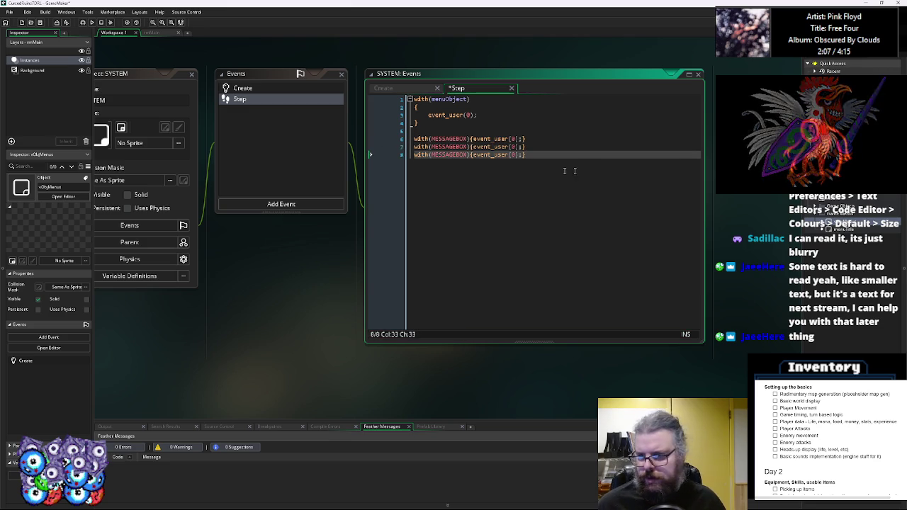
{"action": "double_click", "coordinate": [463, 148]}
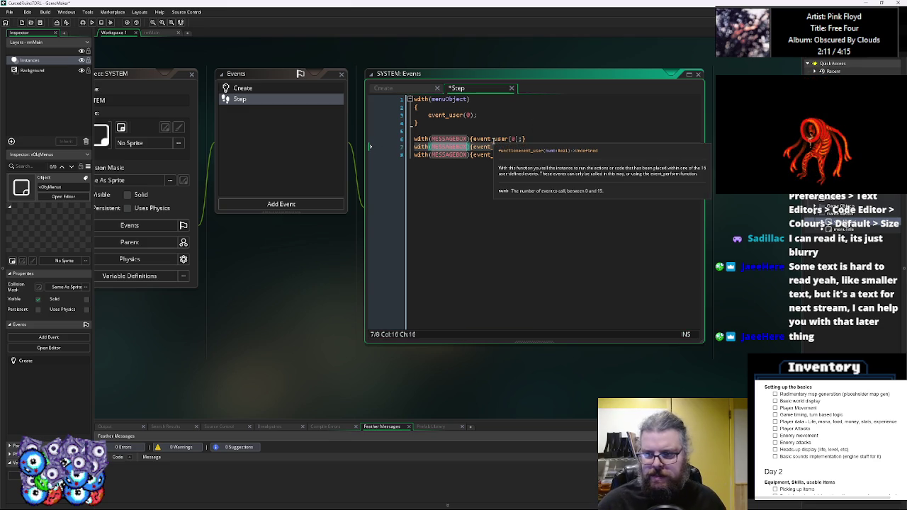
{"action": "type", "text": "CONTROLS"}
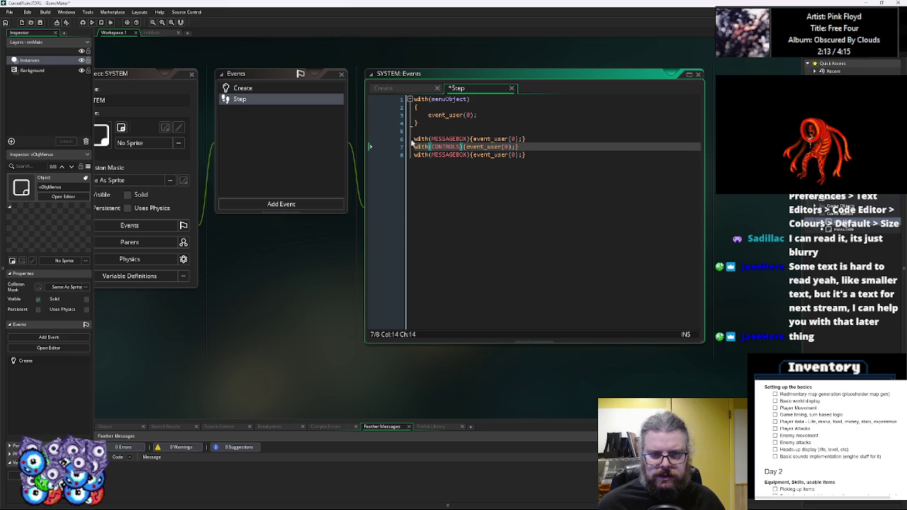
{"action": "double_click", "coordinate": [444, 155]}
{"action": "type", "text": "AU"}
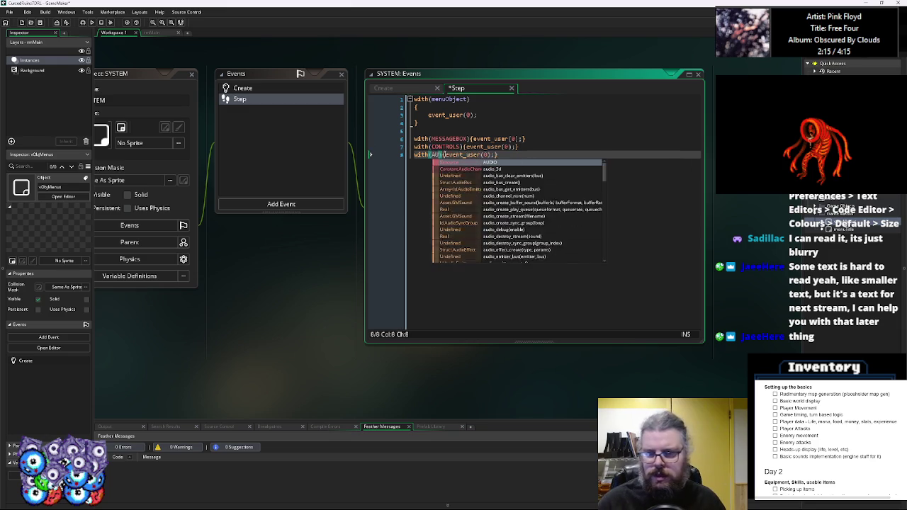
{"action": "type", "text": "DIO"}
{"action": "key", "text": "Escape"}
Move the CONTROLS line above the MESSAGEBOX line.
{"action": "left_click", "coordinate": [532, 151]}
{"action": "key", "text": "shift+Home"}
{"action": "key", "text": "ctrl+x"}
{"action": "left_click", "coordinate": [449, 131]}
{"action": "key", "text": "Return"}
{"action": "key", "text": "ctrl+v"}
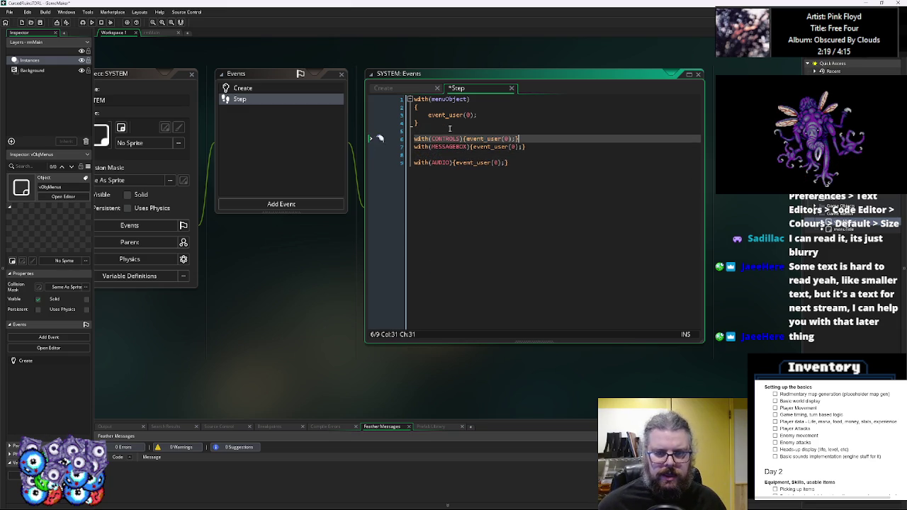
Duplicate the AUDIO line and rename the copy's target to WORLD.
{"action": "left_click", "coordinate": [461, 155]}
{"action": "key", "text": "Down"}
{"action": "key", "text": "shift+End"}
{"action": "key", "text": "End"}
{"action": "key", "text": "ctrl+d"}
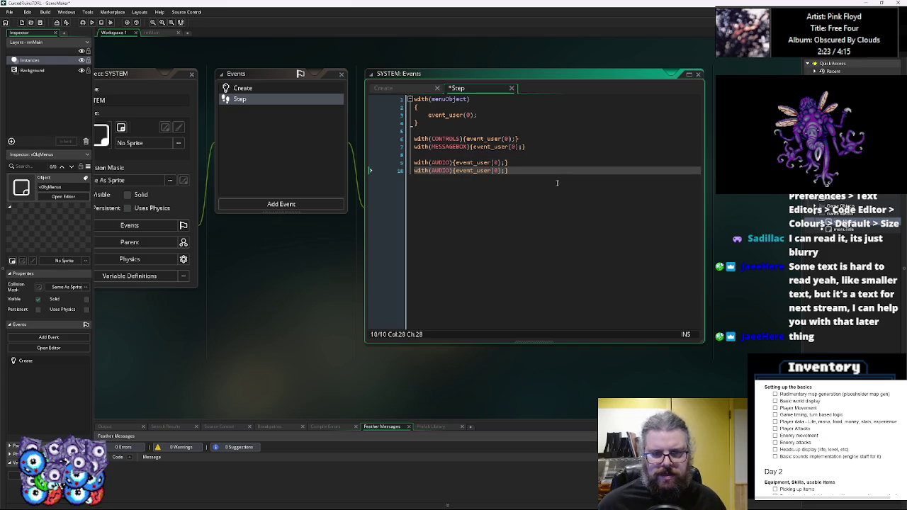
{"action": "left_click", "coordinate": [443, 163]}
{"action": "double_click", "coordinate": [442, 163]}
{"action": "type", "text": "WORLD"}
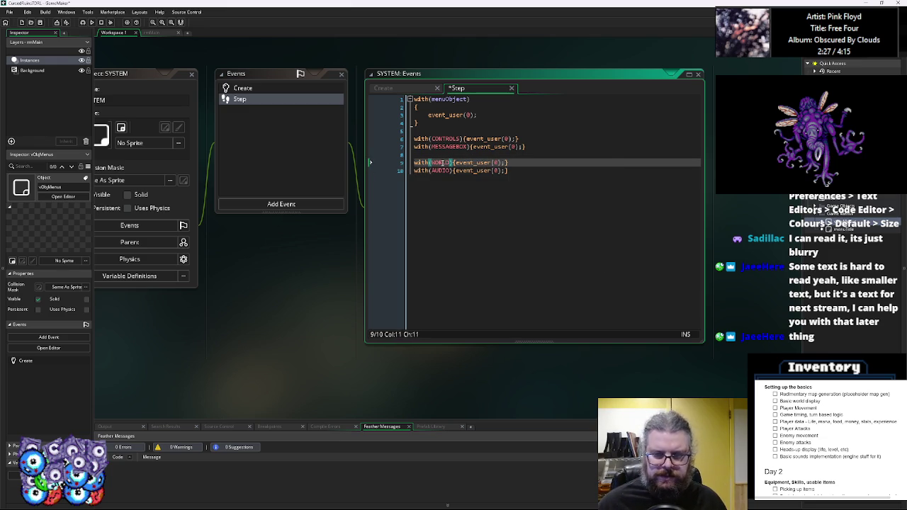
Move the WORLD line below CONTROLS and remove the leftover blank lines.
{"action": "triple_click", "coordinate": [443, 163]}
{"action": "key", "text": "Delete"}
{"action": "left_click", "coordinate": [536, 134]}
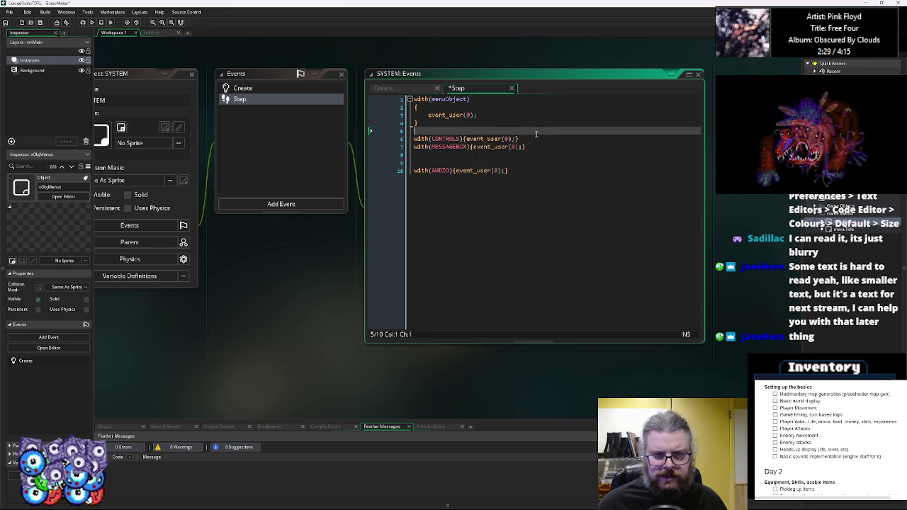
{"action": "key", "text": "Down"}
{"action": "key", "text": "Down"}
{"action": "key", "text": "ctrl+v"}
{"action": "key", "text": "Down"}
{"action": "key", "text": "Down"}
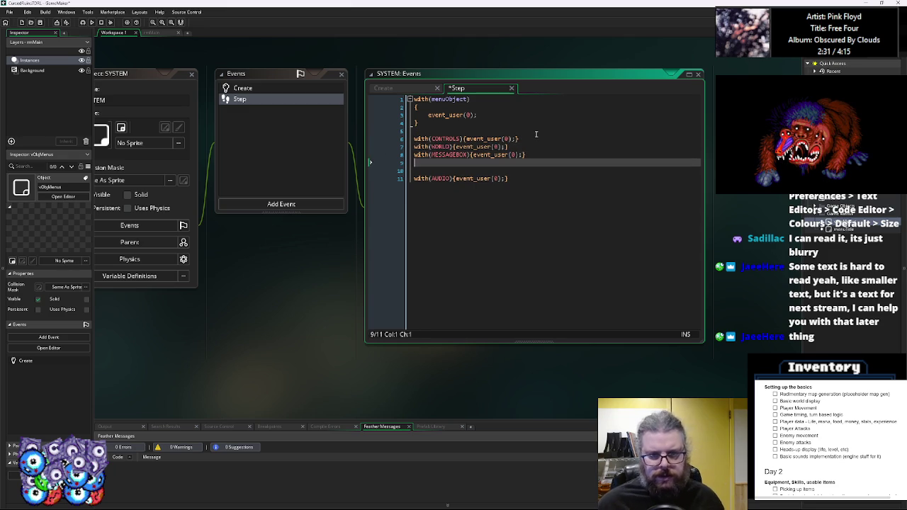
{"action": "key", "text": "Delete"}
{"action": "key", "text": "BackSpace"}
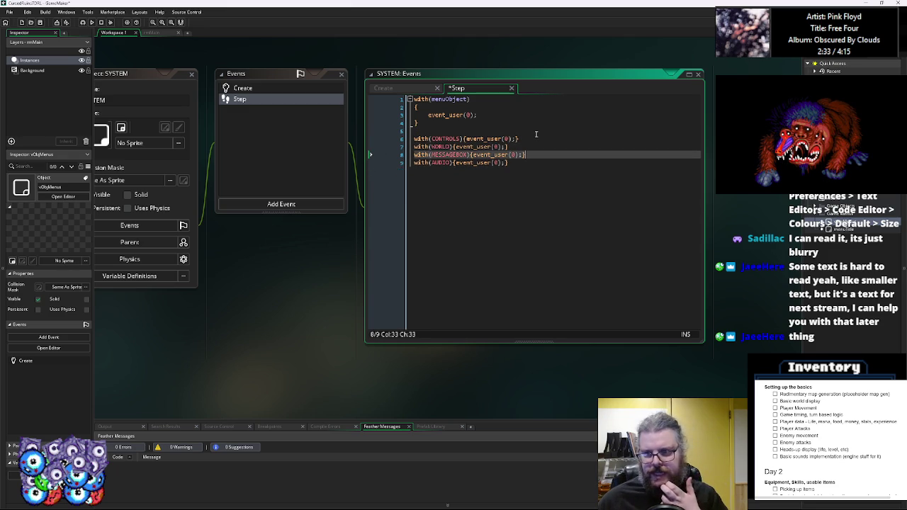
Move the with(menuObject) block so it follows the CONTROLS line in the SYSTEM Step code.
{"action": "key", "text": "Up"}
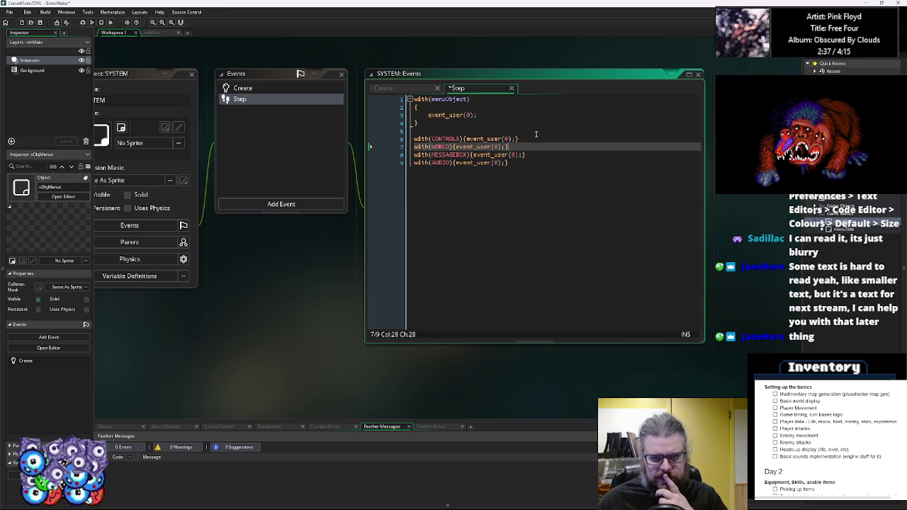
{"action": "left_click_drag", "start_coordinate": [437, 100], "coordinate": [472, 105]}
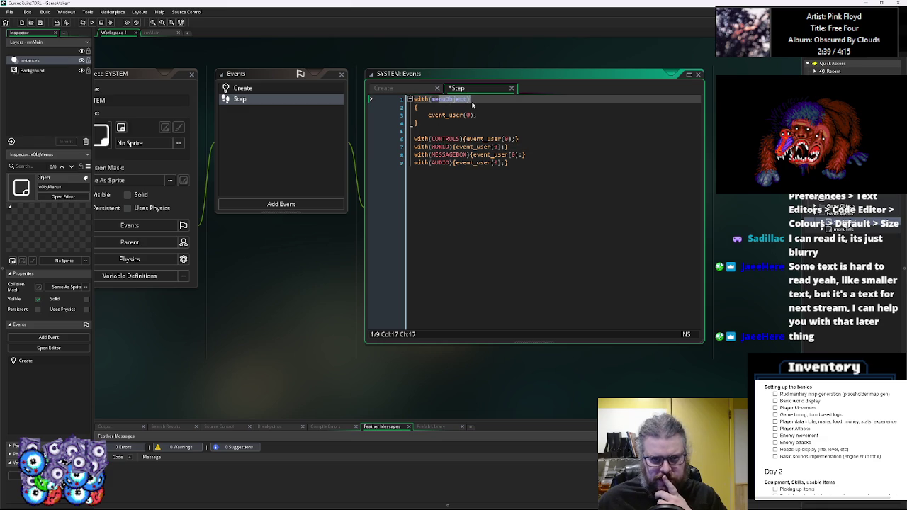
{"action": "key", "text": "Down"}
{"action": "key", "text": "Down"}
{"action": "key", "text": "Down"}
{"action": "key", "text": "Home"}
{"action": "key", "text": "shift+Up"}
{"action": "key", "text": "shift+Up"}
{"action": "key", "text": "shift+Up"}
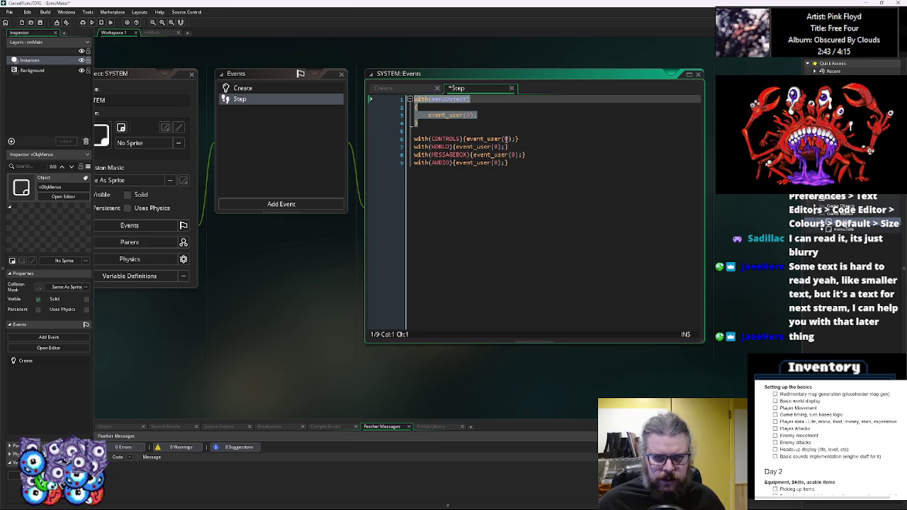
{"action": "key", "text": "Delete"}
{"action": "left_click", "coordinate": [524, 106]}
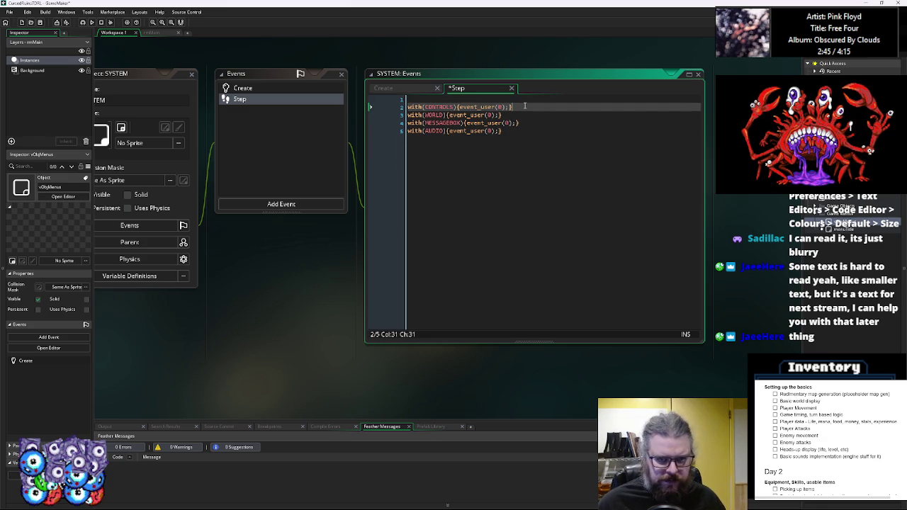
{"action": "key", "text": "Return"}
{"action": "key", "text": "Return"}
{"action": "key", "text": "ctrl+v"}
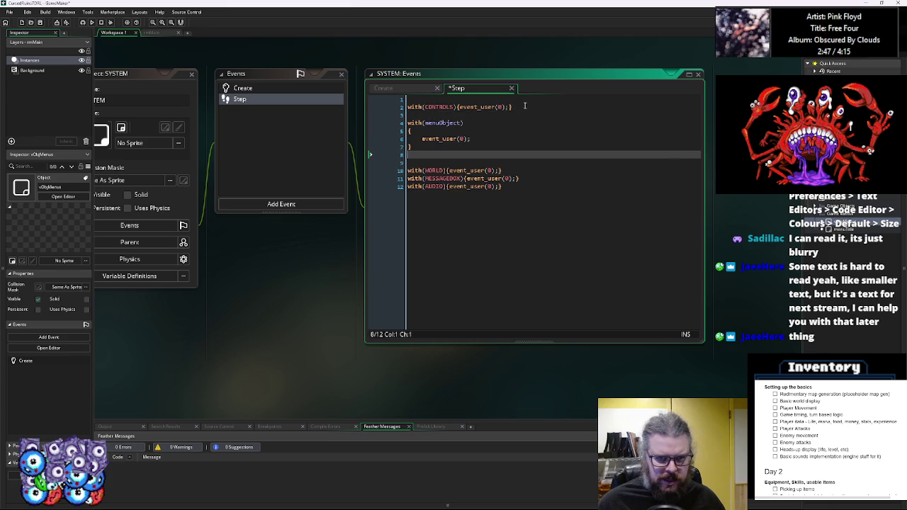
Delete the blank first line and the extra blank line, leaving 10 lines of code.
{"action": "key", "text": "Down"}
{"action": "key", "text": "Down"}
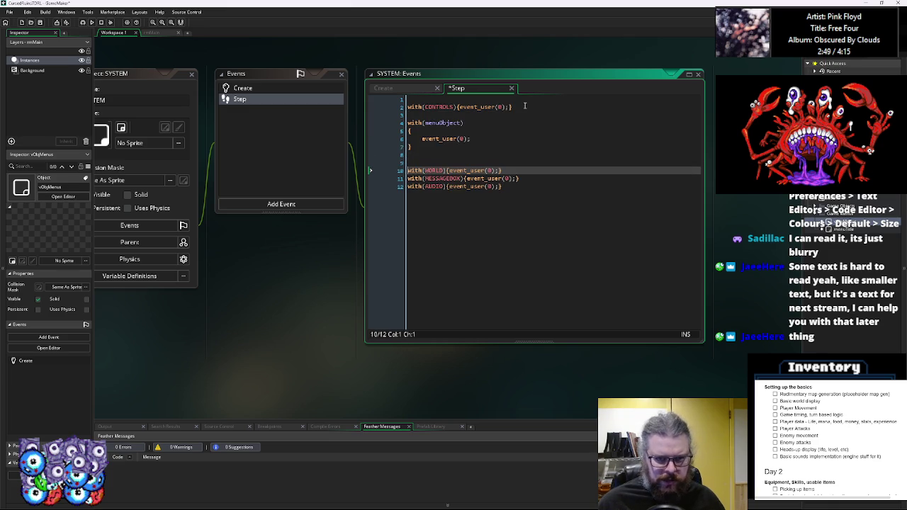
{"action": "key", "text": "Down"}
{"action": "key", "text": "Down"}
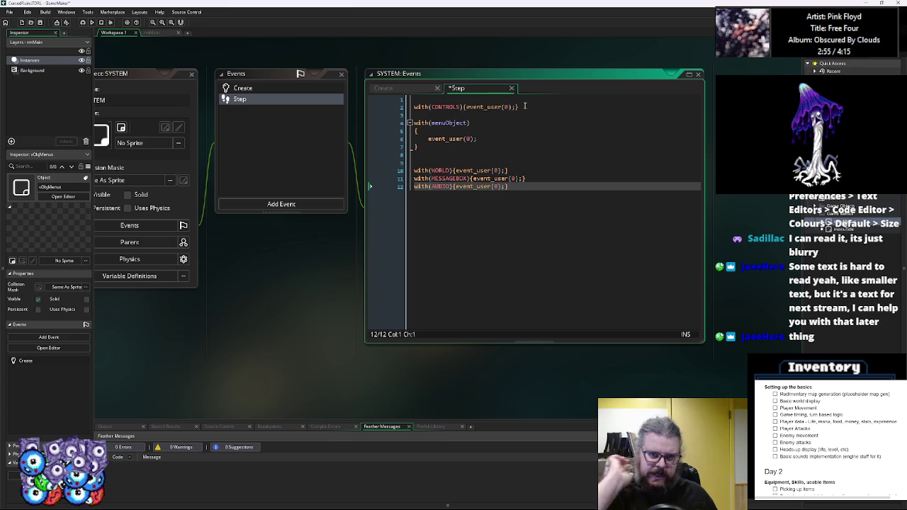
{"action": "left_click", "coordinate": [416, 107]}
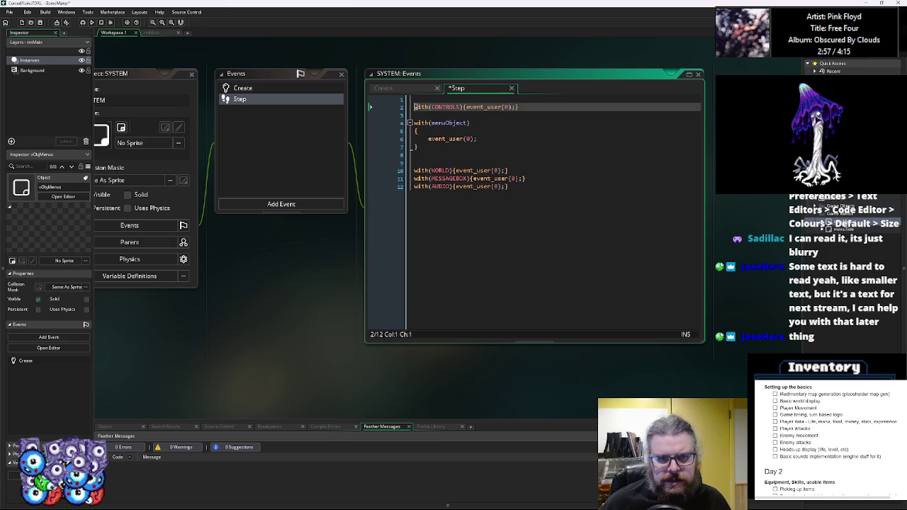
{"action": "key", "text": "BackSpace"}
{"action": "left_click", "coordinate": [425, 147]}
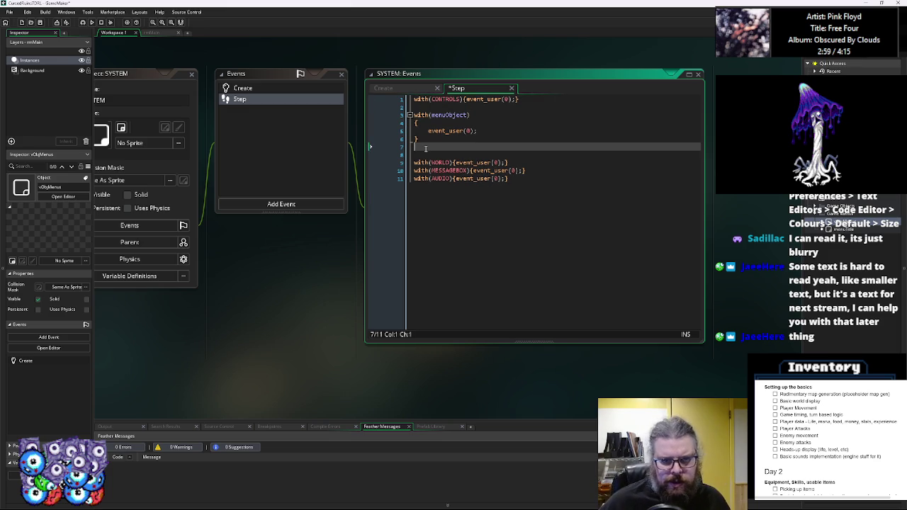
{"action": "key", "text": "BackSpace"}
{"action": "left_click", "coordinate": [518, 236]}
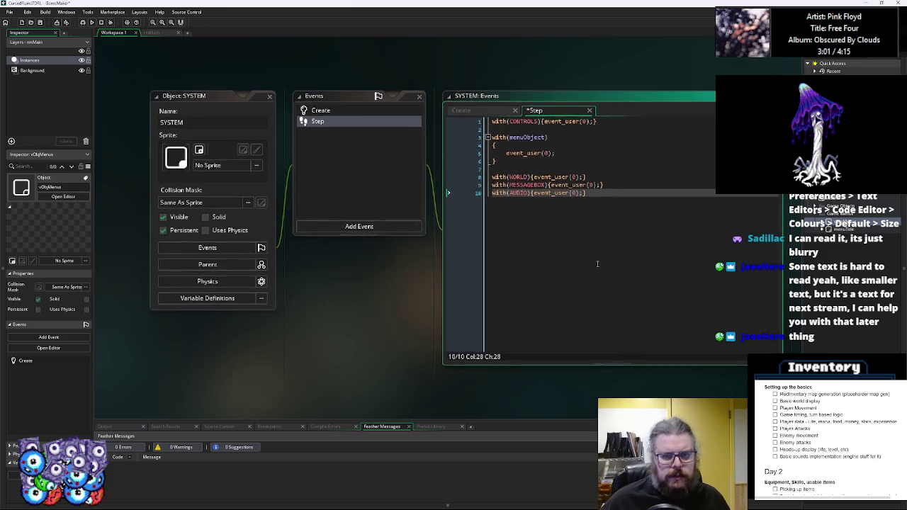
Shrink the SYSTEM Step event code window.
{"action": "left_click", "coordinate": [269, 102]}
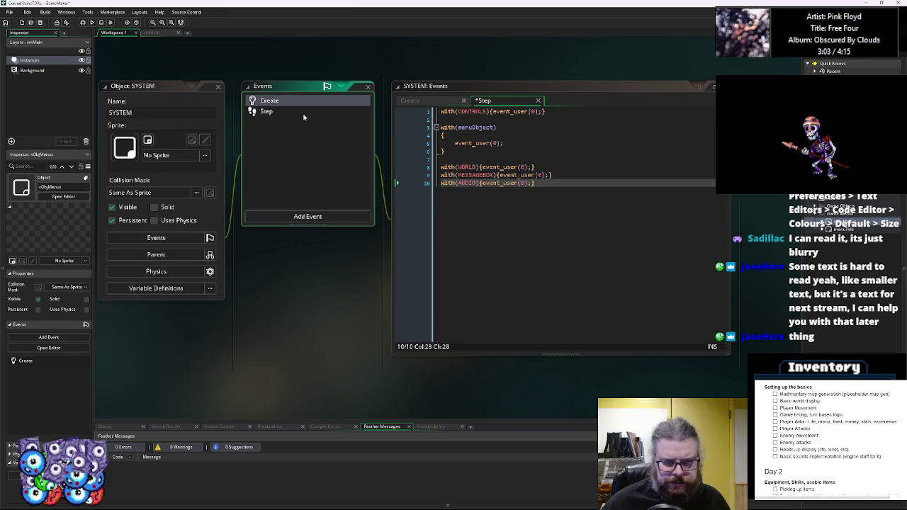
{"action": "left_click", "coordinate": [434, 285]}
{"action": "key", "text": "Right"}
{"action": "key", "text": "Right"}
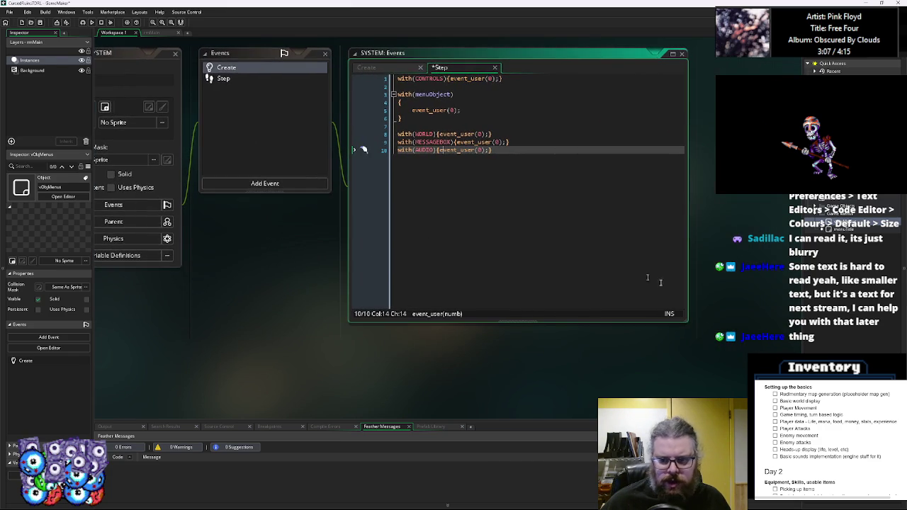
{"action": "left_click_drag", "start_coordinate": [686, 322], "coordinate": [634, 255]}
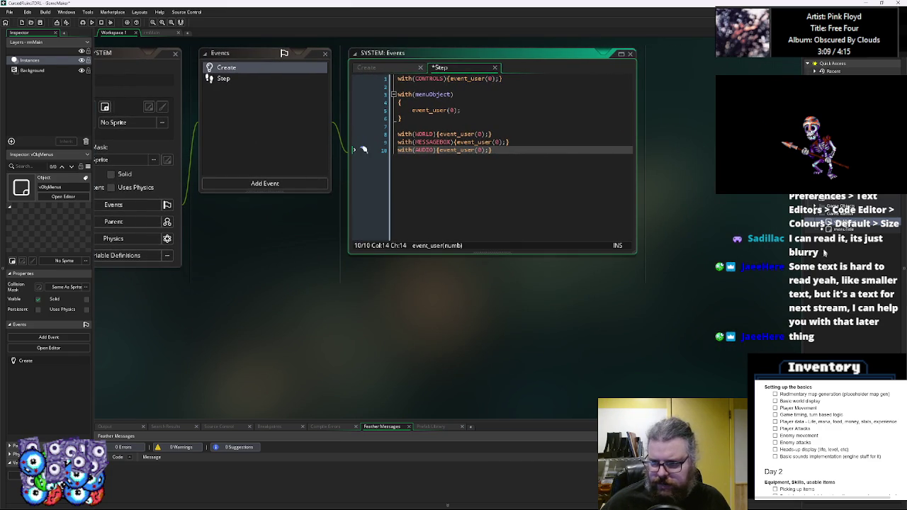
Save the SYSTEM Step code with Ctrl+S and open the CONTROLS object editor.
{"action": "left_click", "coordinate": [843, 221]}
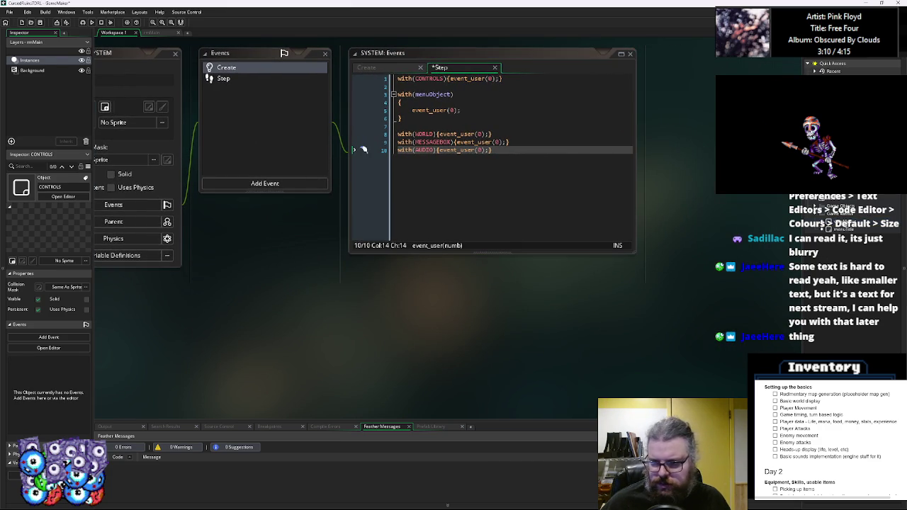
{"action": "left_click", "coordinate": [40, 23]}
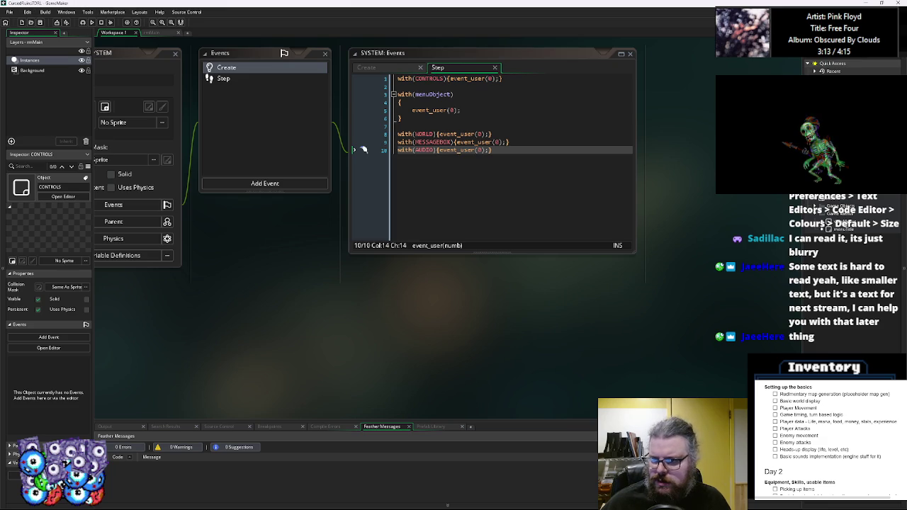
{"action": "key", "text": "Up"}
{"action": "key", "text": "Up"}
{"action": "key", "text": "Return"}
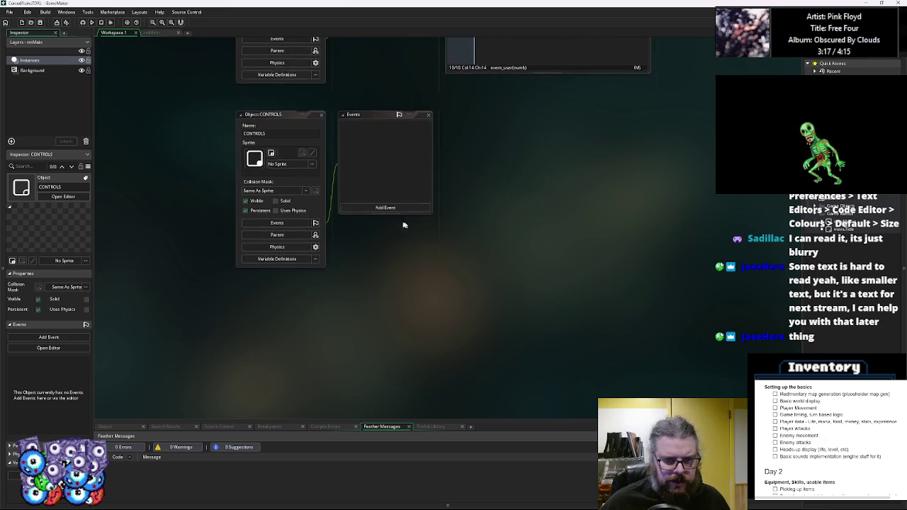
Add a Create event to CONTROLS and begin its code with 'enum eKeys'.
{"action": "left_click", "coordinate": [328, 221]}
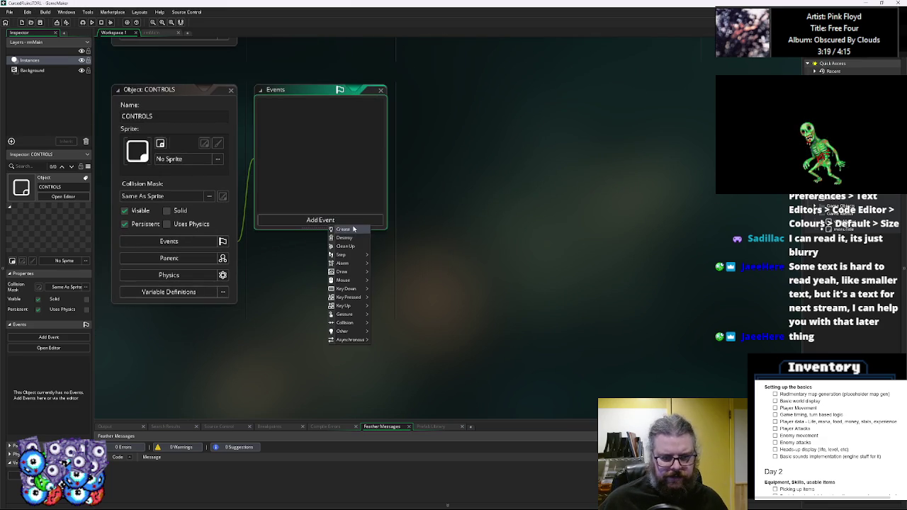
{"action": "left_click", "coordinate": [344, 229]}
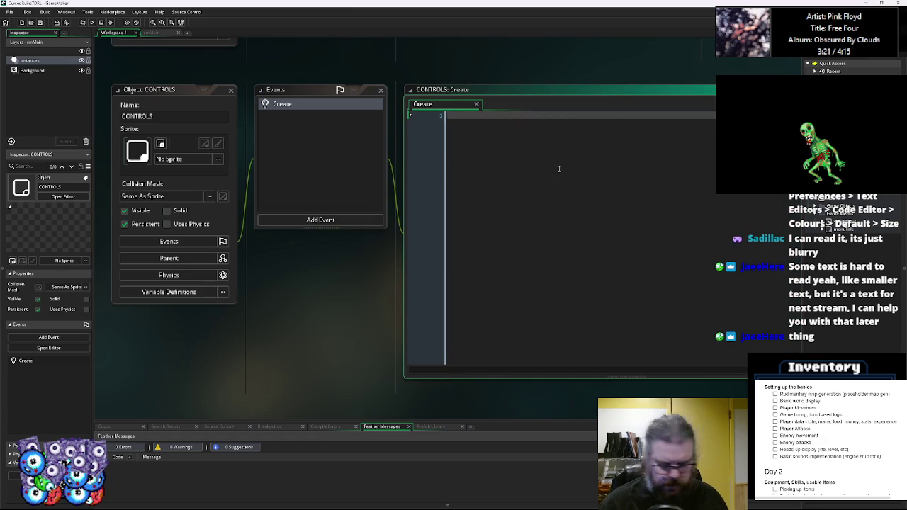
{"action": "type", "text": "e"}
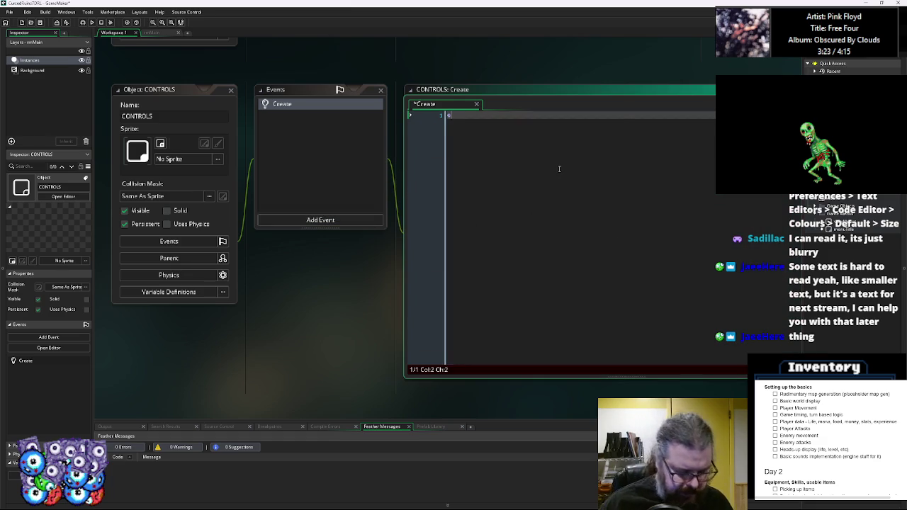
{"action": "type", "text": "num e"}
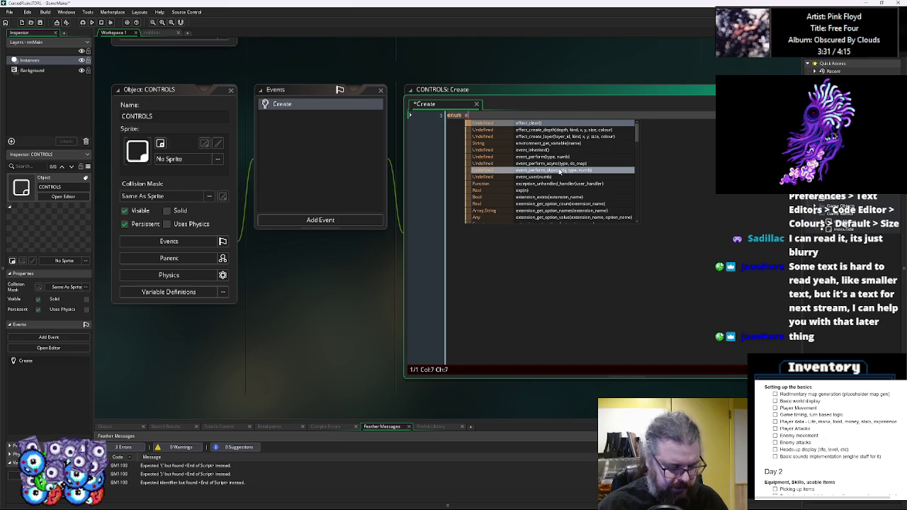
{"action": "type", "text": "Keys"}
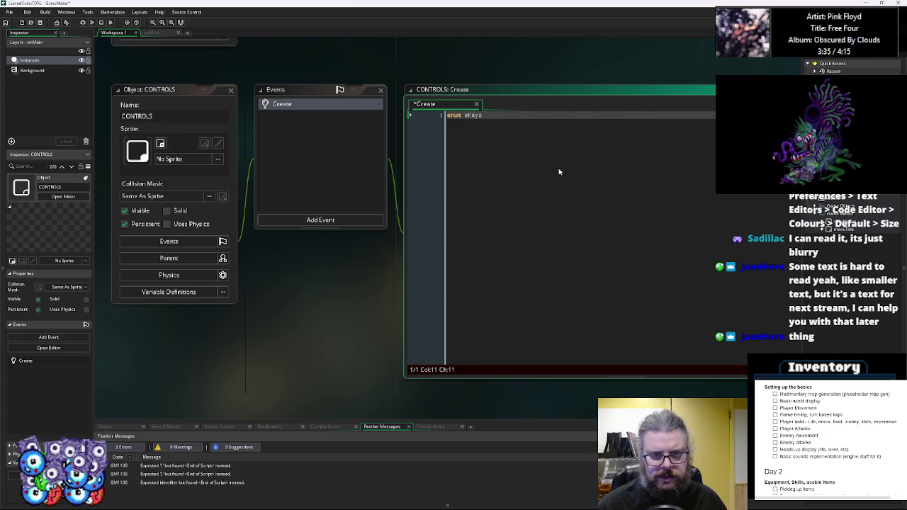
Fill the eKeys enum braces with the entries up, down, left and right.
{"action": "key", "text": "Return"}
{"action": "type", "text": "{"}
{"action": "key", "text": "Return"}
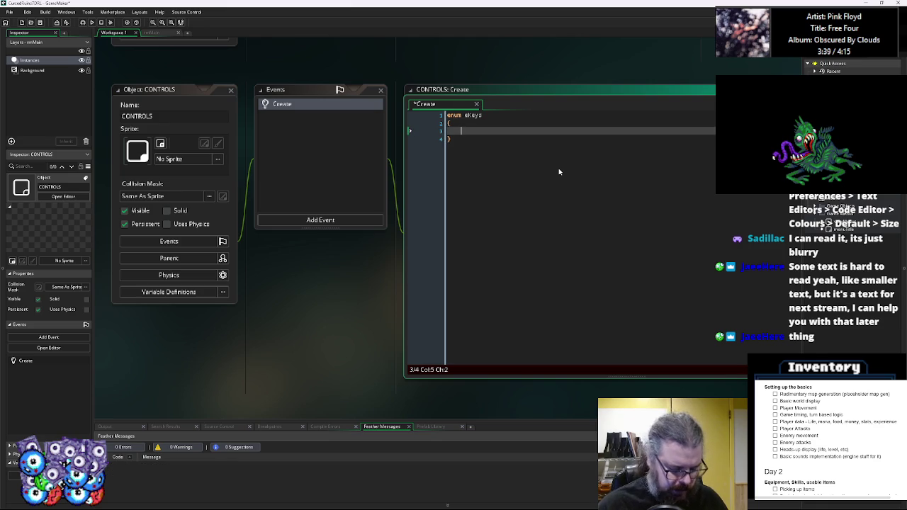
{"action": "type", "text": "up,"}
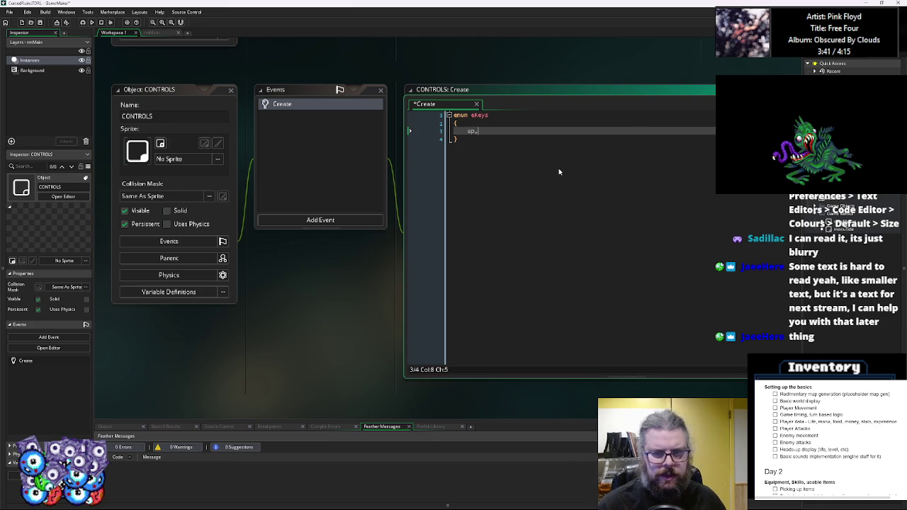
{"action": "key", "text": "Return"}
{"action": "type", "text": "down,"}
{"action": "key", "text": "Return"}
{"action": "type", "text": "left,"}
{"action": "key", "text": "Return"}
{"action": "type", "text": "right"}
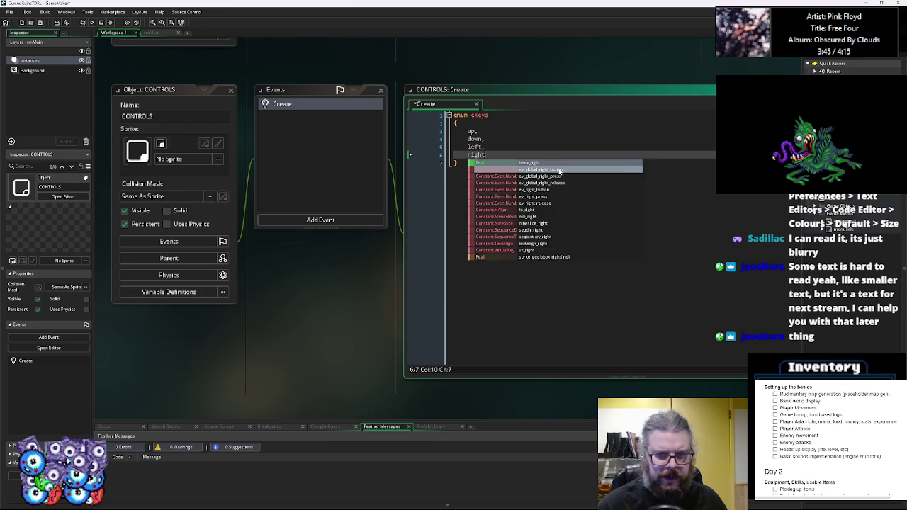
{"action": "type", "text": ","}
{"action": "key", "text": "Return"}
{"action": "type", "text": "di"}
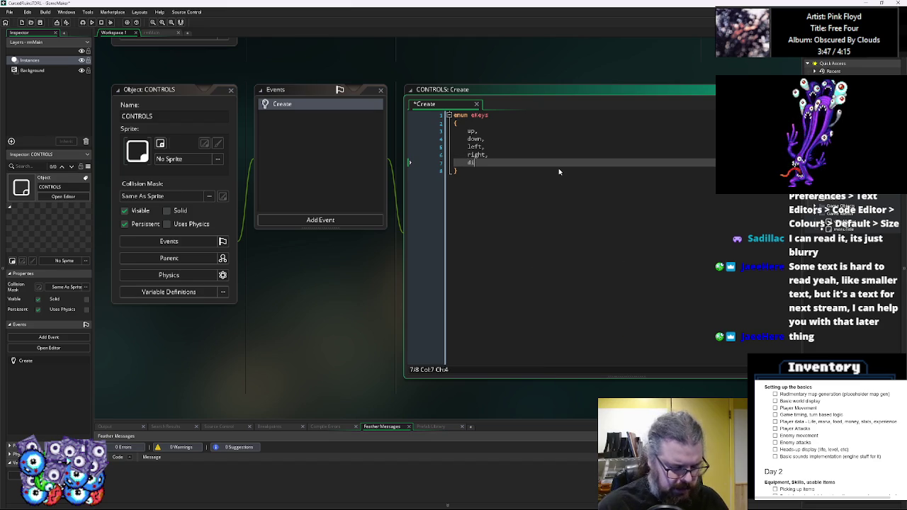
{"action": "key", "text": "BackSpace"}
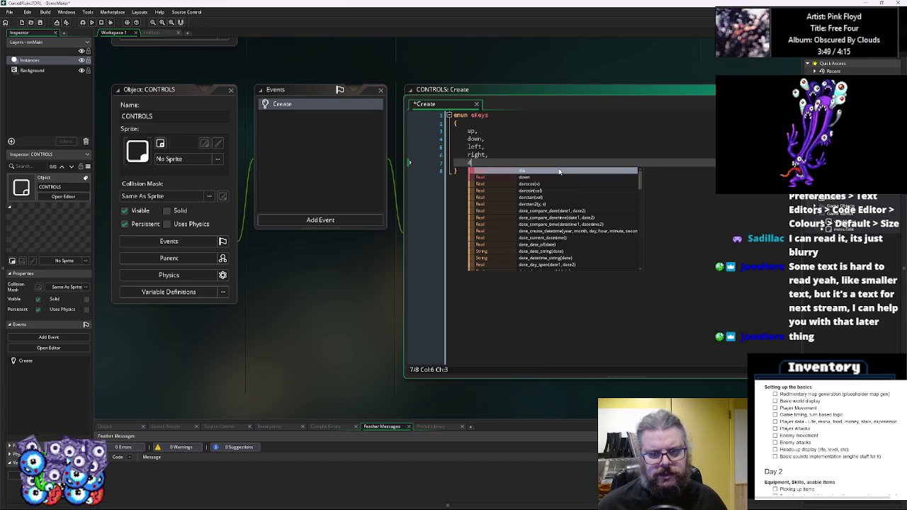
{"action": "left_click", "coordinate": [471, 131]}
Rename the first two eKeys entries to east and north.
{"action": "type", "text": "north"}
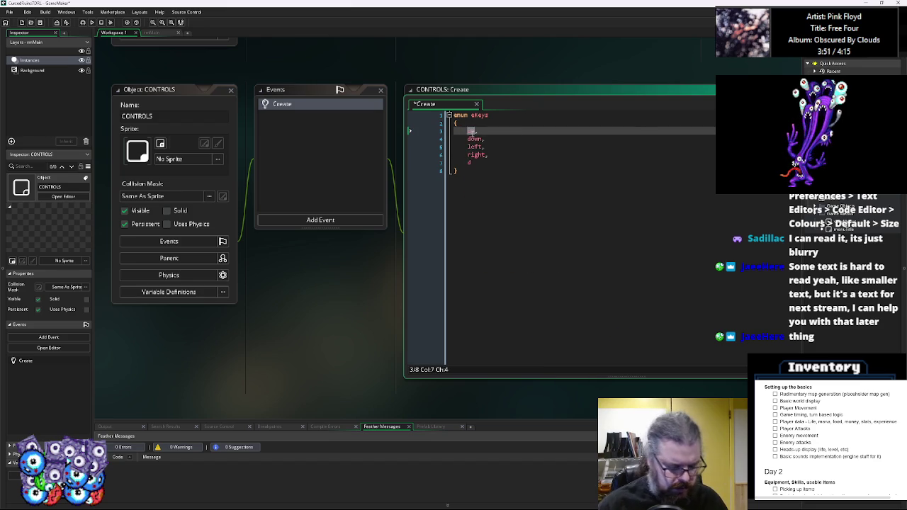
{"action": "key", "text": "Down"}
{"action": "key", "text": "BackSpace"}
{"action": "key", "text": "BackSpace"}
{"action": "key", "text": "BackSpace"}
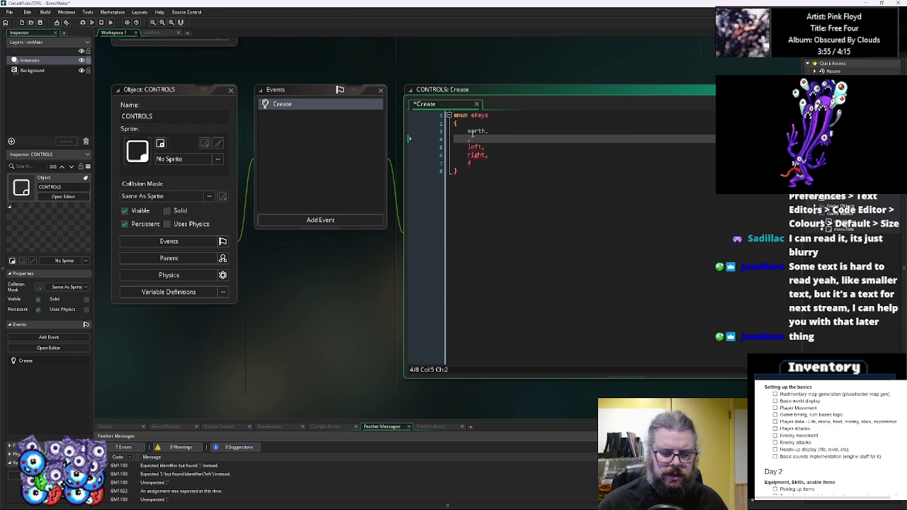
{"action": "key", "text": "Up"}
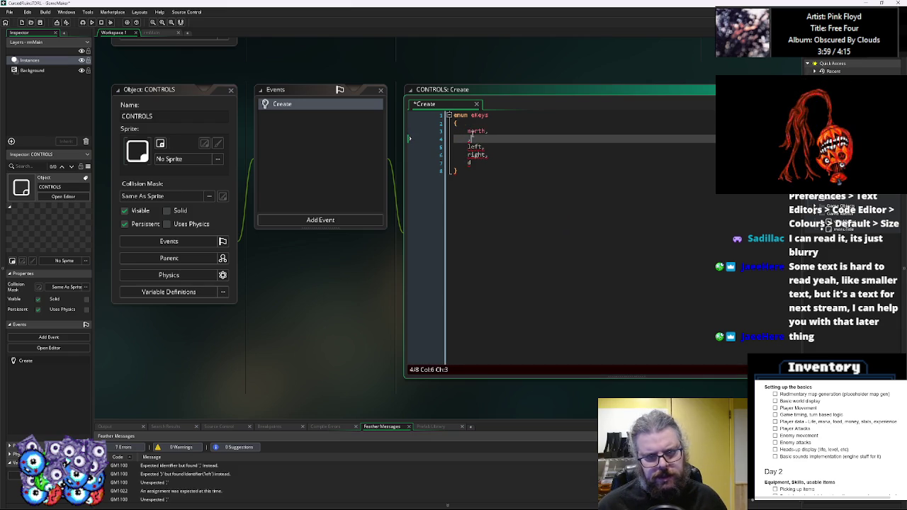
{"action": "double_click", "coordinate": [475, 131]}
{"action": "type", "text": "east"}
{"action": "double_click", "coordinate": [472, 139]}
{"action": "type", "text": "north"}
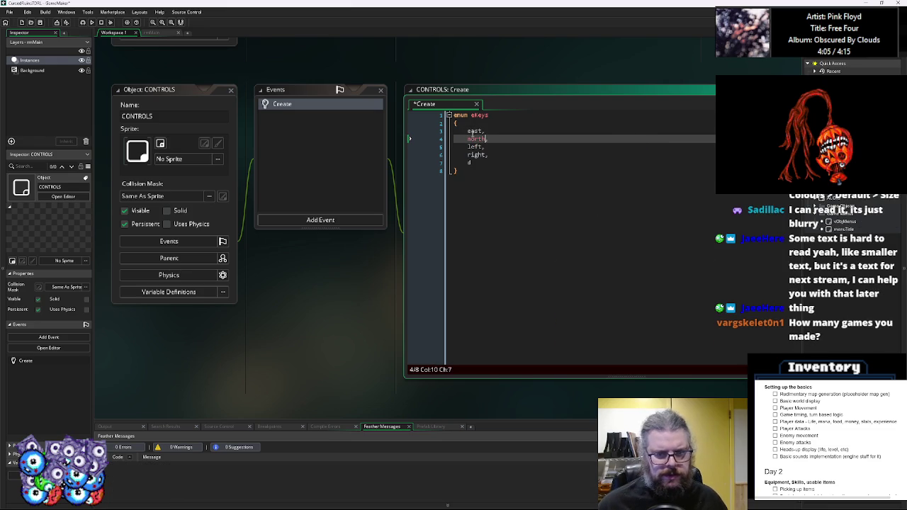
{"action": "key", "text": "Down"}
Replace the remaining entries with west and south.
{"action": "type", "text": "west,"}
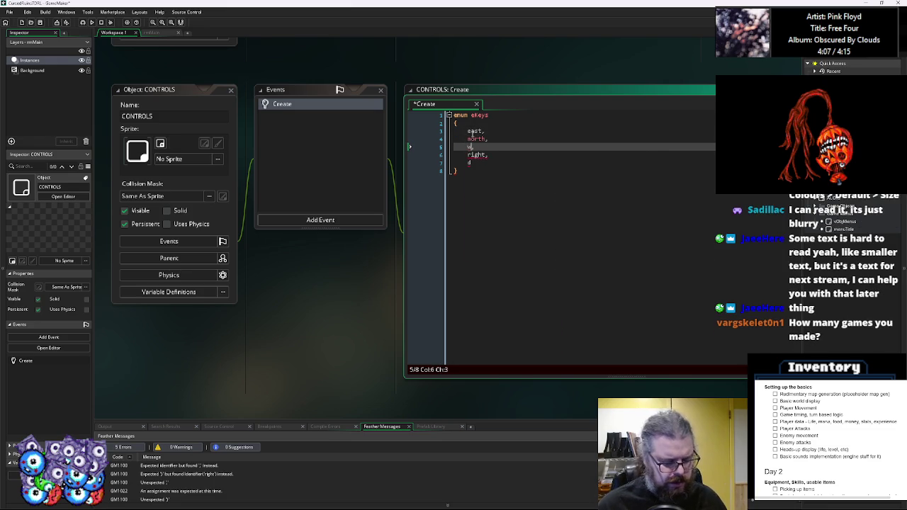
{"action": "key", "text": "Down"}
{"action": "key", "text": "BackSpace"}
{"action": "key", "text": "BackSpace"}
{"action": "key", "text": "BackSpace"}
{"action": "key", "text": "BackSpace"}
{"action": "key", "text": "BackSpace"}
{"action": "type", "text": "soyu,"}
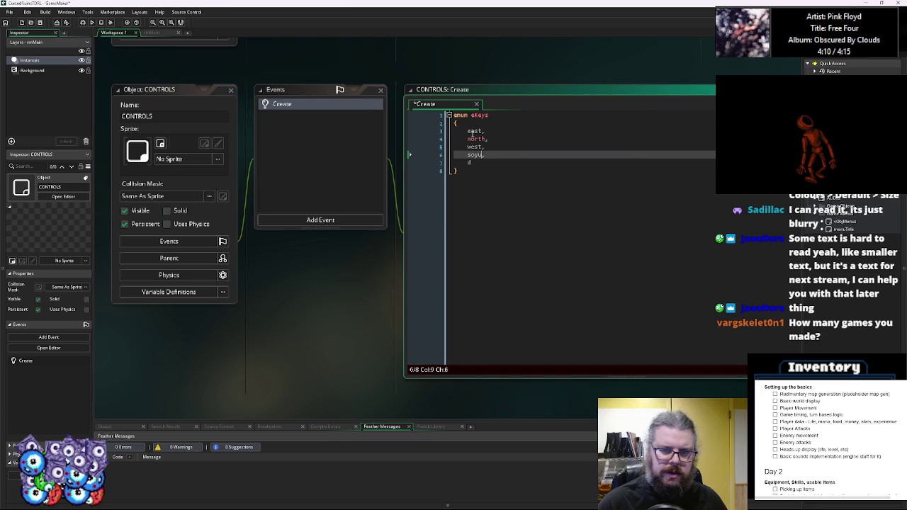
{"action": "key", "text": "BackSpace"}
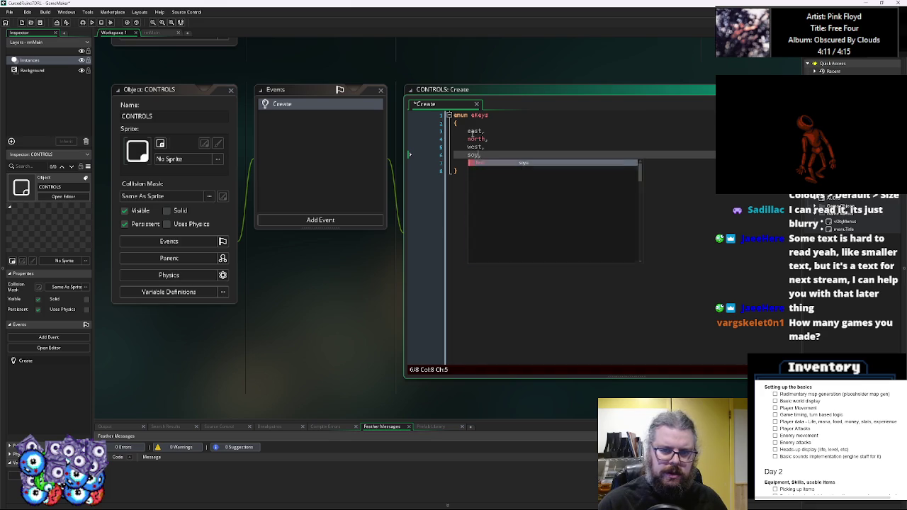
{"action": "type", "text": "th"}
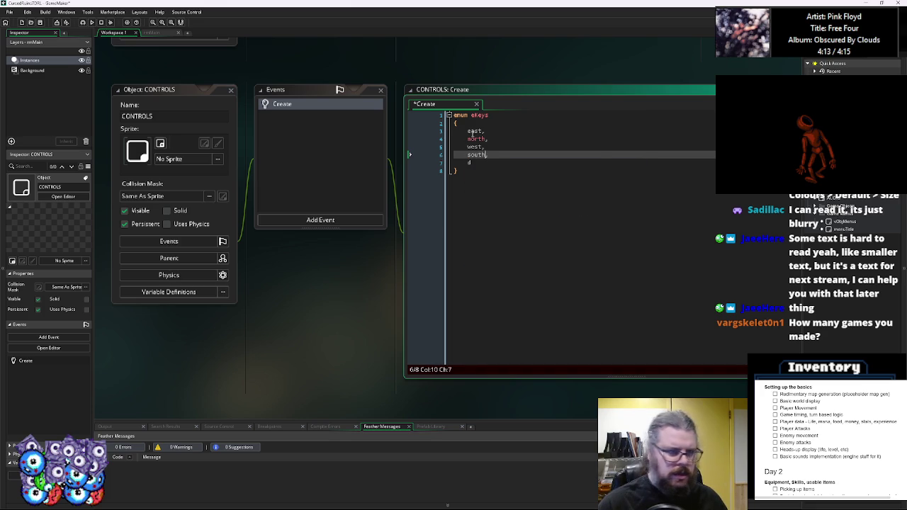
{"action": "key", "text": "Up"}
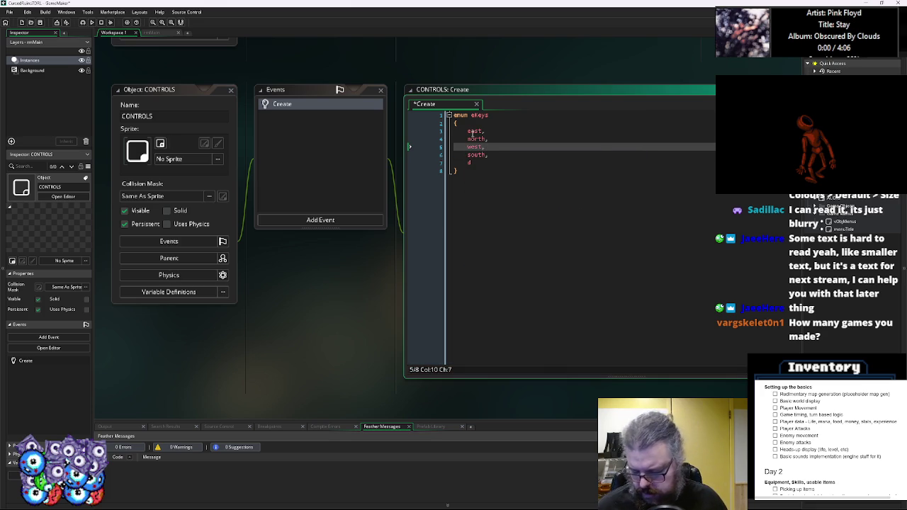
{"action": "key", "text": "Up"}
{"action": "key", "text": "Up"}
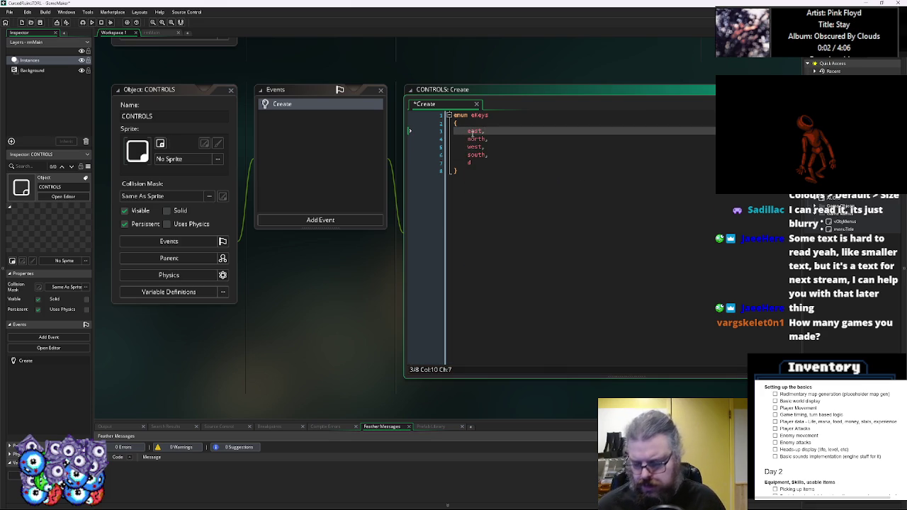
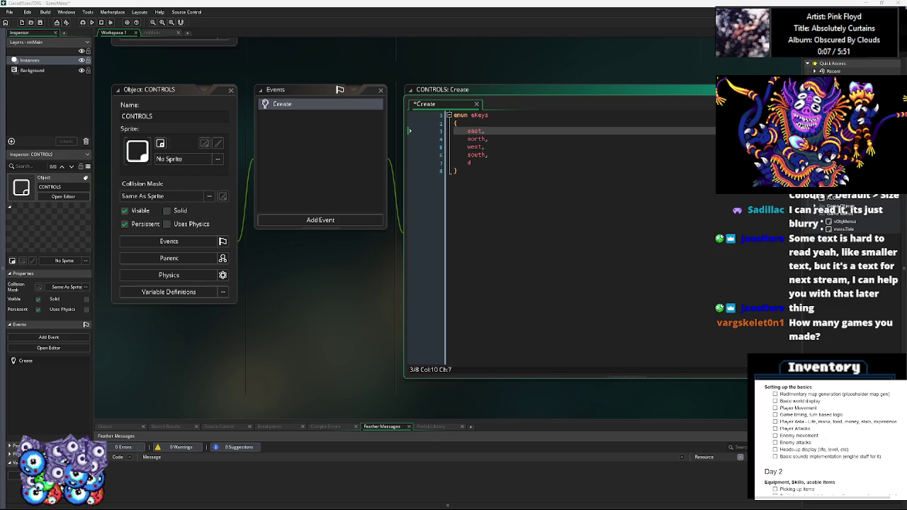
Place the cursor on the leftover d entry below west in the eKeys enum.
{"action": "left_click", "coordinate": [509, 162]}
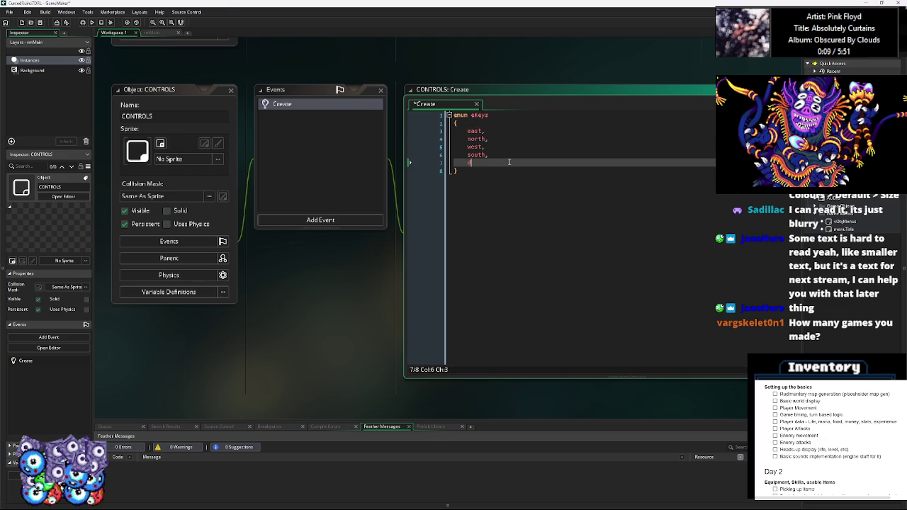
{"action": "scroll", "coordinate": [503, 177], "scroll_direction": "up", "scroll_amount": 2}
{"action": "scroll", "coordinate": [499, 186], "scroll_direction": "down", "scroll_amount": 2}
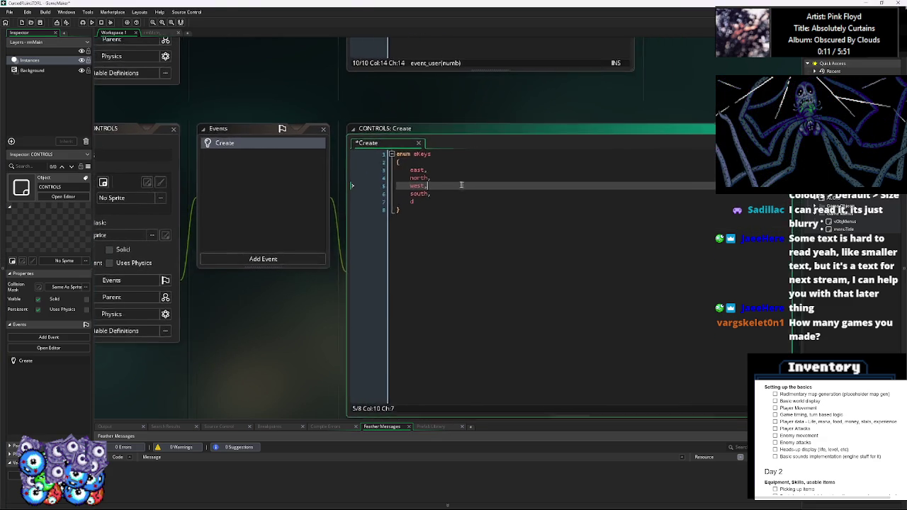
{"action": "left_click", "coordinate": [442, 169]}
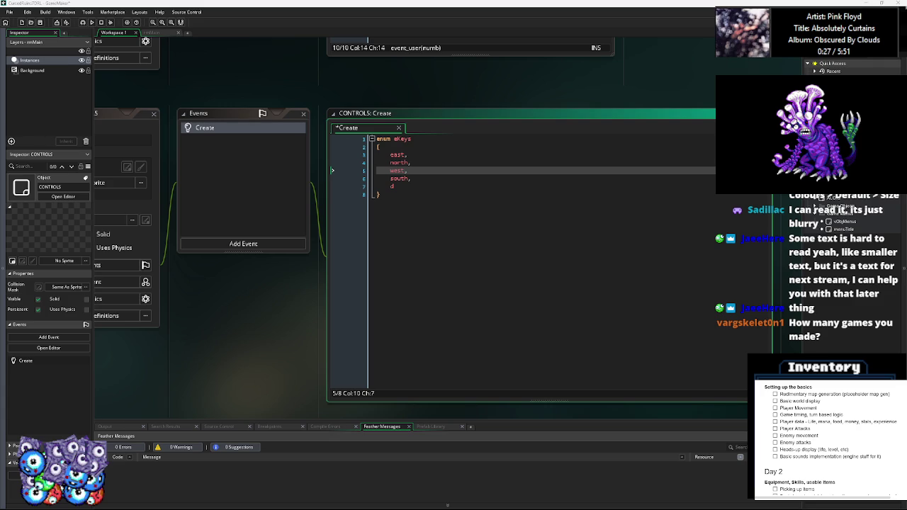
{"action": "left_click", "coordinate": [425, 329]}
{"action": "left_click_drag", "start_coordinate": [461, 236], "coordinate": [517, 275]}
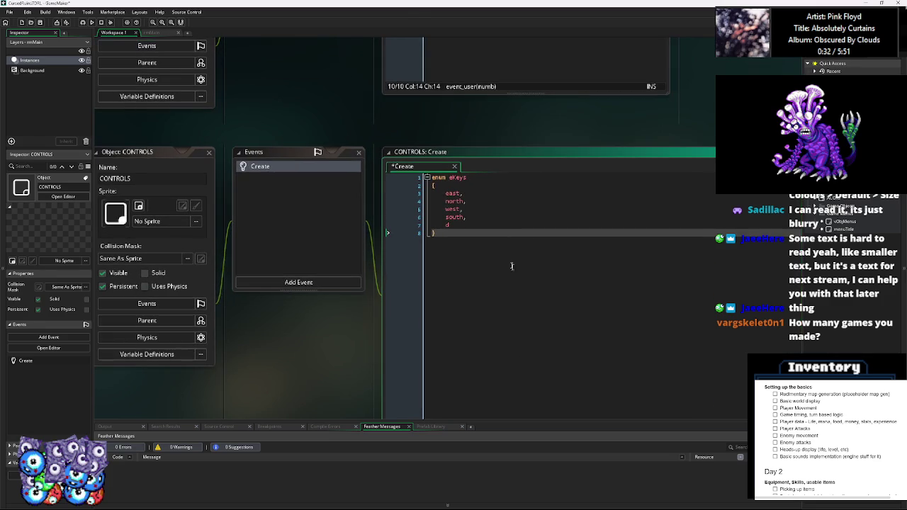
{"action": "left_click", "coordinate": [475, 228]}
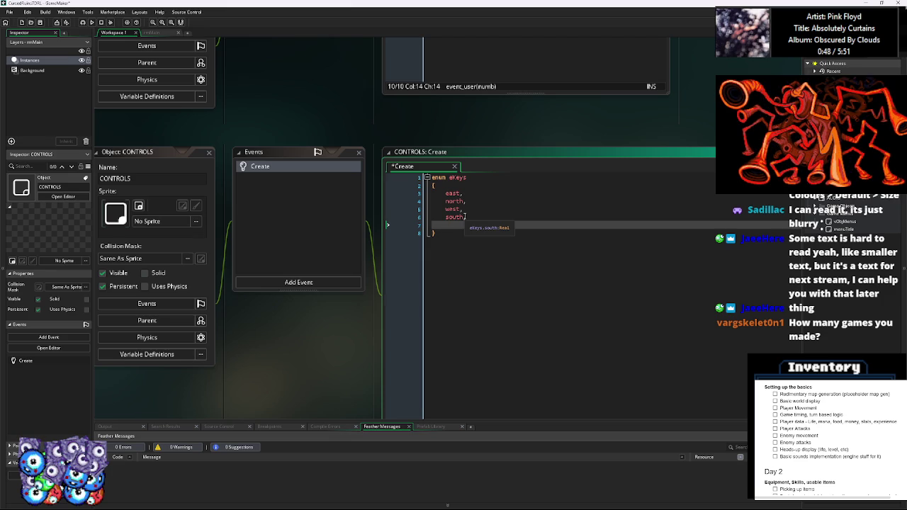
Replace the stray entry with confirm and cancel entries in the eKeys enum.
{"action": "type", "text": "att"}
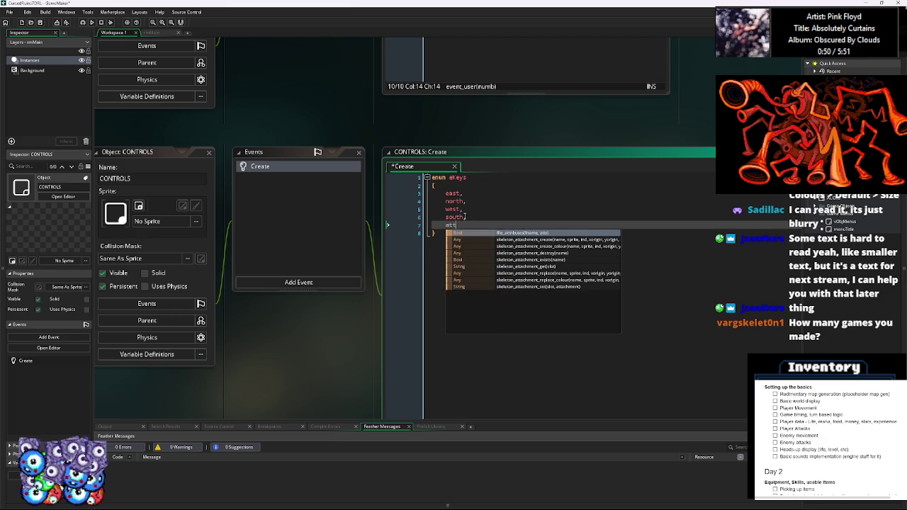
{"action": "key", "text": "BackSpace"}
{"action": "key", "text": "BackSpace"}
{"action": "type", "text": "confirm,"}
{"action": "key", "text": "Return"}
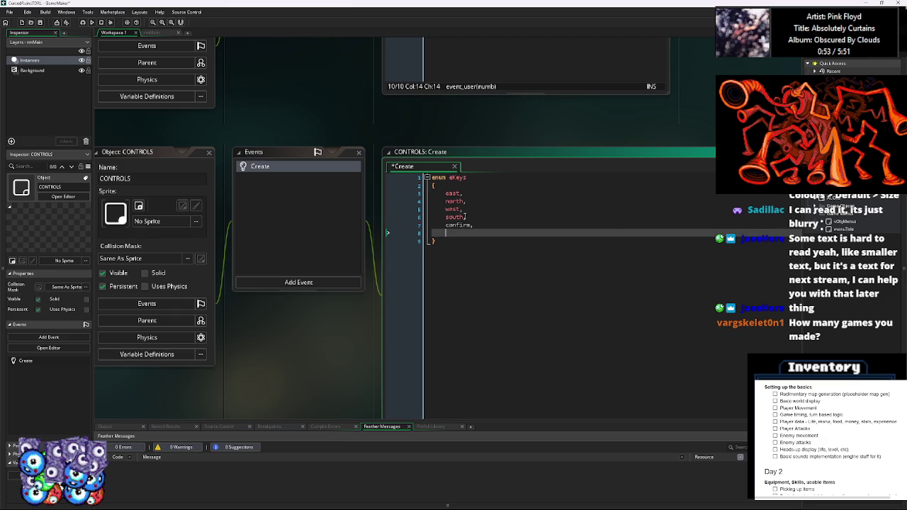
{"action": "type", "text": "cancel,"}
{"action": "key", "text": "Return"}
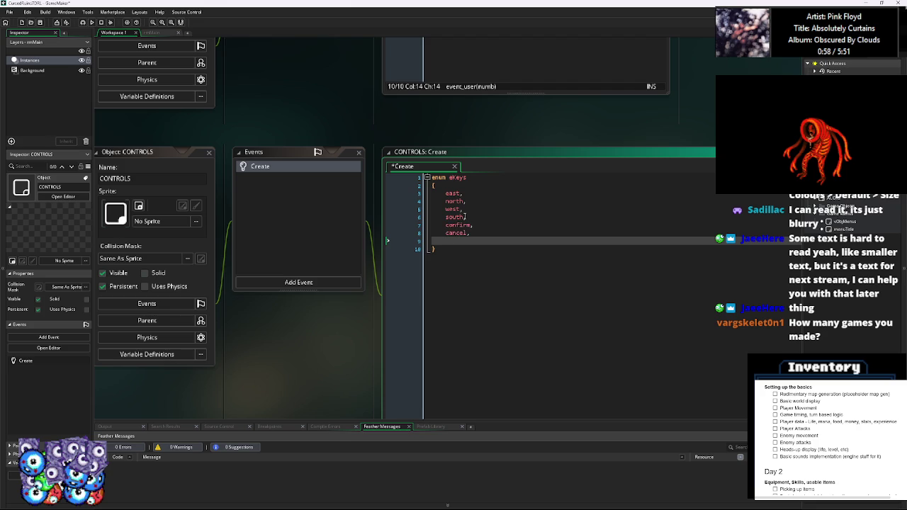
Add attack and skill entries, drop the trailing empty line, and add blank lines below.
{"action": "type", "text": "attack,"}
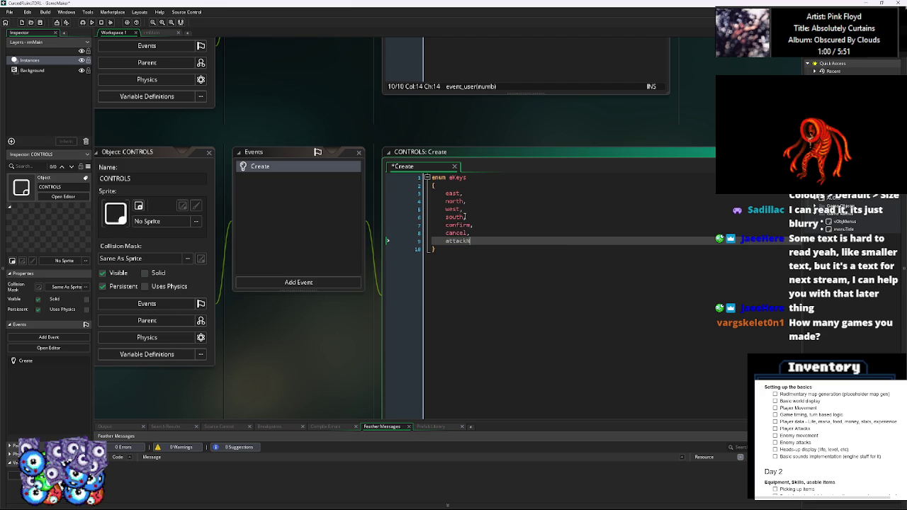
{"action": "key", "text": "Return"}
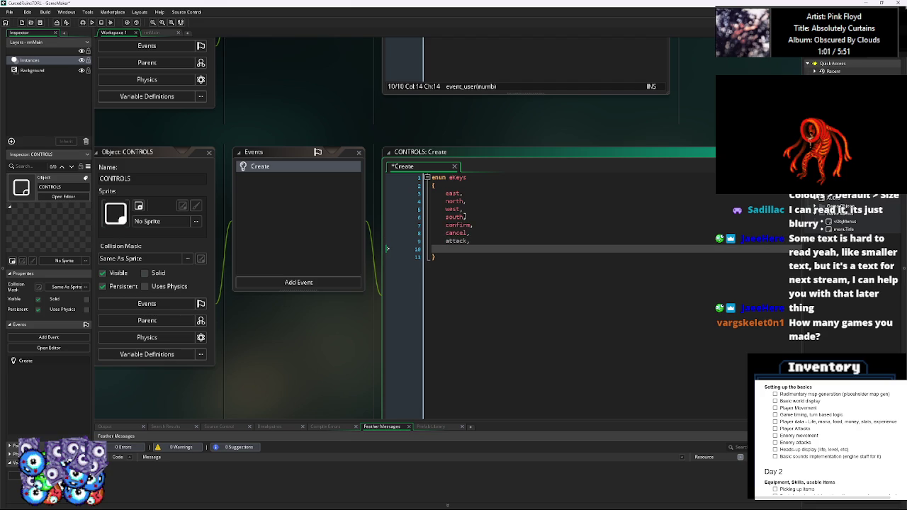
{"action": "type", "text": "skill,"}
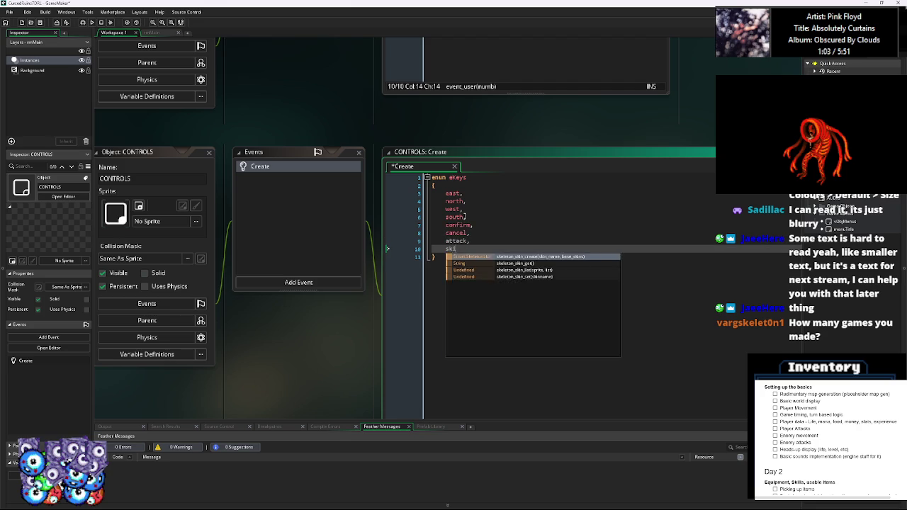
{"action": "key", "text": "Return"}
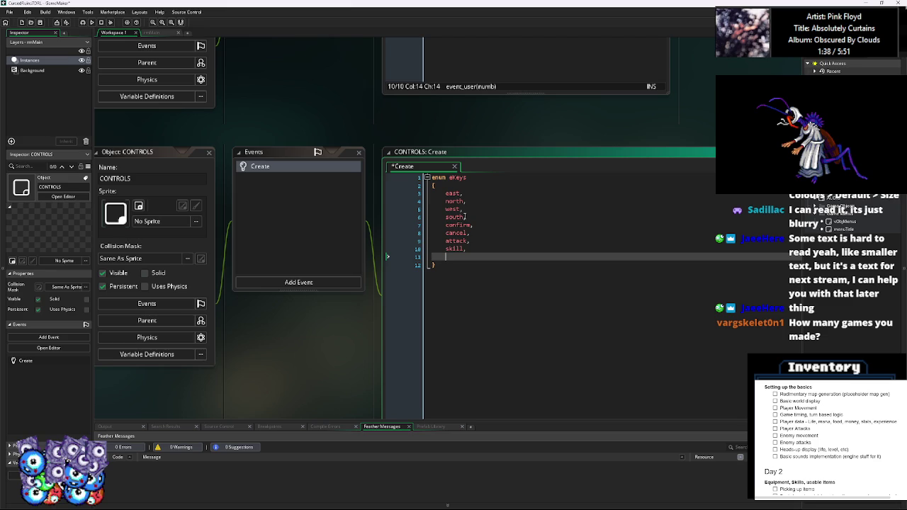
{"action": "key", "text": "BackSpace"}
{"action": "key", "text": "BackSpace"}
{"action": "key", "text": "BackSpace"}
{"action": "key", "text": "Return"}
{"action": "key", "text": "Return"}
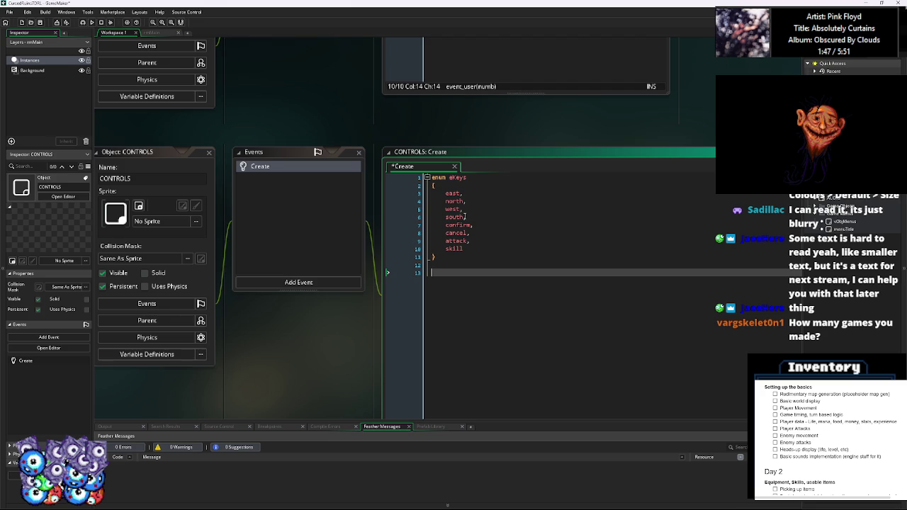
{"action": "left_click", "coordinate": [413, 229]}
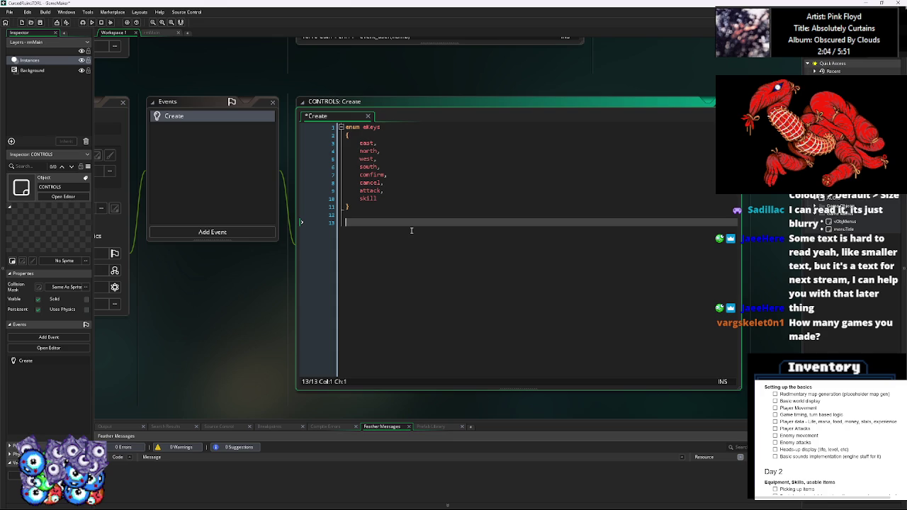
Declare keyState[] = 0; and keyAssign[] = 0; below the enum.
{"action": "type", "text": "gkeys"}
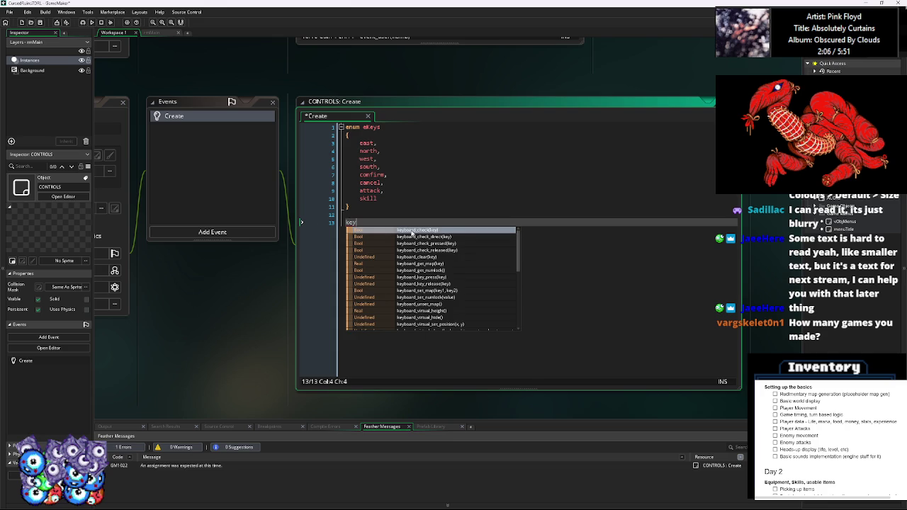
{"action": "type", "text": "tate ="}
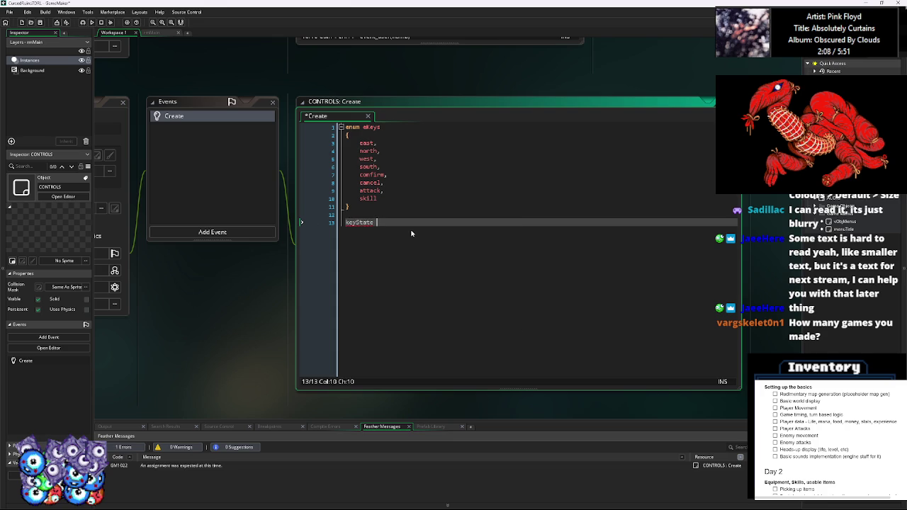
{"action": "key", "text": "BackSpace"}
{"action": "key", "text": "BackSpace"}
{"action": "type", "text": "[] = "}
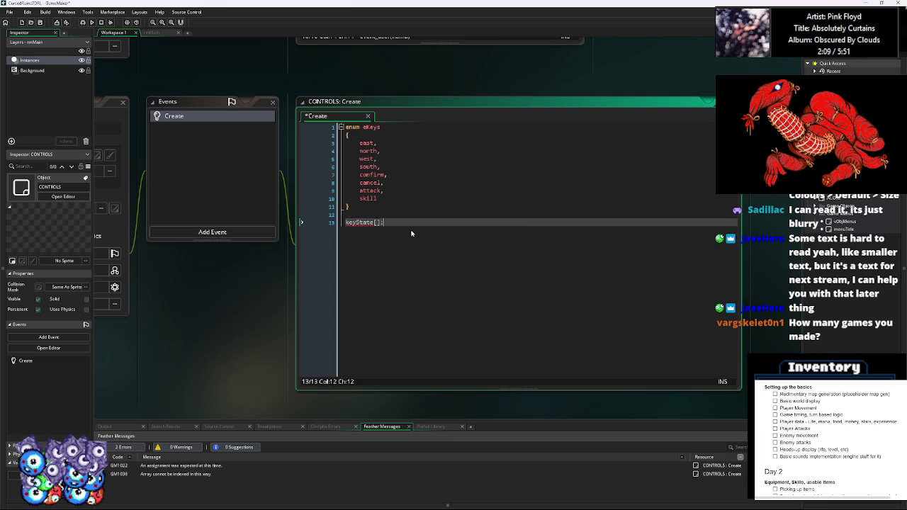
{"action": "type", "text": "0;"}
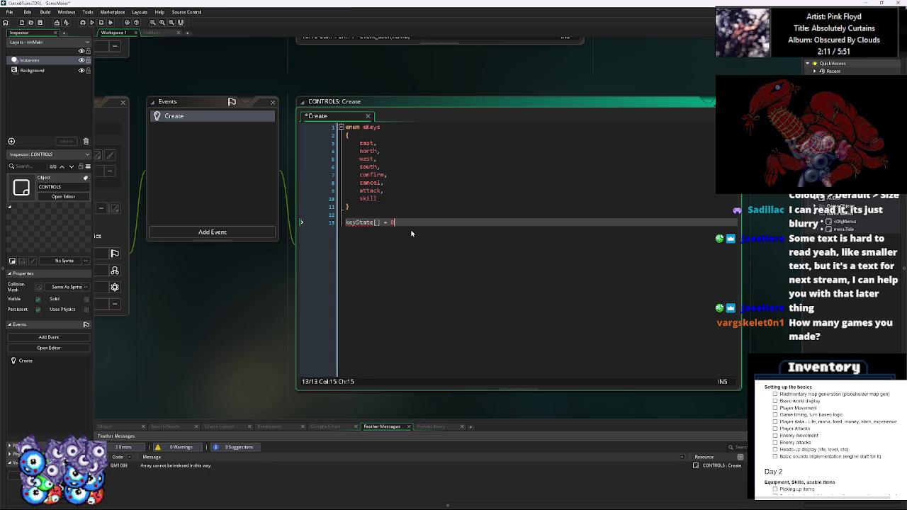
{"action": "key", "text": "Return"}
{"action": "type", "text": "keyAssign[] = "}
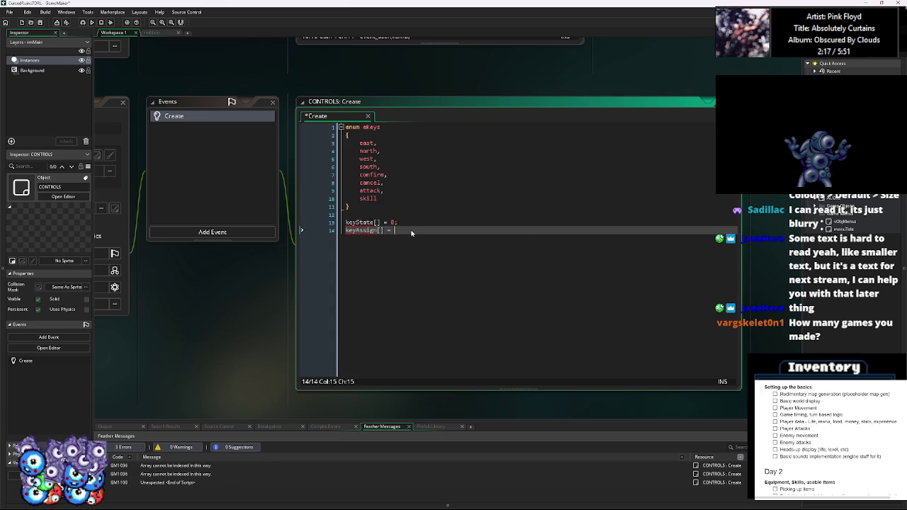
{"action": "type", "text": "0;"}
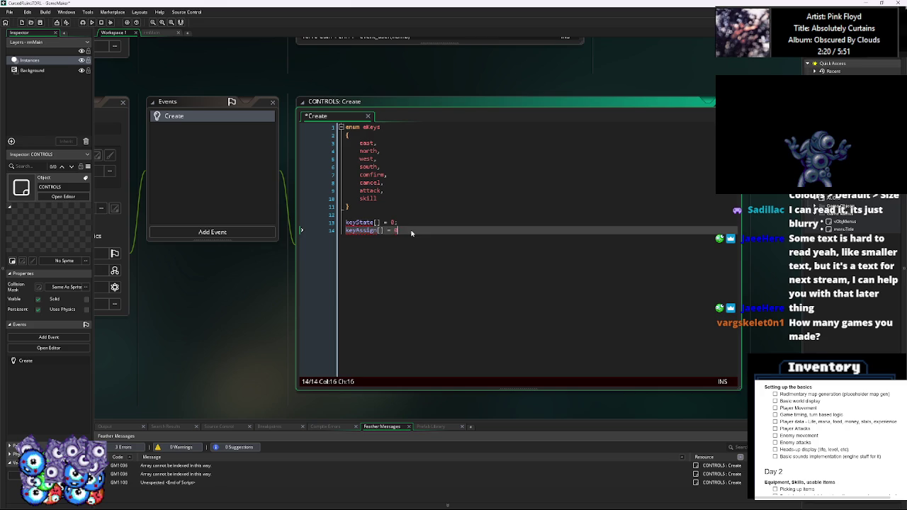
{"action": "key", "text": "Return"}
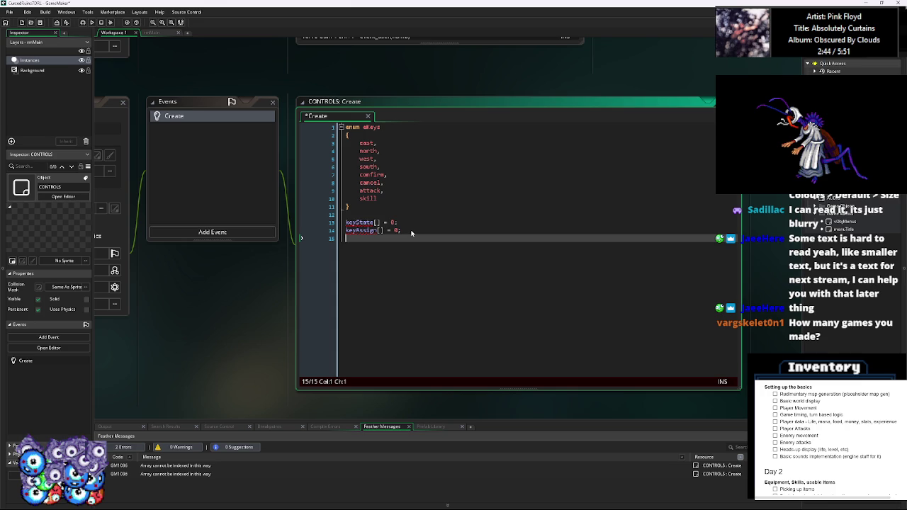
Add keyPress[] = 0;, keyHold[] = 0; and keyRelease[] = 0; declarations.
{"action": "type", "text": "keyPressed[] = 0;"}
{"action": "key", "text": "Return"}
{"action": "type", "text": "keyHold"}
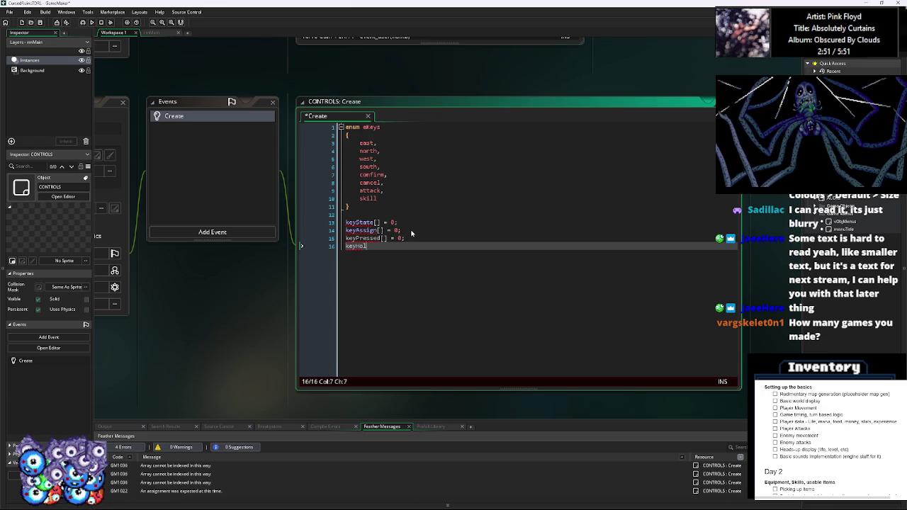
{"action": "type", "text": "[] = "}
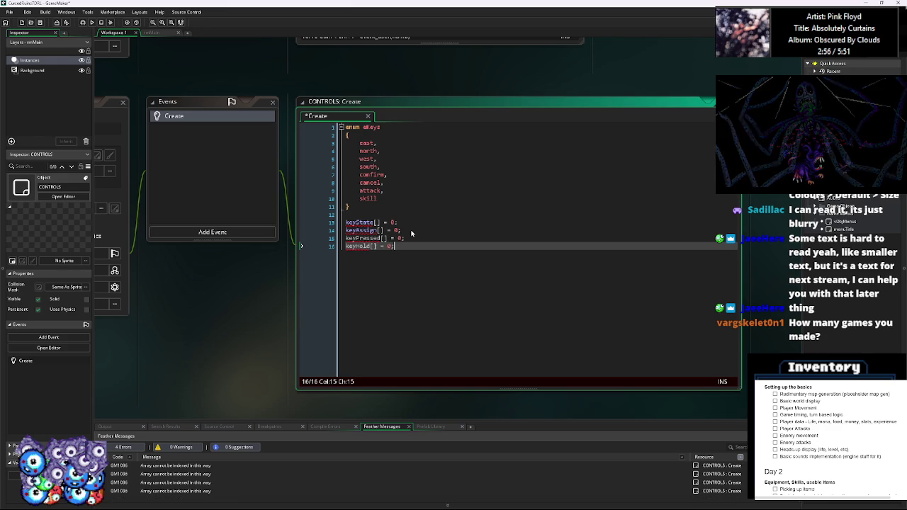
{"action": "type", "text": "0;"}
{"action": "key", "text": "Return"}
{"action": "type", "text": "keyR"}
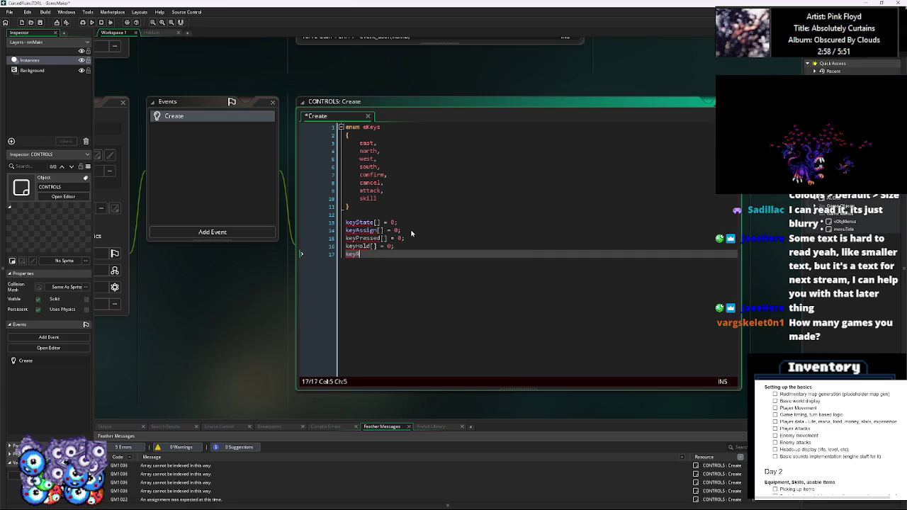
{"action": "type", "text": "elease[] = 0;"}
{"action": "key", "text": "Up"}
{"action": "key", "text": "Up"}
{"action": "key", "text": "Left"}
{"action": "key", "text": "Left"}
{"action": "key", "text": "Left"}
{"action": "key", "text": "BackSpace"}
{"action": "key", "text": "BackSpace"}
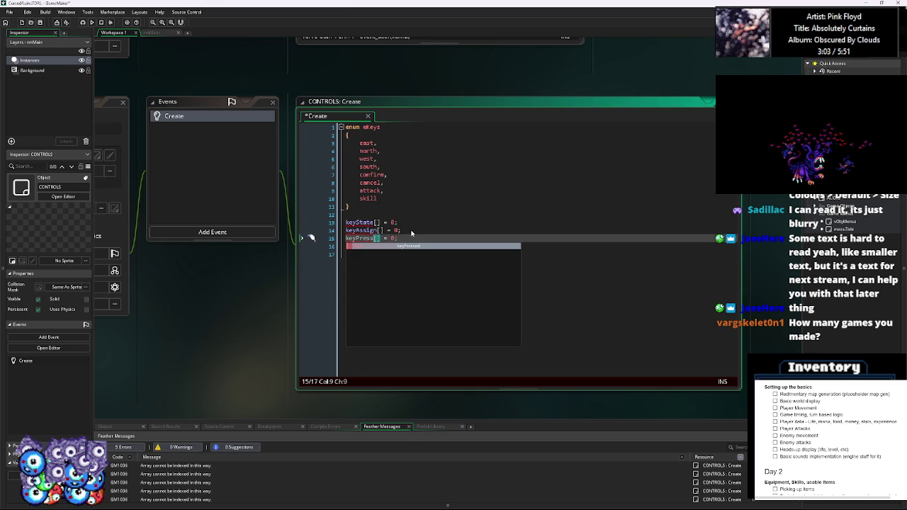
{"action": "key", "text": "Escape"}
{"action": "left_click", "coordinate": [424, 265]}
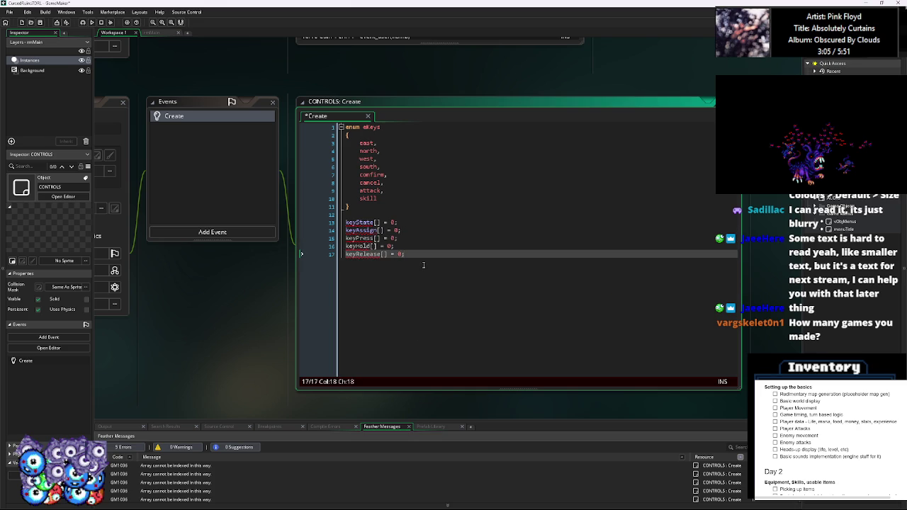
{"action": "key", "text": "Return"}
{"action": "key", "text": "Return"}
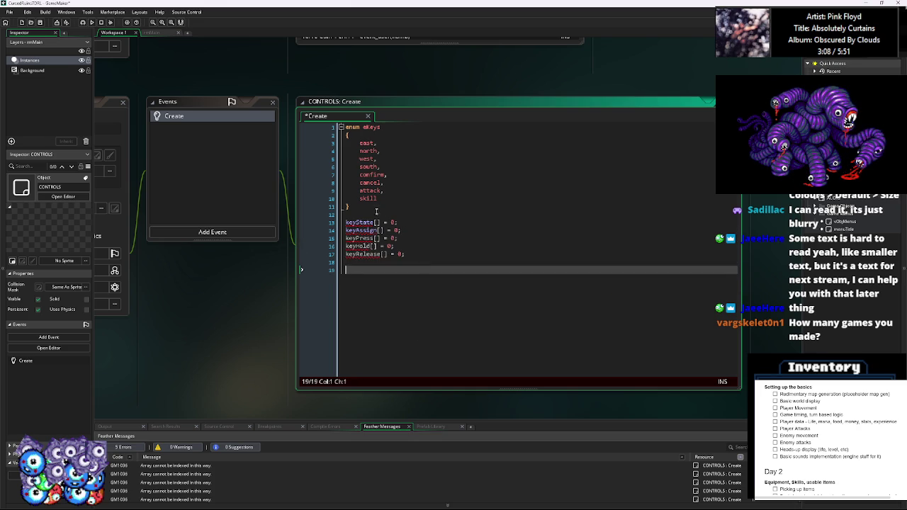
Add a totalKeys entry after skill at the end of the eKeys enum.
{"action": "left_click", "coordinate": [382, 198]}
{"action": "type", "text": ","}
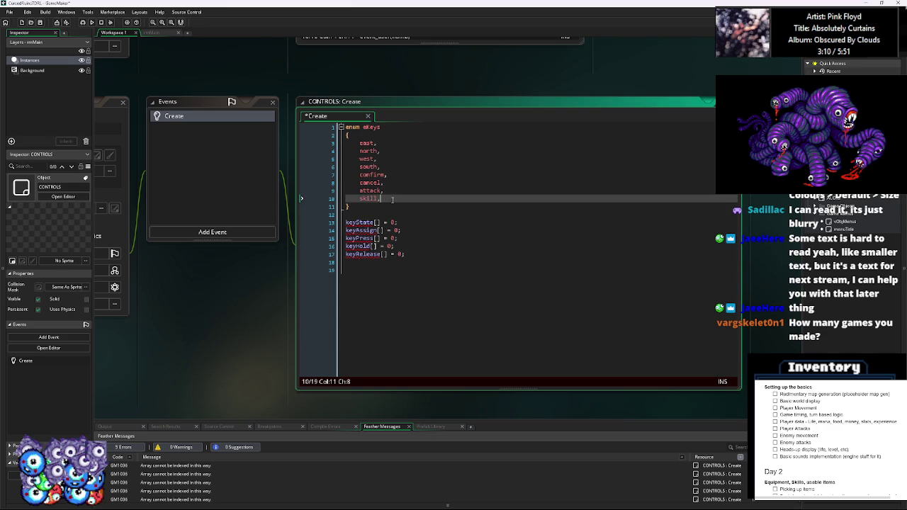
{"action": "key", "text": "Return"}
{"action": "type", "text": "totalKeys"}
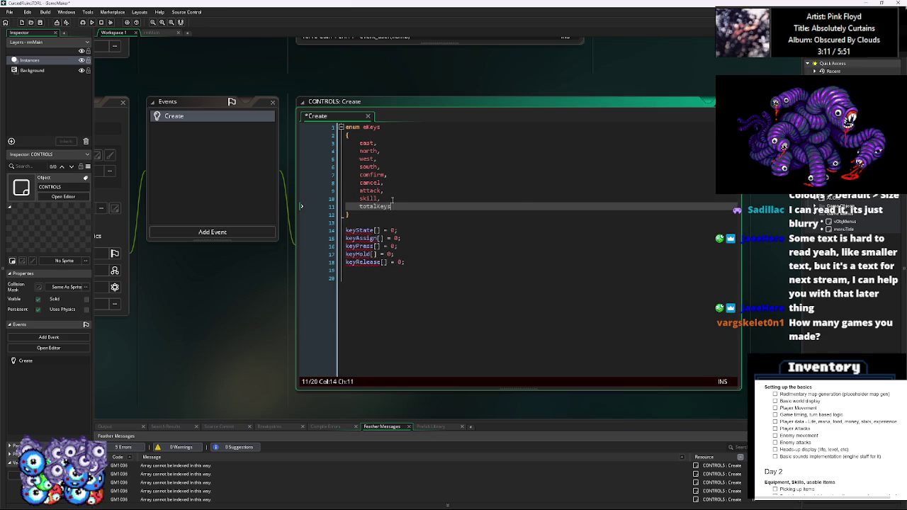
Write a for(var _i=0; _i< eKeys.totalKeys; _i++){} loop below the declarations.
{"action": "left_click", "coordinate": [425, 314]}
{"action": "type", "text": "for(var _i=0;"}
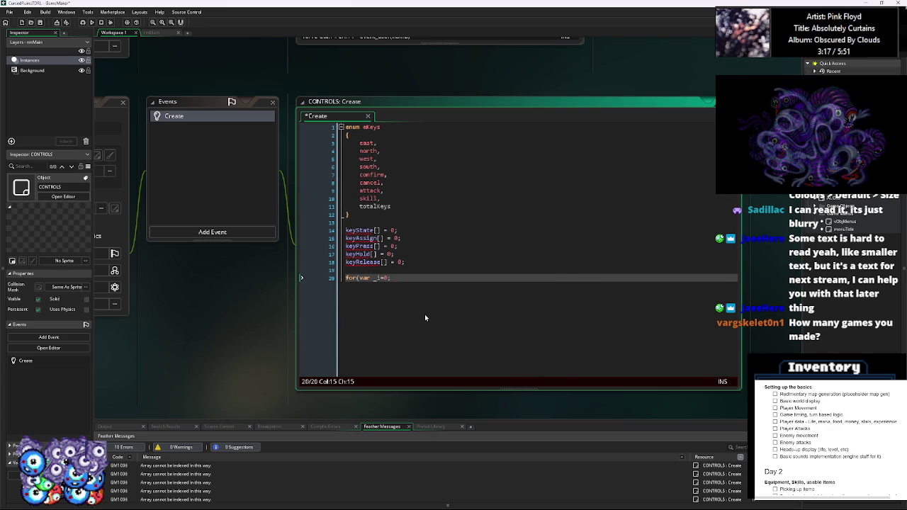
{"action": "type", "text": " _i"}
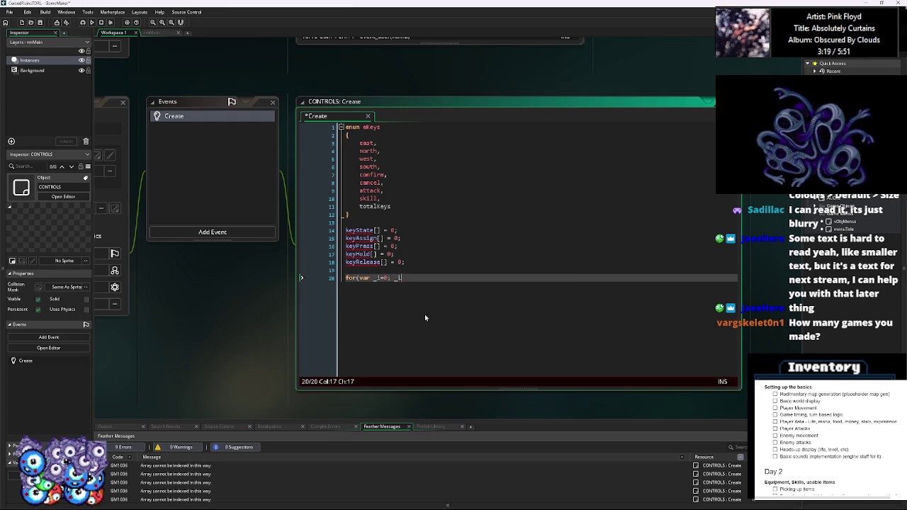
{"action": "type", "text": "< e"}
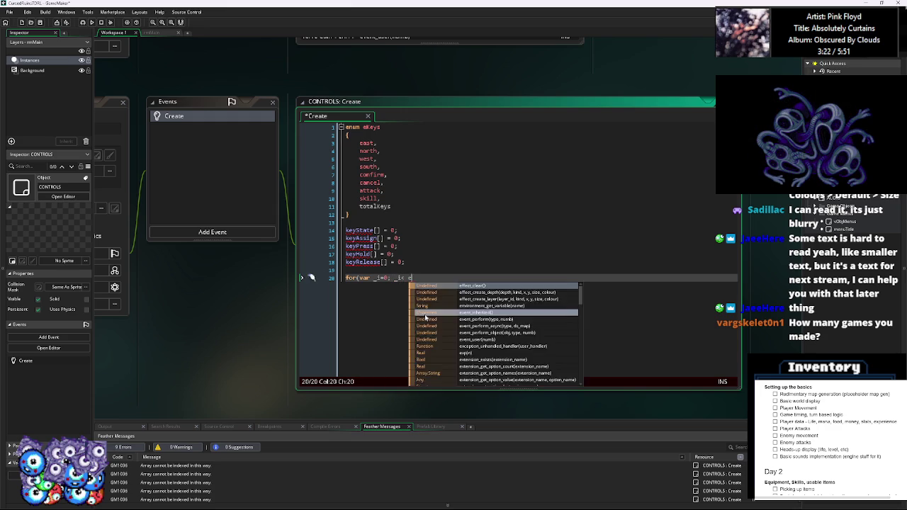
{"action": "type", "text": "Keys."}
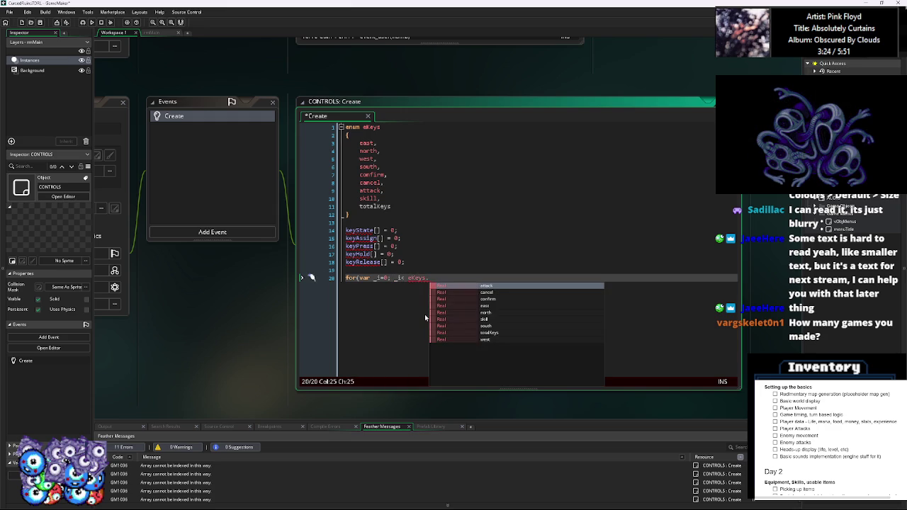
{"action": "type", "text": "total"}
{"action": "key", "text": "Return"}
{"action": "type", "text": "; _i++)"}
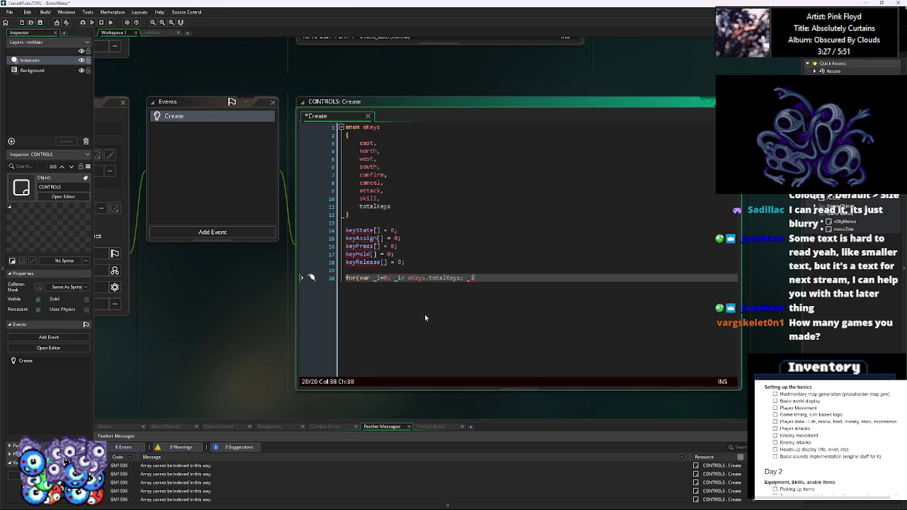
{"action": "type", "text": "{"}
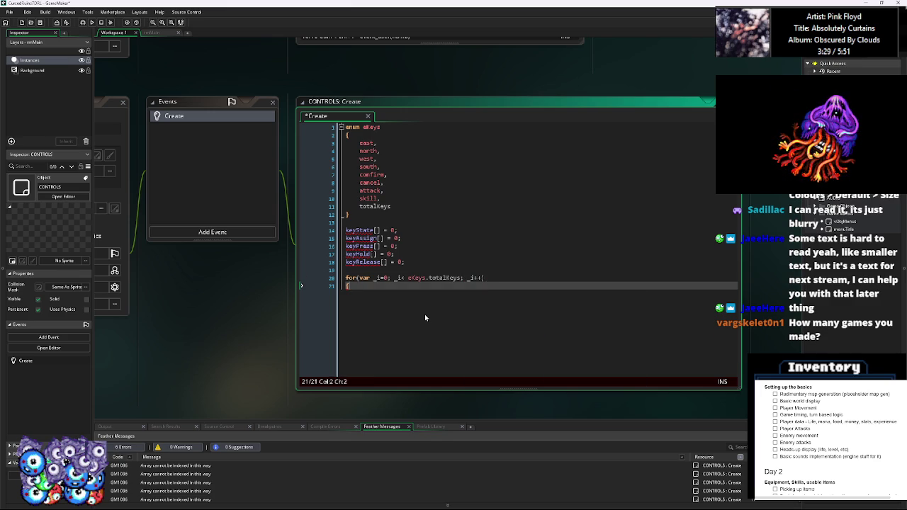
{"action": "key", "text": "Return"}
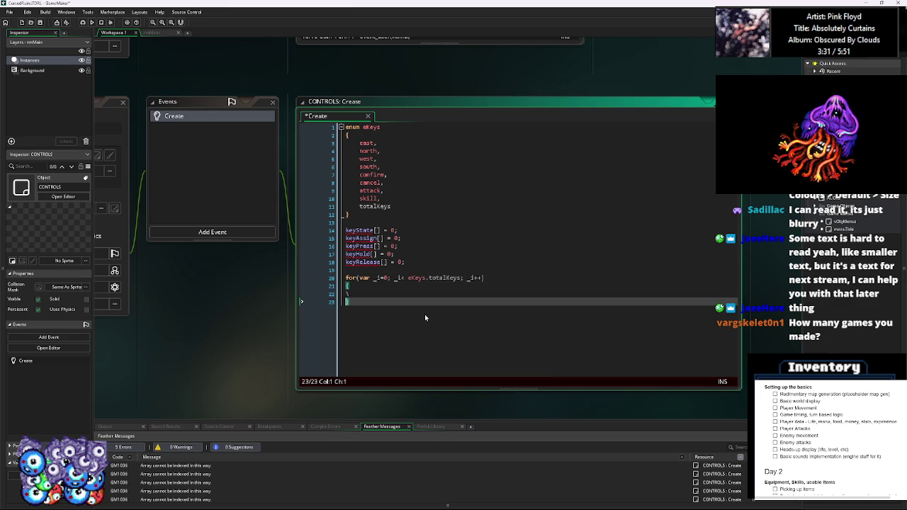
{"action": "key", "text": "Up"}
{"action": "key", "text": "Down"}
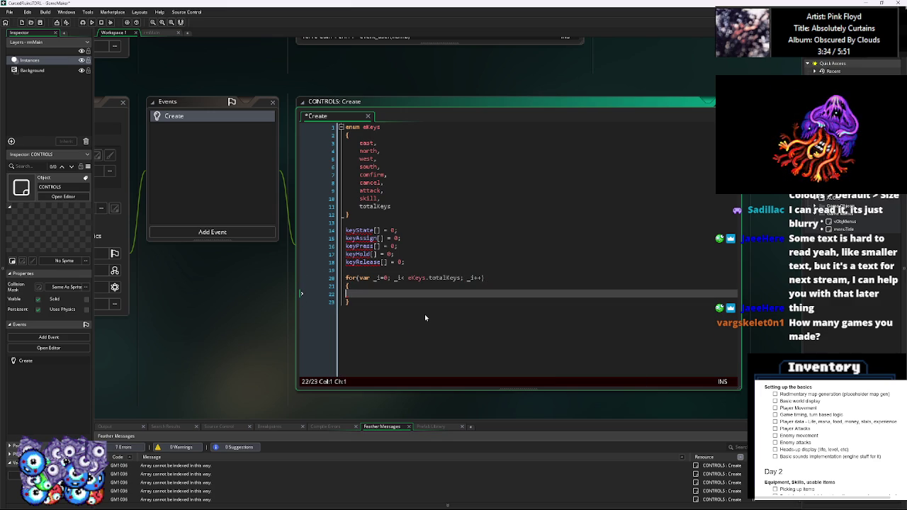
Copy the five array declarations into the loop body and indent them one level.
{"action": "left_click_drag", "start_coordinate": [416, 263], "coordinate": [345, 229]}
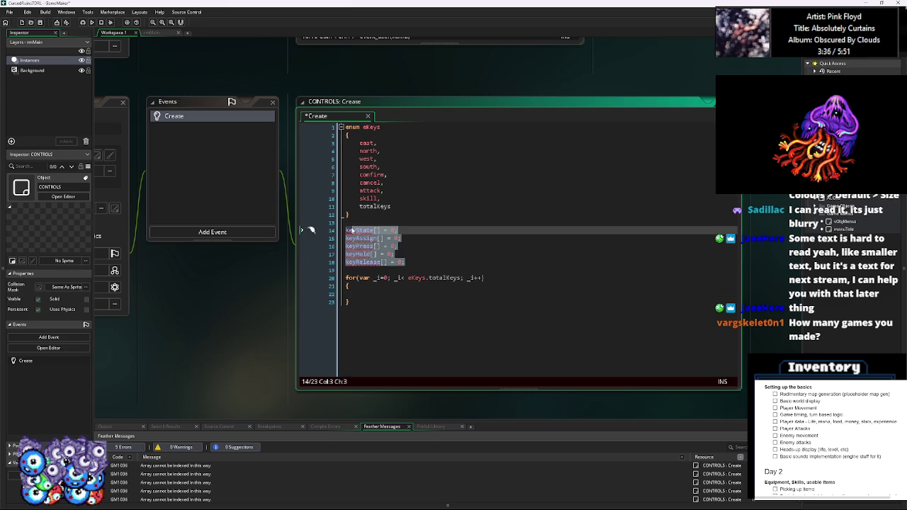
{"action": "left_click", "coordinate": [367, 292]}
{"action": "type", "text": "keyState[] = 0; keyAssign[] = 0; keyPress[] = 0; keyHold[] = 0; keyRelease[] = 0;"}
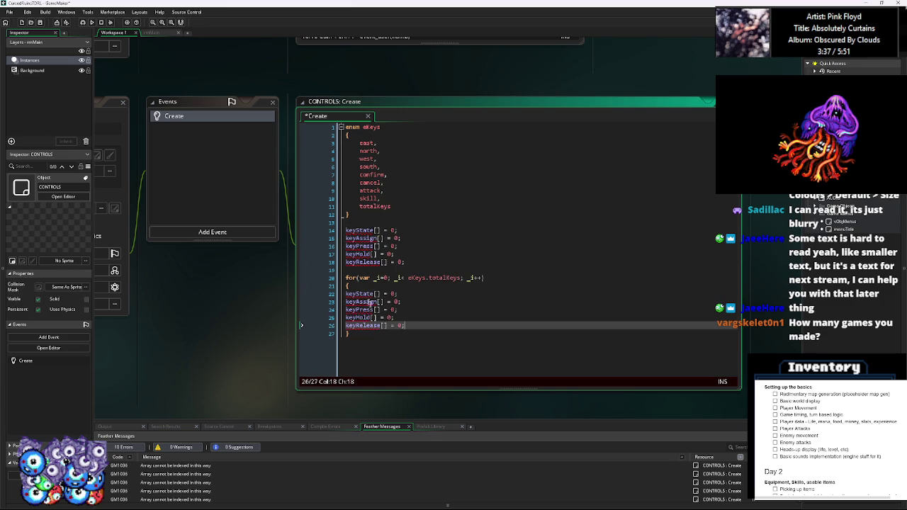
{"action": "mouse_move", "coordinate": [407, 324]}
{"action": "left_mouse_down"}
{"action": "mouse_move", "coordinate": [346, 293]}
{"action": "mouse_move", "coordinate": [310, 293]}
{"action": "left_mouse_up"}
{"action": "key", "text": "Tab"}
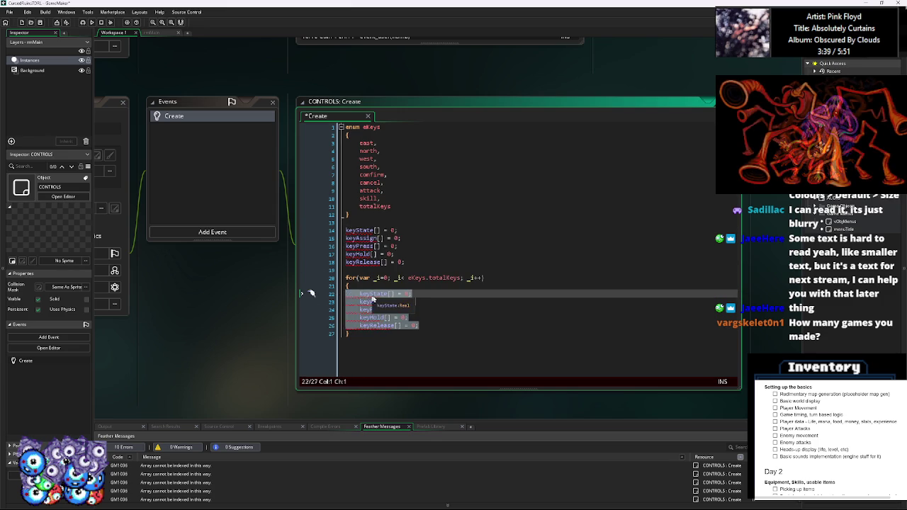
{"action": "left_click", "coordinate": [374, 279]}
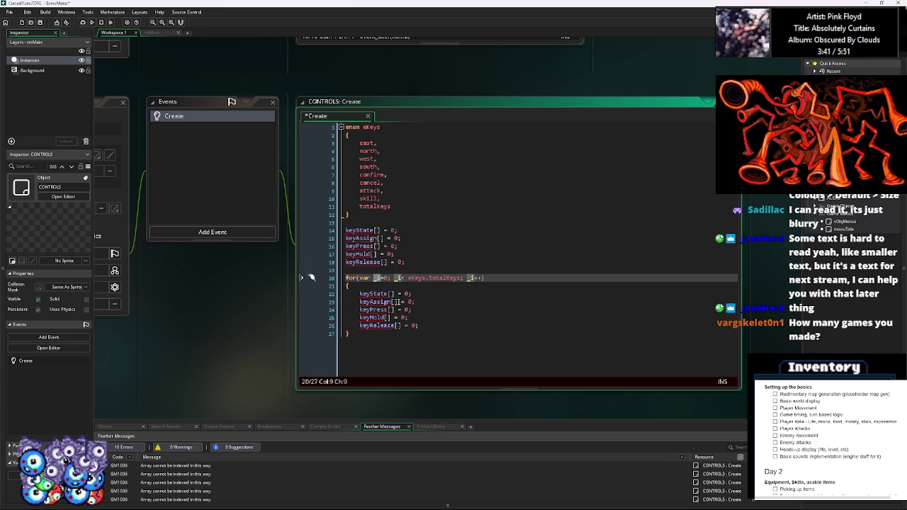
Index each of the five arrays in the loop with [_i].
{"action": "left_click", "coordinate": [390, 293]}
{"action": "type", "text": "_i"}
{"action": "left_click", "coordinate": [397, 302]}
{"action": "type", "text": "_i"}
{"action": "left_click", "coordinate": [391, 310]}
{"action": "type", "text": "_i"}
{"action": "left_click", "coordinate": [389, 318]}
{"action": "type", "text": "_i"}
{"action": "left_click", "coordinate": [398, 325]}
{"action": "type", "text": "_i"}
{"action": "key", "text": "Down"}
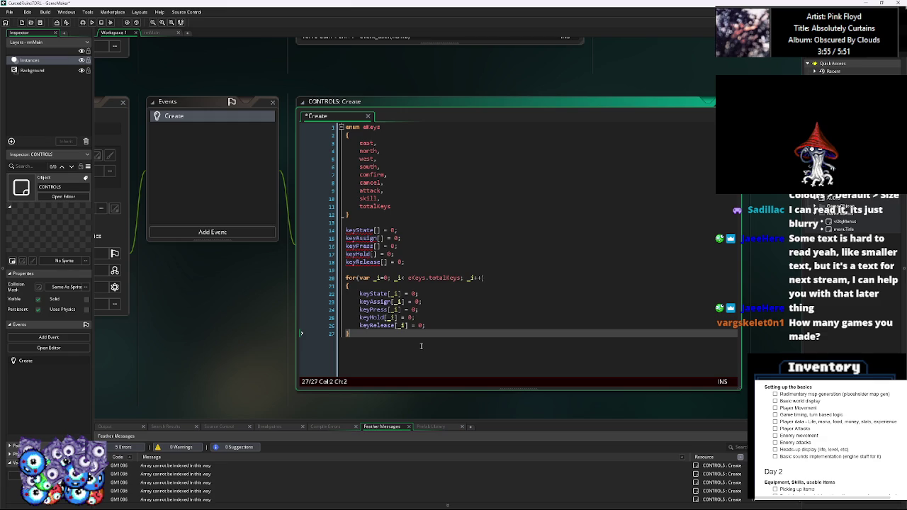
{"action": "mouse_move", "coordinate": [411, 324]}
{"action": "left_mouse_down"}
{"action": "mouse_move", "coordinate": [414, 333]}
{"action": "mouse_move", "coordinate": [402, 255]}
{"action": "mouse_move", "coordinate": [400, 270]}
{"action": "mouse_move", "coordinate": [391, 269]}
{"action": "left_mouse_up"}
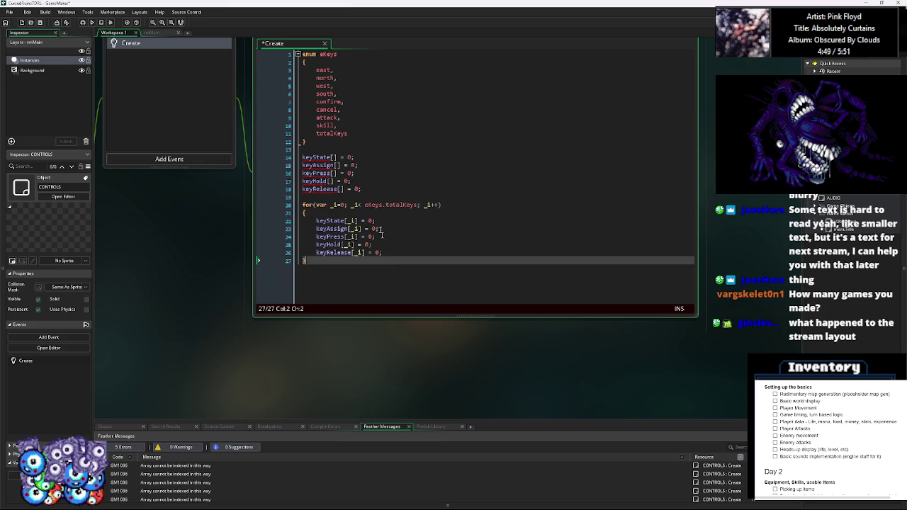
{"action": "left_click", "coordinate": [371, 197]}
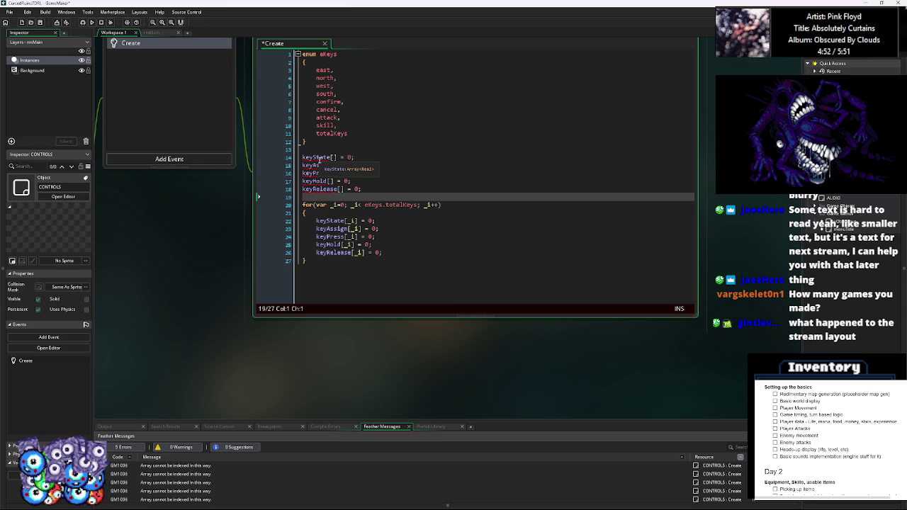
{"action": "left_click_drag", "start_coordinate": [303, 173], "coordinate": [417, 174]}
{"action": "scroll", "coordinate": [437, 186], "scroll_direction": "up", "scroll_amount": 1}
{"action": "left_click", "coordinate": [437, 187]}
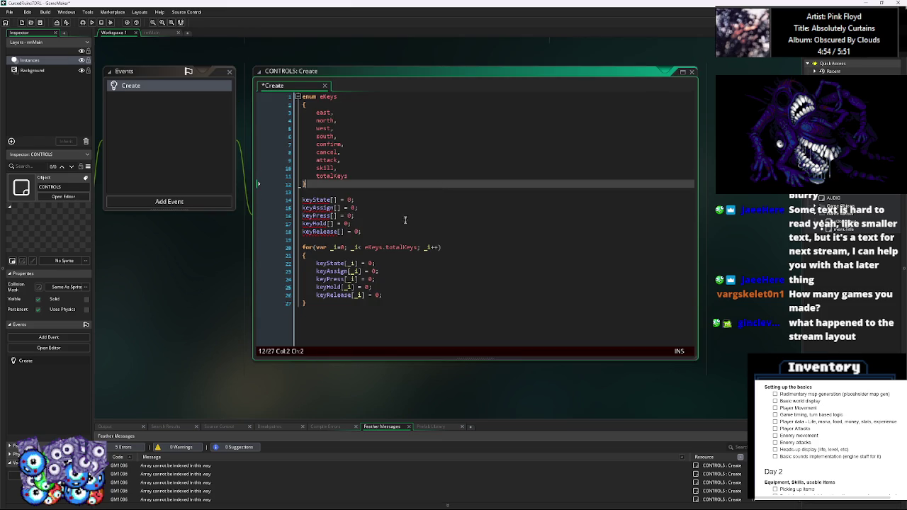
{"action": "scroll", "coordinate": [405, 214], "scroll_direction": "down", "scroll_amount": 1}
{"action": "left_click", "coordinate": [418, 262]}
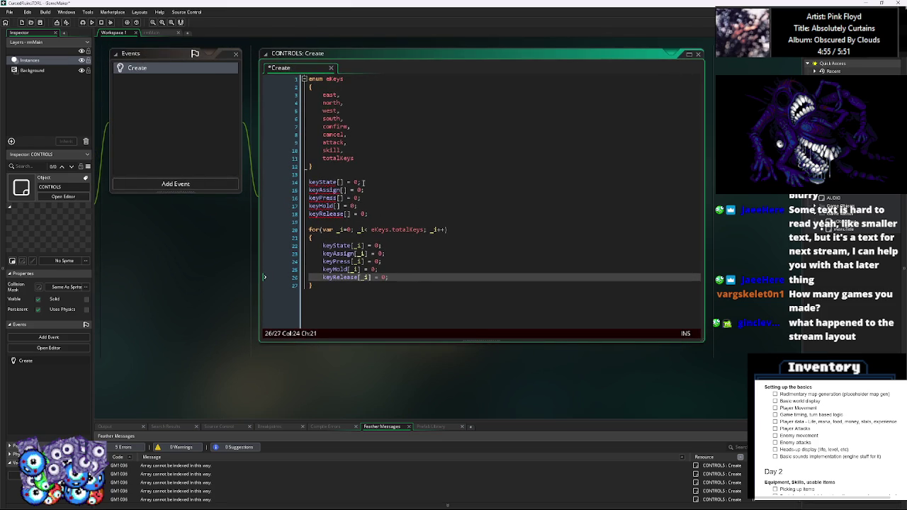
Remove the [] brackets from the keyRelease, keyHold and keyPress declarations.
{"action": "left_click", "coordinate": [363, 213]}
{"action": "left_click", "coordinate": [348, 213]}
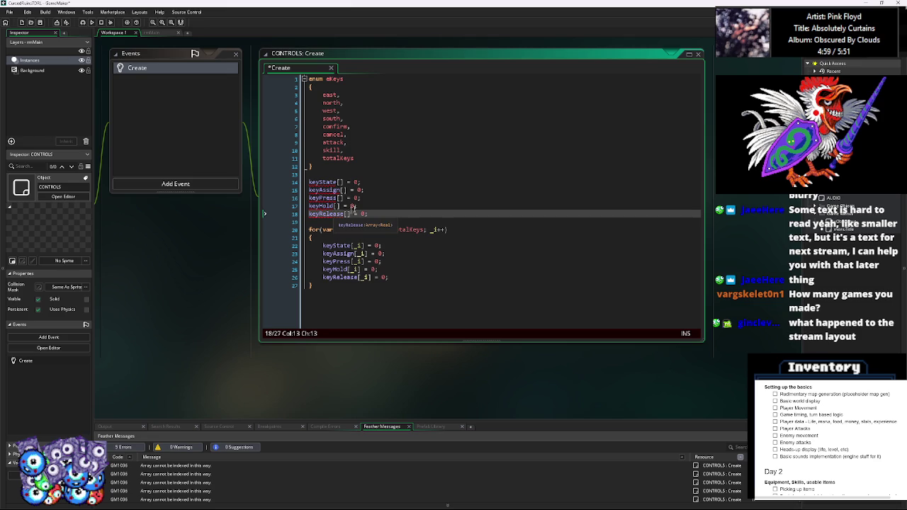
{"action": "key", "text": "BackSpace"}
{"action": "key", "text": "BackSpace"}
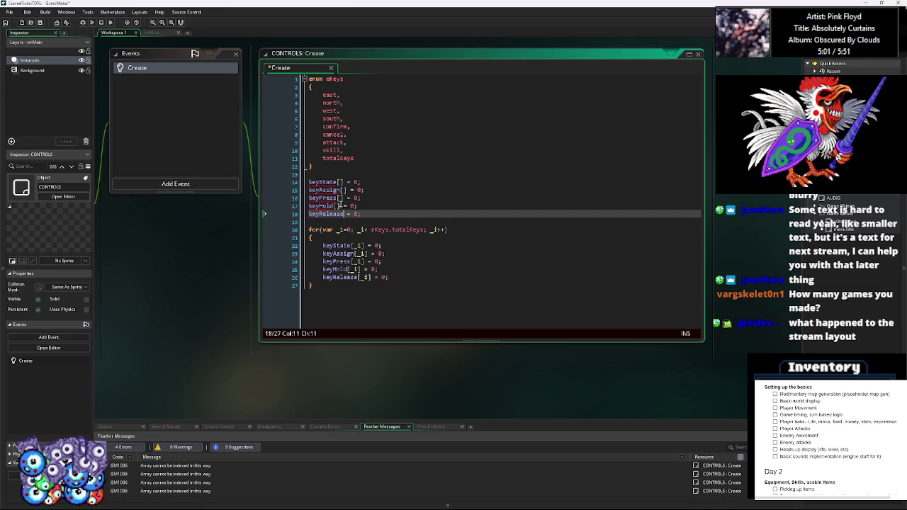
{"action": "left_click", "coordinate": [341, 206]}
{"action": "key", "text": "BackSpace"}
{"action": "key", "text": "BackSpace"}
{"action": "left_click", "coordinate": [342, 198]}
{"action": "key", "text": "BackSpace"}
{"action": "key", "text": "BackSpace"}
Strip keyAssign and keyState brackets so all five initialise as empty arrays [].
{"action": "left_click", "coordinate": [346, 190]}
{"action": "key", "text": "BackSpace"}
{"action": "key", "text": "BackSpace"}
{"action": "left_click", "coordinate": [345, 177]}
{"action": "left_click", "coordinate": [346, 182]}
{"action": "key", "text": "BackSpace"}
{"action": "key", "text": "BackSpace"}
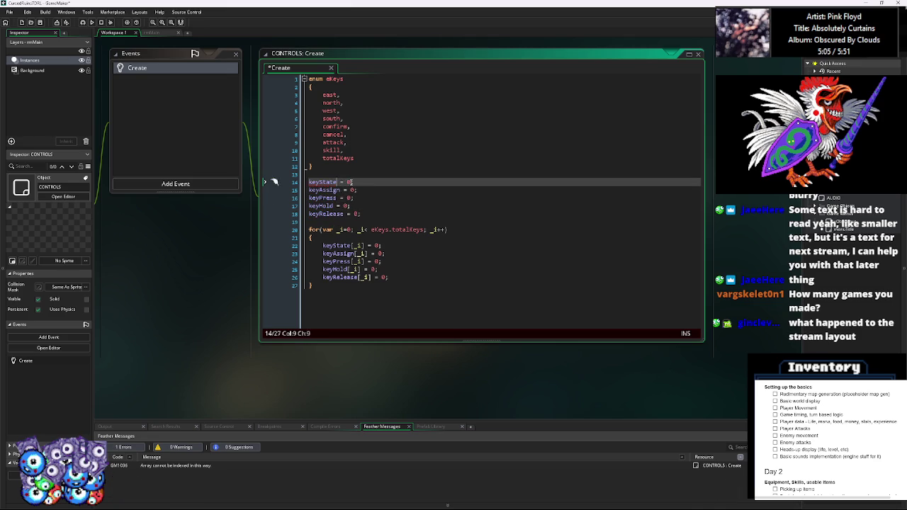
{"action": "key", "text": "ctrl+z"}
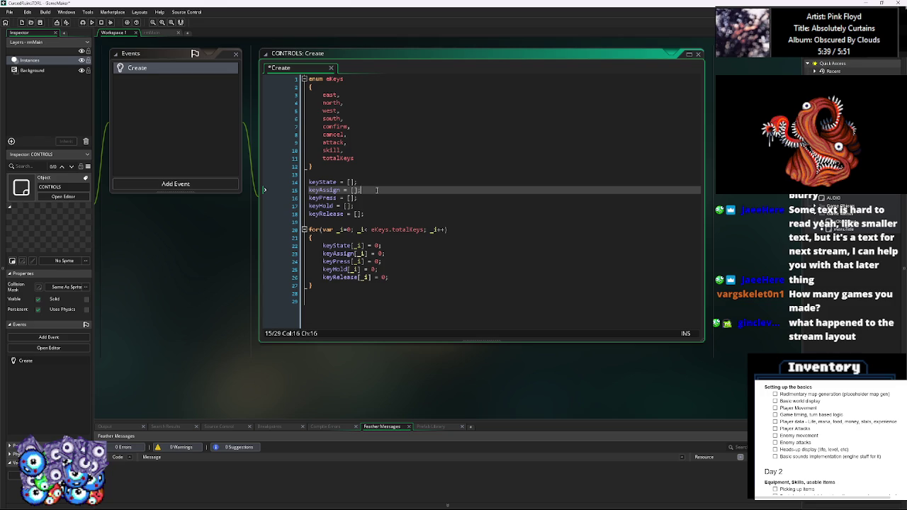
{"action": "key", "text": "Down"}
{"action": "key", "text": "Down"}
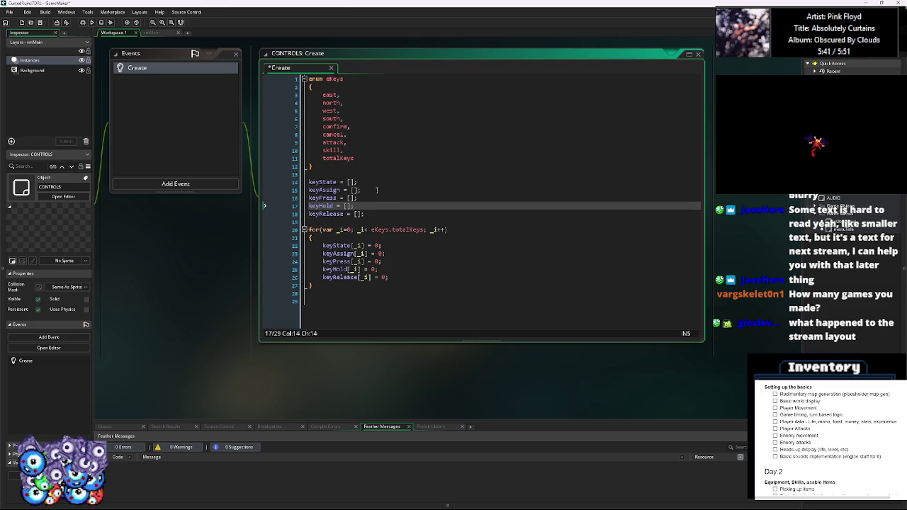
{"action": "left_click", "coordinate": [364, 314]}
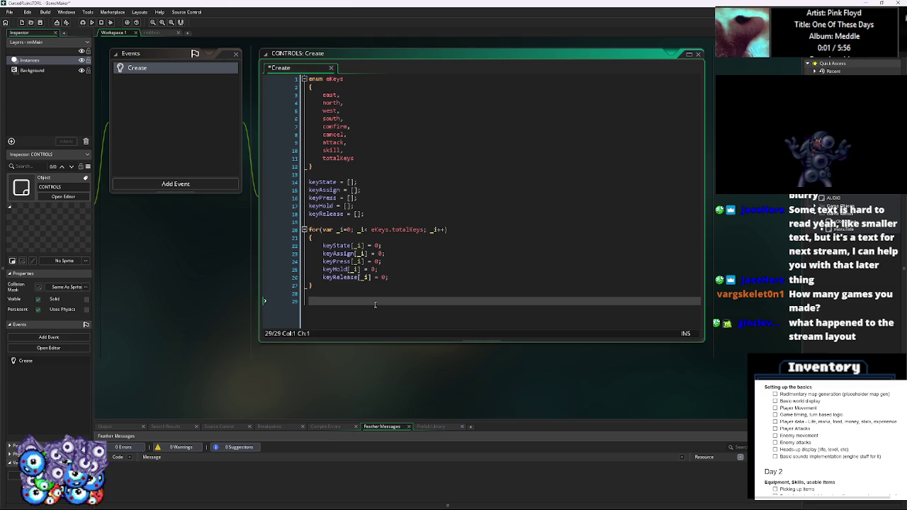
Write keyAssign[eKeys.north] below the loop and duplicate the line several times.
{"action": "type", "text": "keyAssign[eKeys."}
{"action": "key", "text": "Down"}
{"action": "key", "text": "Down"}
{"action": "key", "text": "Down"}
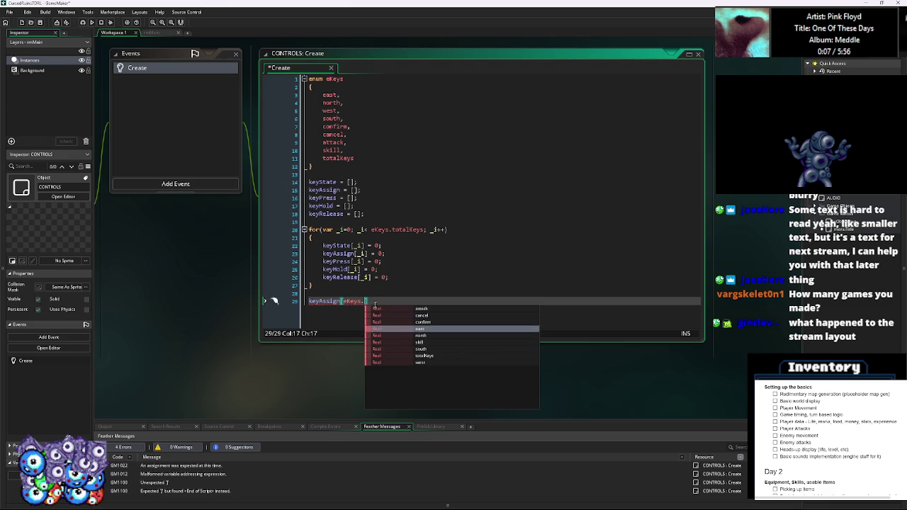
{"action": "key", "text": "Return"}
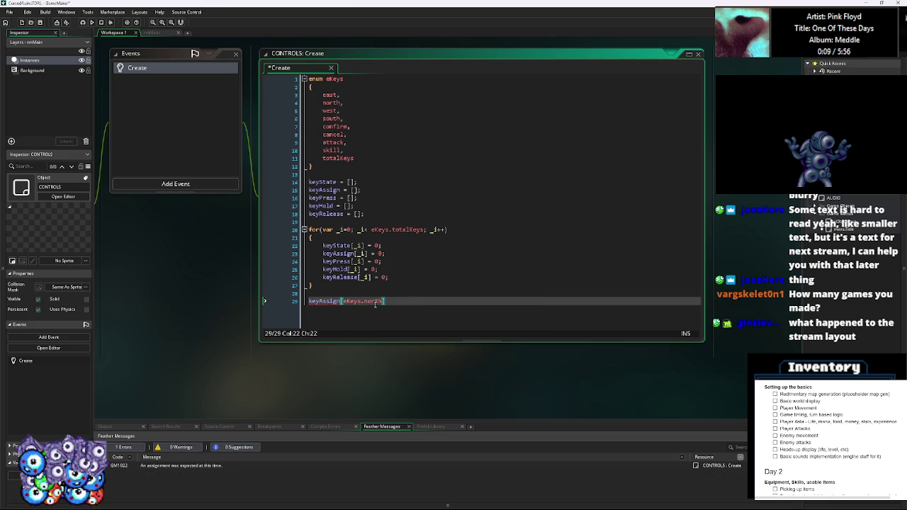
{"action": "left_click", "coordinate": [411, 303]}
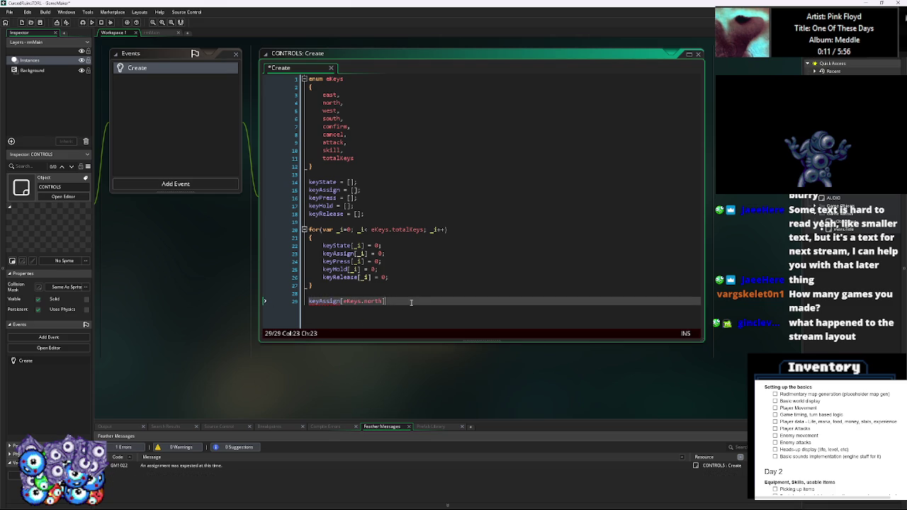
{"action": "key", "text": "ctrl+d"}
{"action": "key", "text": "ctrl+d"}
{"action": "key", "text": "ctrl+d"}
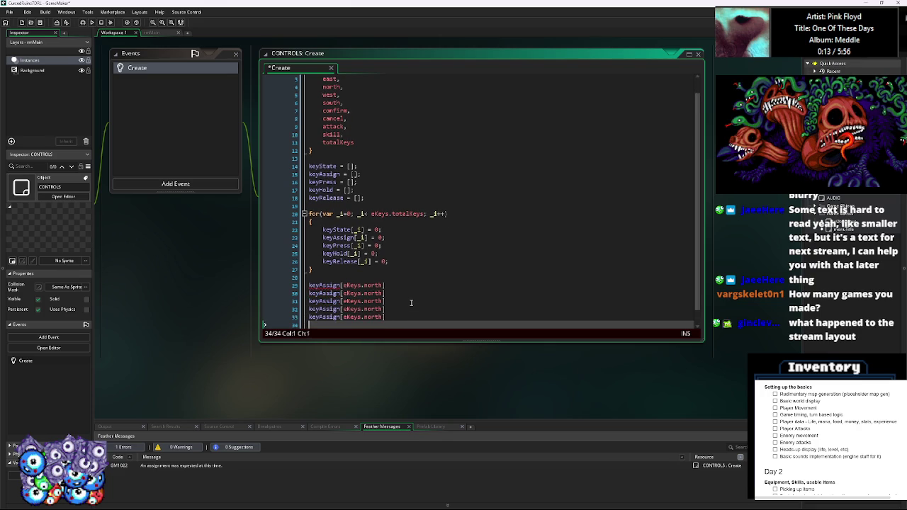
Change the first duplicate to keyAssign[eKeys.south].
{"action": "key", "text": "Up"}
{"action": "key", "text": "Up"}
{"action": "key", "text": "Up"}
{"action": "key", "text": "BackSpace"}
{"action": "key", "text": "BackSpace"}
{"action": "key", "text": "BackSpace"}
{"action": "type", "text": "sp"}
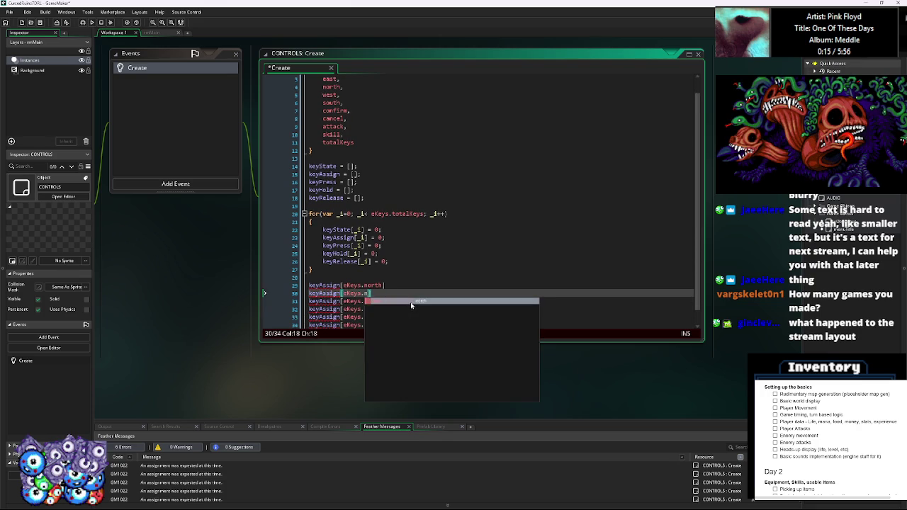
{"action": "key", "text": "BackSpace"}
{"action": "type", "text": "o"}
{"action": "key", "text": "Return"}
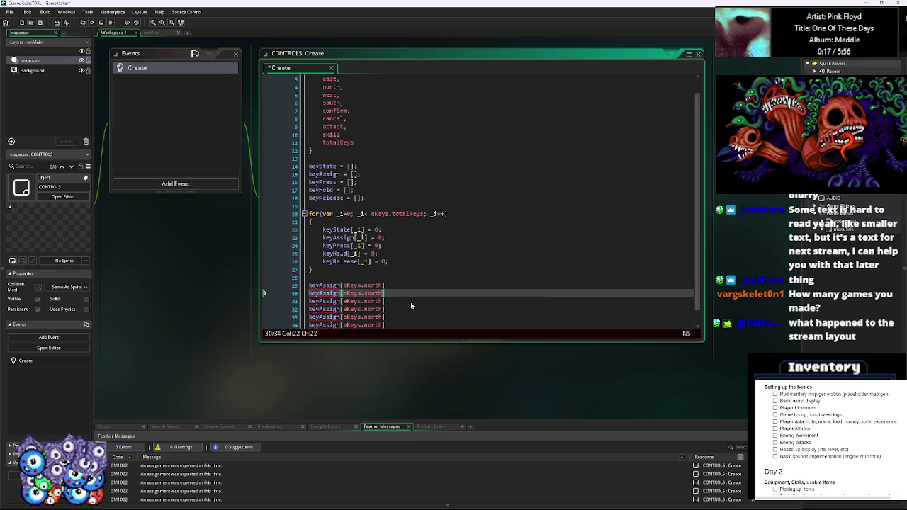
{"action": "key", "text": "Down"}
Change the next two duplicates to eKeys.east and eKeys.west.
{"action": "key", "text": "BackSpace"}
{"action": "key", "text": "BackSpace"}
{"action": "key", "text": "BackSpace"}
{"action": "key", "text": "BackSpace"}
{"action": "type", "text": "e"}
{"action": "key", "text": "Return"}
{"action": "key", "text": "Down"}
{"action": "key", "text": "BackSpace"}
{"action": "key", "text": "BackSpace"}
{"action": "key", "text": "BackSpace"}
{"action": "type", "text": "wes"}
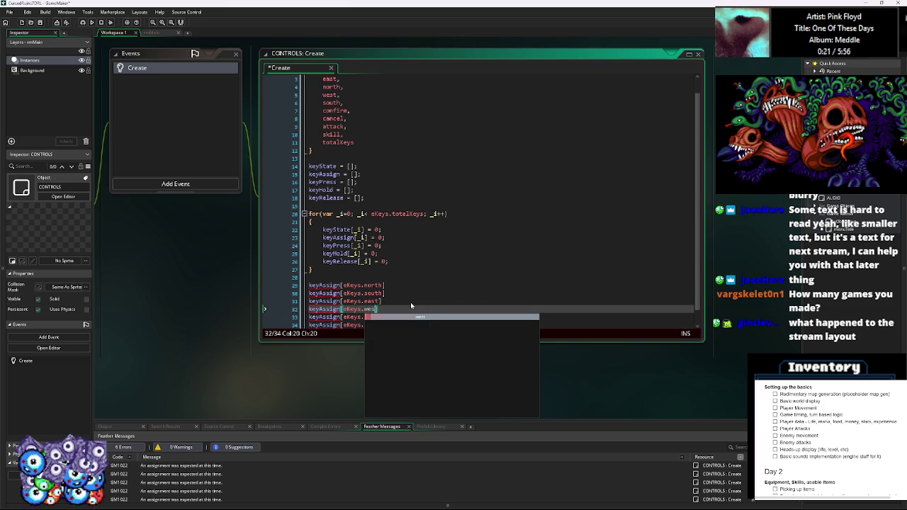
{"action": "key", "text": "Return"}
{"action": "key", "text": "Down"}
{"action": "key", "text": "Right"}
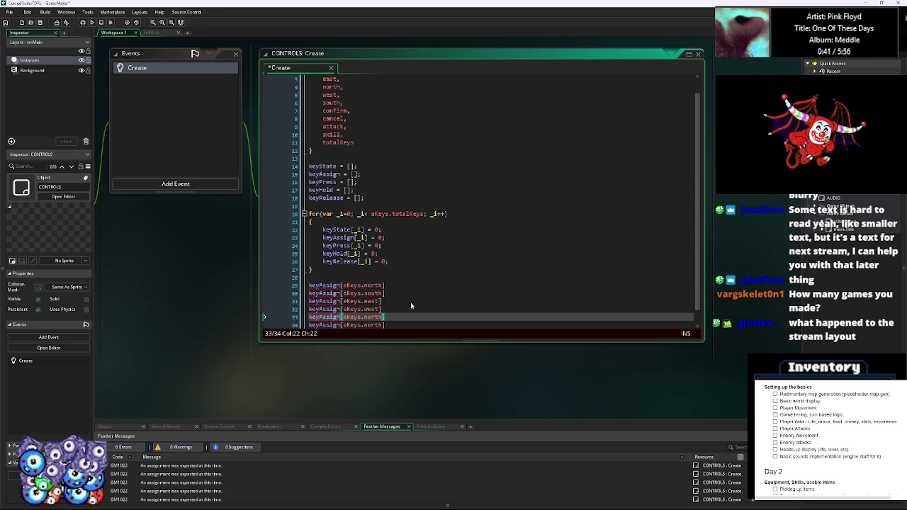
{"action": "key", "text": "Down"}
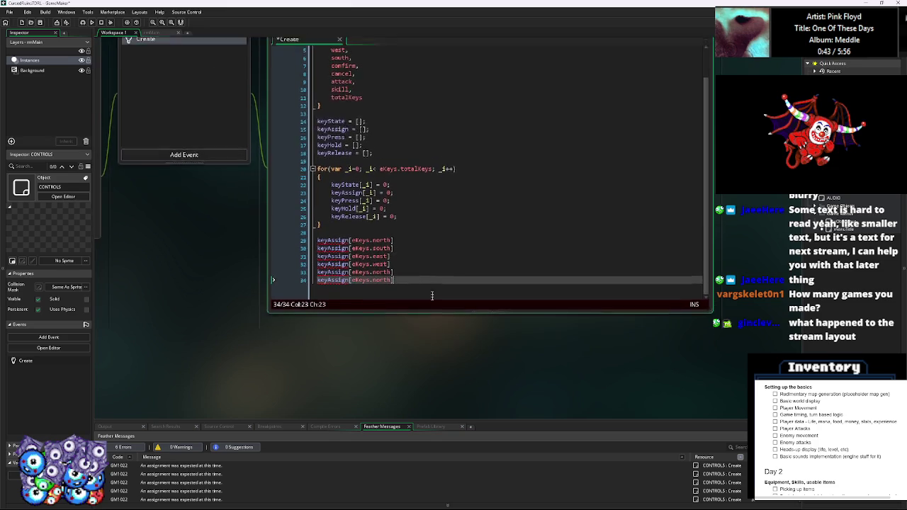
Insert northeast and northwest entries right after south in the eKeys enum.
{"action": "key", "text": "Up"}
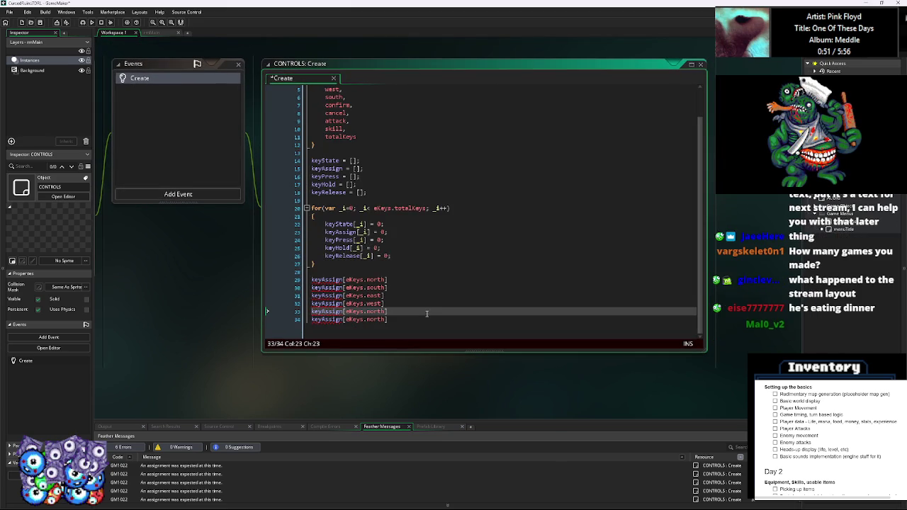
{"action": "left_click", "coordinate": [425, 320]}
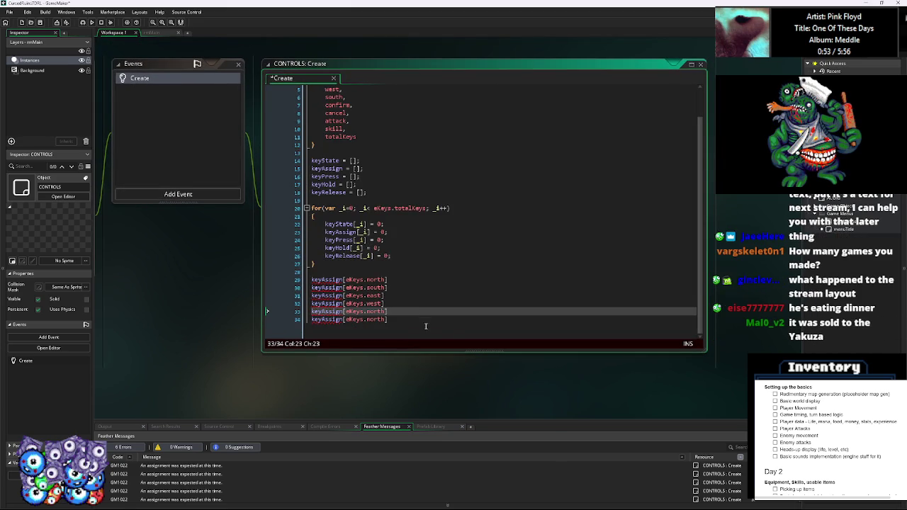
{"action": "scroll", "coordinate": [425, 323], "scroll_direction": "up", "scroll_amount": 2}
{"action": "scroll", "coordinate": [461, 298], "scroll_direction": "up", "scroll_amount": 3}
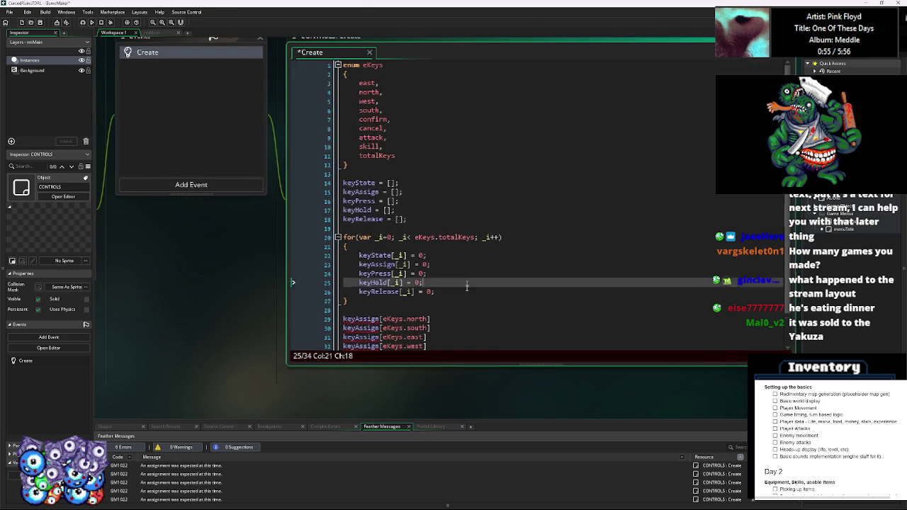
{"action": "left_click", "coordinate": [468, 280]}
{"action": "left_click", "coordinate": [391, 175]}
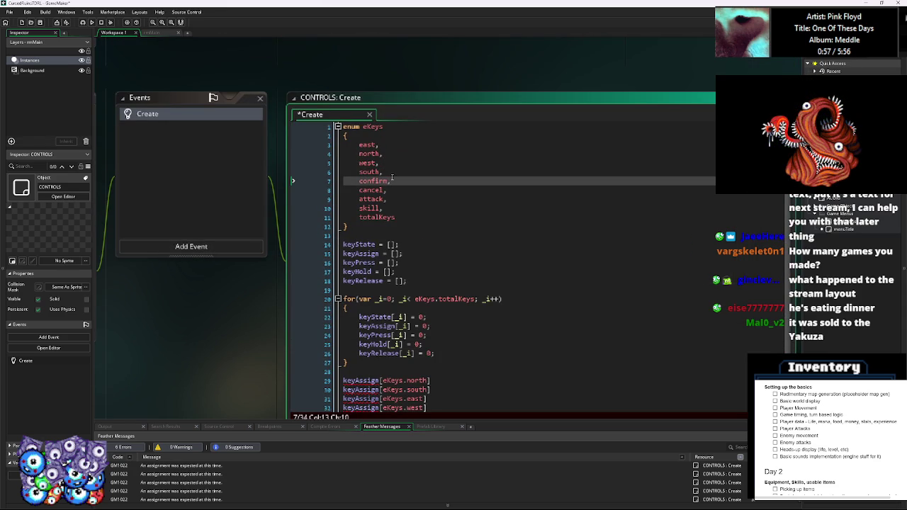
{"action": "key", "text": "Return"}
{"action": "type", "text": "north"}
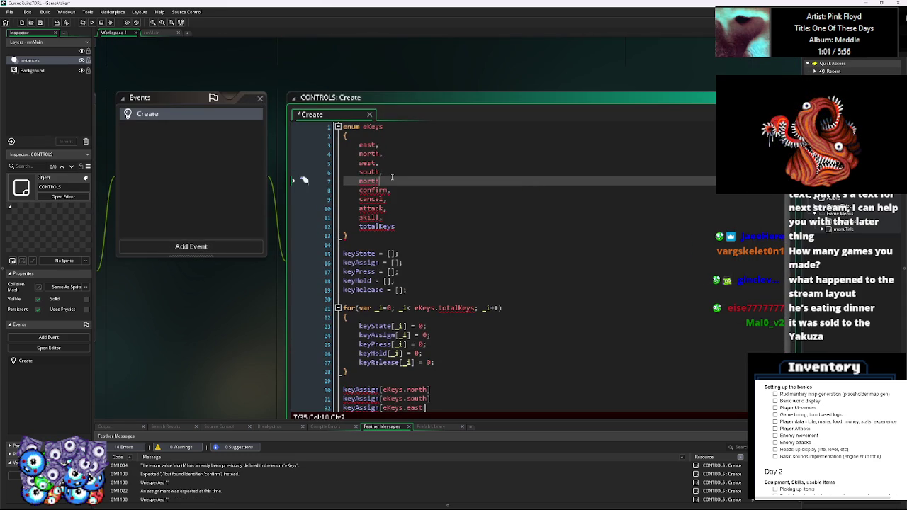
{"action": "type", "text": "east,"}
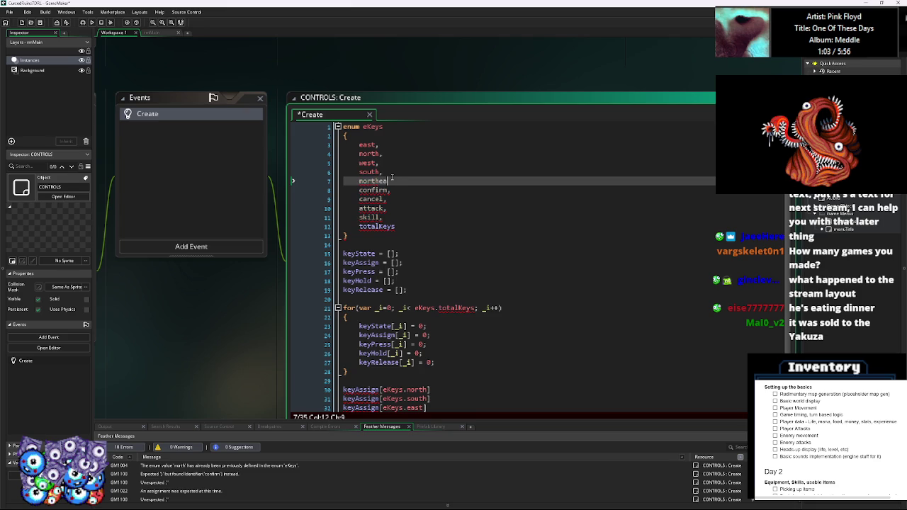
{"action": "key", "text": "Return"}
{"action": "type", "text": "northwest,"}
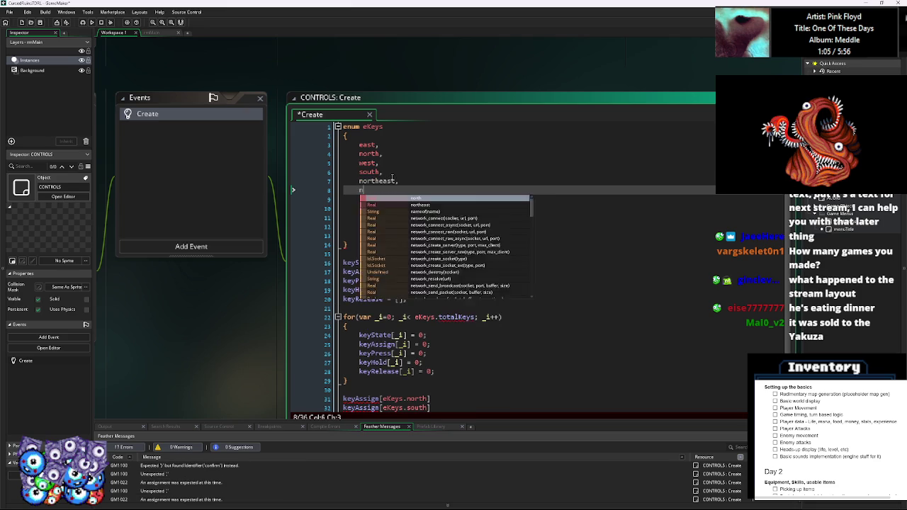
{"action": "key", "text": "Return"}
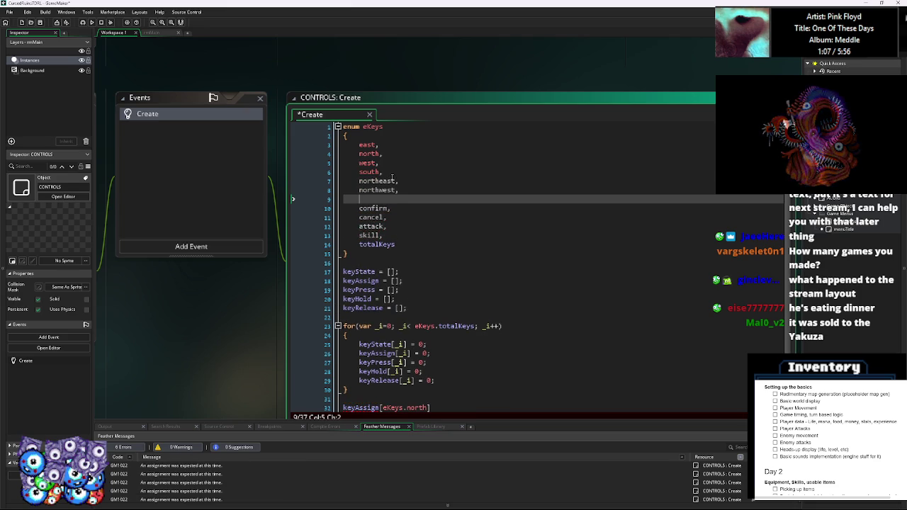
Add southeast and southwest entries below northwest.
{"action": "type", "text": "southwe"}
{"action": "key", "text": "BackSpace"}
{"action": "key", "text": "BackSpace"}
{"action": "type", "text": "east,"}
{"action": "key", "text": "Return"}
{"action": "type", "text": "southwest"}
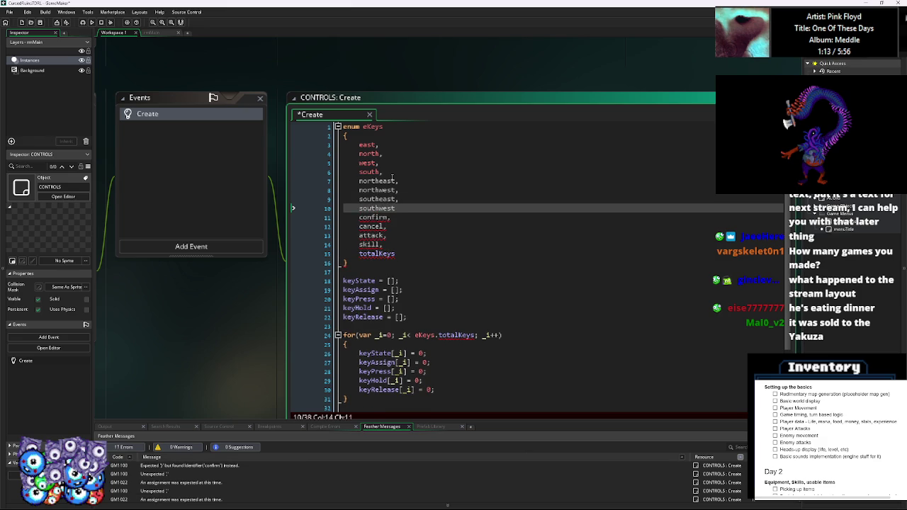
{"action": "type", "text": ","}
{"action": "scroll", "coordinate": [432, 235], "scroll_direction": "down", "scroll_amount": 3}
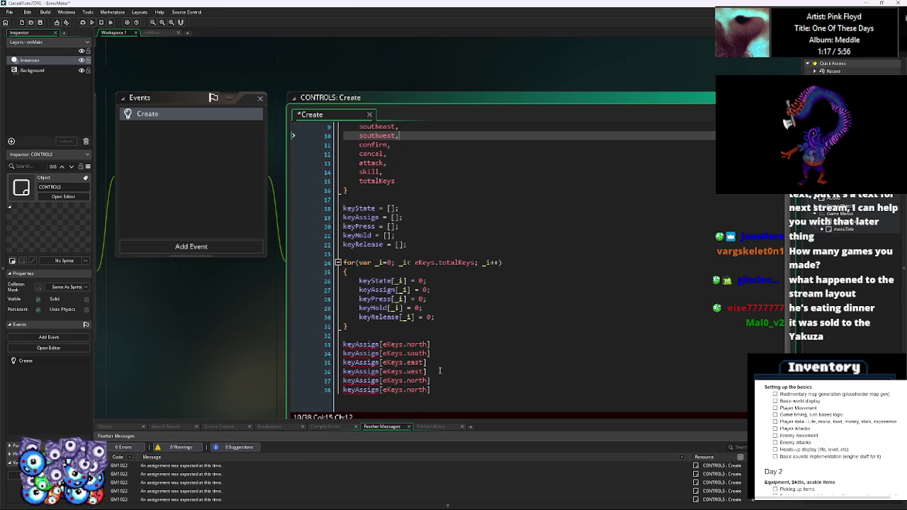
Repair the west line, duplicate the east/west keyAssign lines, and rename the first copies northeast and northwest.
{"action": "left_click_drag", "start_coordinate": [427, 372], "coordinate": [399, 371]}
{"action": "type", "text": "s.west]"}
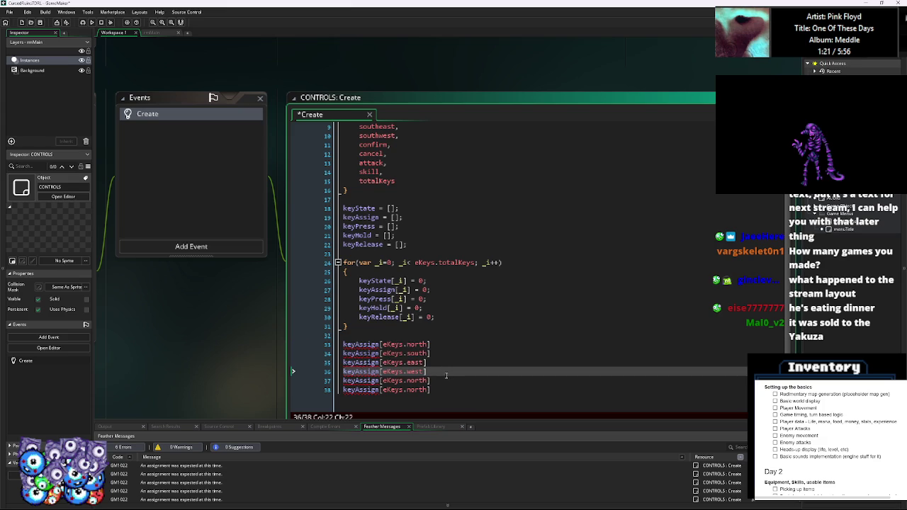
{"action": "left_click", "coordinate": [317, 371]}
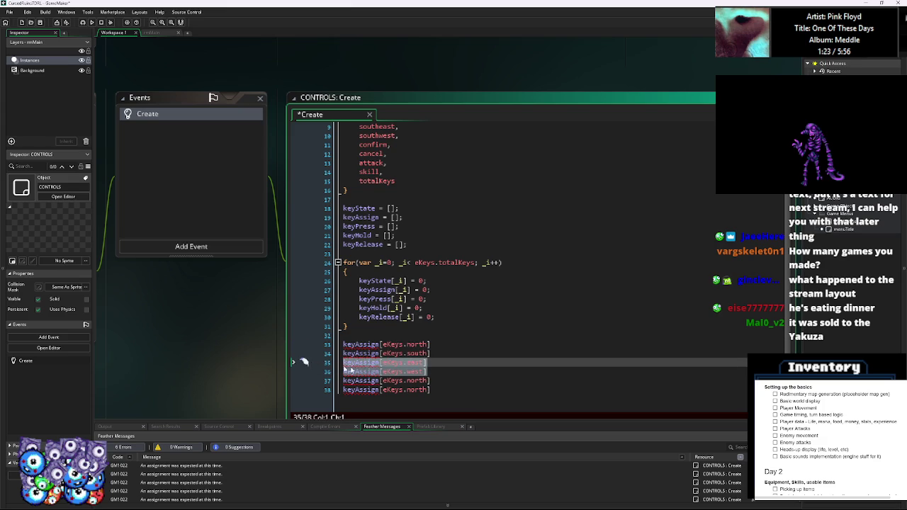
{"action": "key", "text": "shift+End"}
{"action": "key", "text": "ctrl+d"}
{"action": "key", "text": "ctrl+d"}
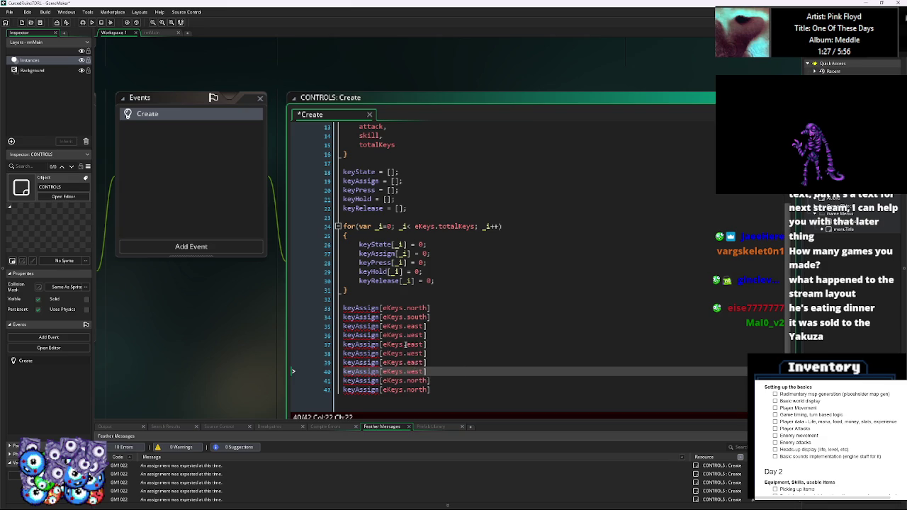
{"action": "left_click", "coordinate": [406, 345]}
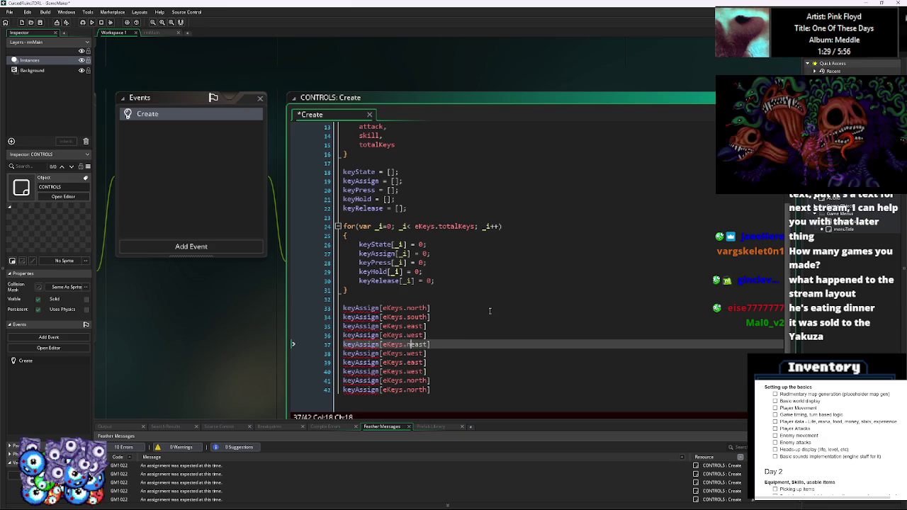
{"action": "type", "text": "north"}
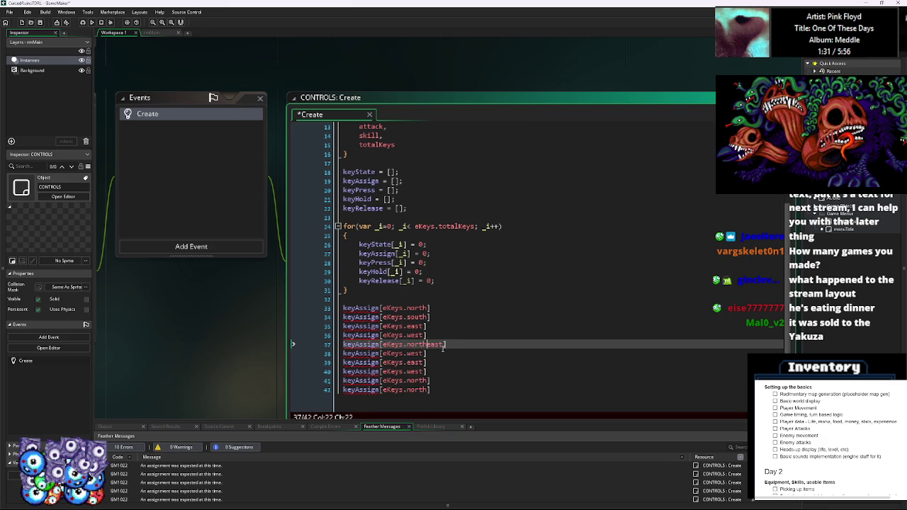
{"action": "left_click", "coordinate": [406, 353]}
{"action": "type", "text": "north"}
Copy 'south' onto the remaining copies to create southeast and southwest keyAssign lines.
{"action": "double_click", "coordinate": [418, 316]}
{"action": "key", "text": "ctrl+c"}
{"action": "left_click", "coordinate": [406, 362]}
{"action": "key", "text": "ctrl+v"}
{"action": "left_click", "coordinate": [406, 371]}
{"action": "key", "text": "ctrl+v"}
Go back to the end of the north assignment line and the keyAssign declaration above.
{"action": "left_click_drag", "start_coordinate": [431, 388], "coordinate": [320, 389]}
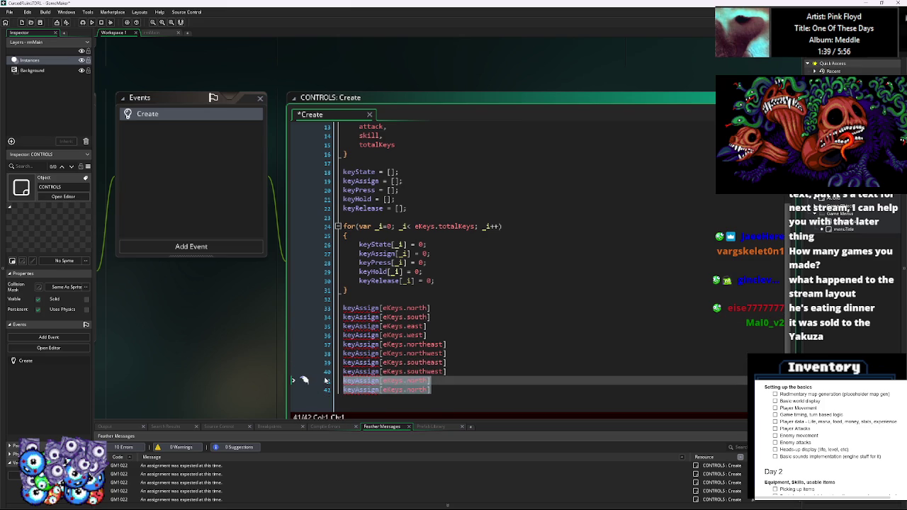
{"action": "left_click", "coordinate": [443, 307]}
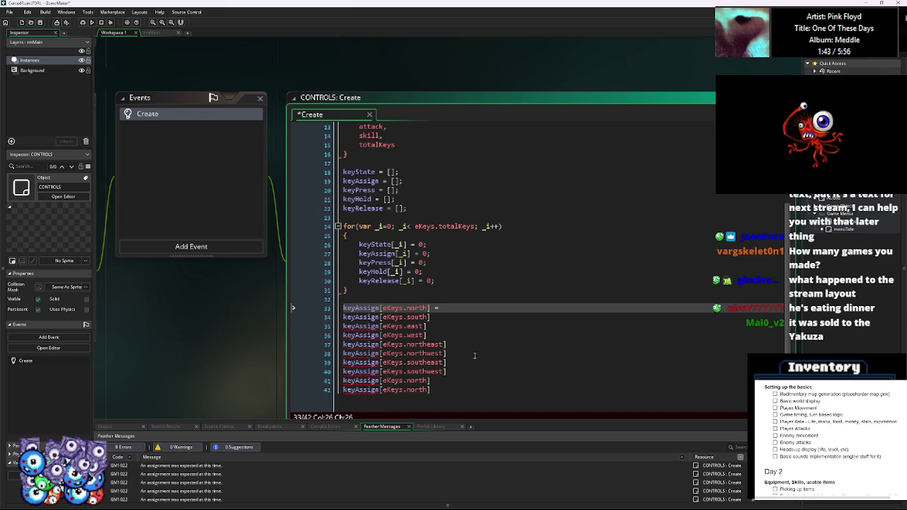
{"action": "scroll", "coordinate": [463, 293], "scroll_direction": "up", "scroll_amount": 2}
{"action": "scroll", "coordinate": [463, 293], "scroll_direction": "up", "scroll_amount": 1}
{"action": "left_click_drag", "start_coordinate": [410, 249], "coordinate": [341, 252]}
{"action": "left_click", "coordinate": [410, 251]}
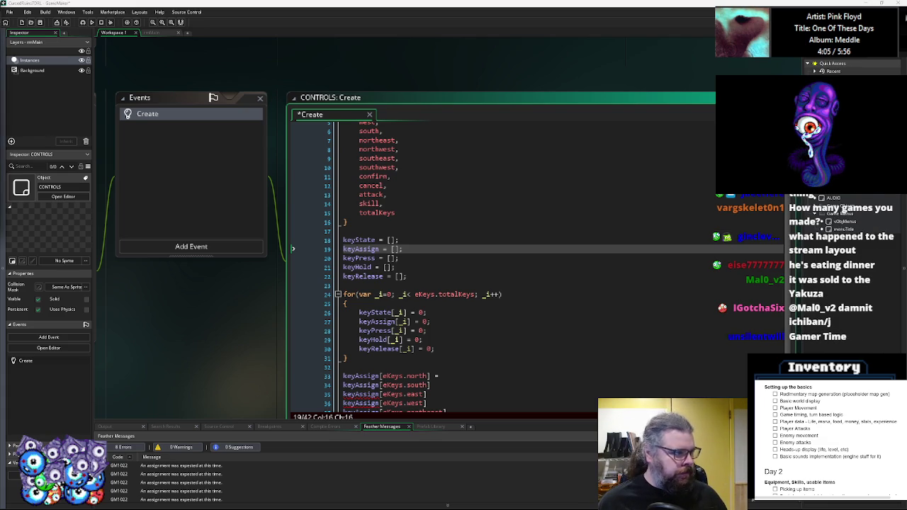
Duplicate the keyAssign declaration as a new keyAssignAlt array.
{"action": "left_click", "coordinate": [430, 294]}
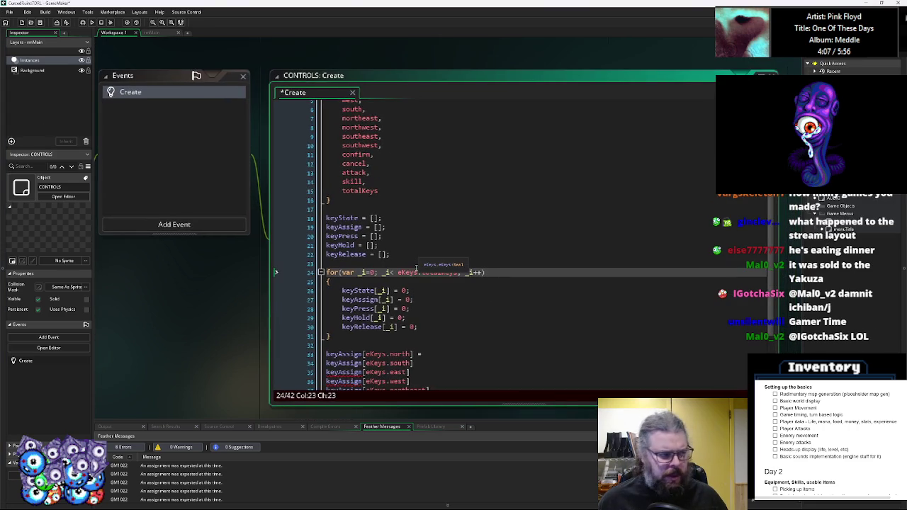
{"action": "scroll", "coordinate": [436, 234], "scroll_direction": "up", "scroll_amount": 2}
{"action": "scroll", "coordinate": [436, 232], "scroll_direction": "down", "scroll_amount": 3}
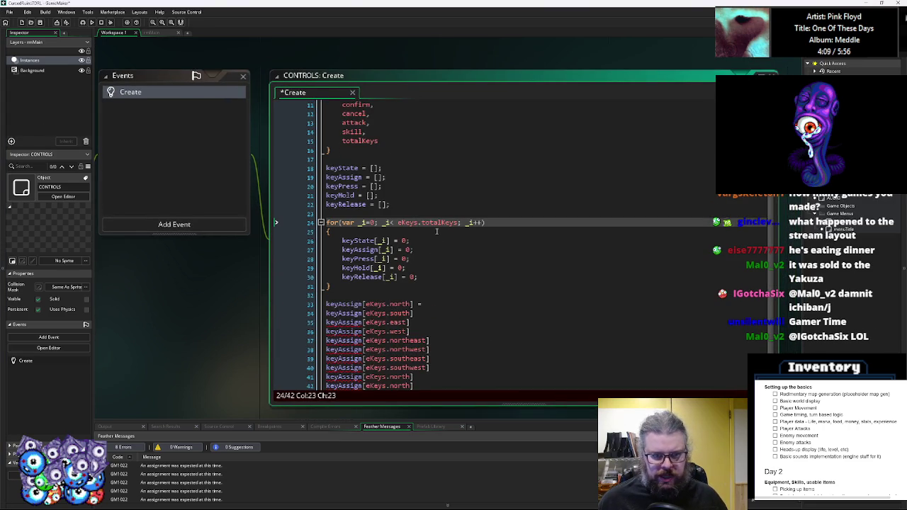
{"action": "left_click", "coordinate": [432, 252]}
{"action": "scroll", "coordinate": [429, 250], "scroll_direction": "up", "scroll_amount": 2}
{"action": "left_click", "coordinate": [397, 224]}
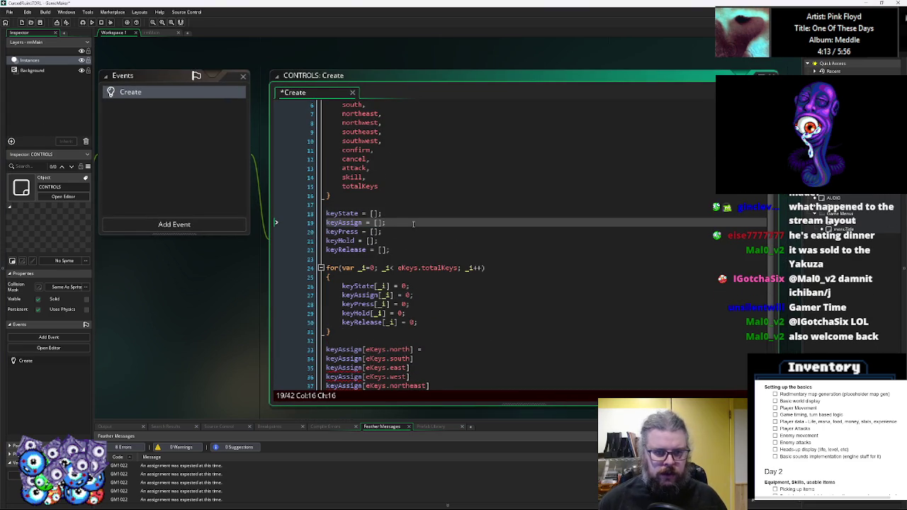
{"action": "key", "text": "ctrl+d"}
{"action": "key", "text": "Left"}
{"action": "key", "text": "Left"}
{"action": "key", "text": "Left"}
{"action": "type", "text": "Alt"}
{"action": "left_click_drag", "start_coordinate": [398, 232], "coordinate": [322, 237]}
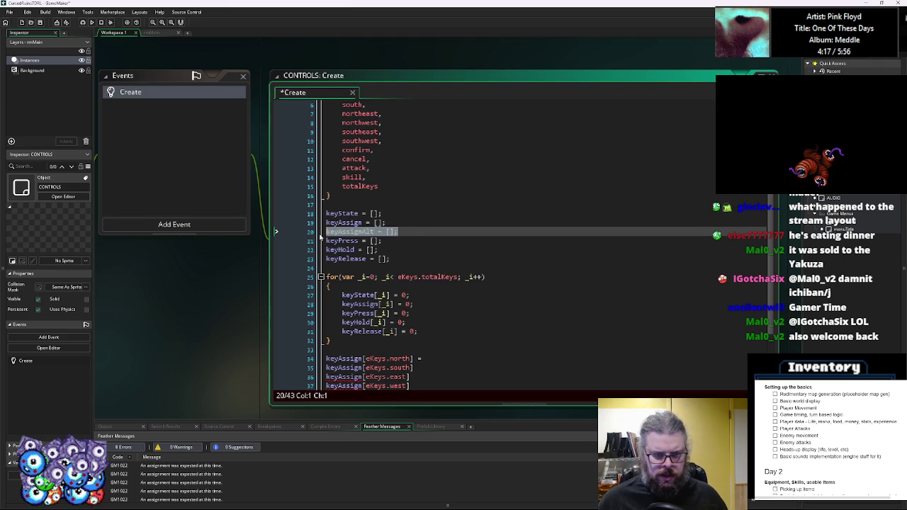
Add keyAssignAlt[_i] = 0; to the reset loop beside keyAssign.
{"action": "left_click", "coordinate": [429, 304]}
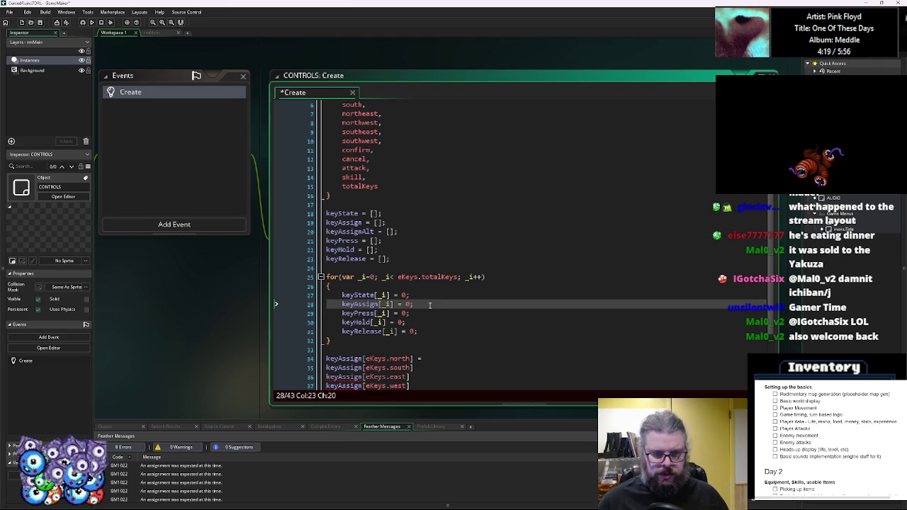
{"action": "key", "text": "ctrl+v"}
{"action": "key", "text": "Left"}
{"action": "key", "text": "Left"}
{"action": "key", "text": "Left"}
{"action": "key", "text": "Left"}
{"action": "key", "text": "Left"}
{"action": "key", "text": "Left"}
{"action": "type", "text": "[_i"}
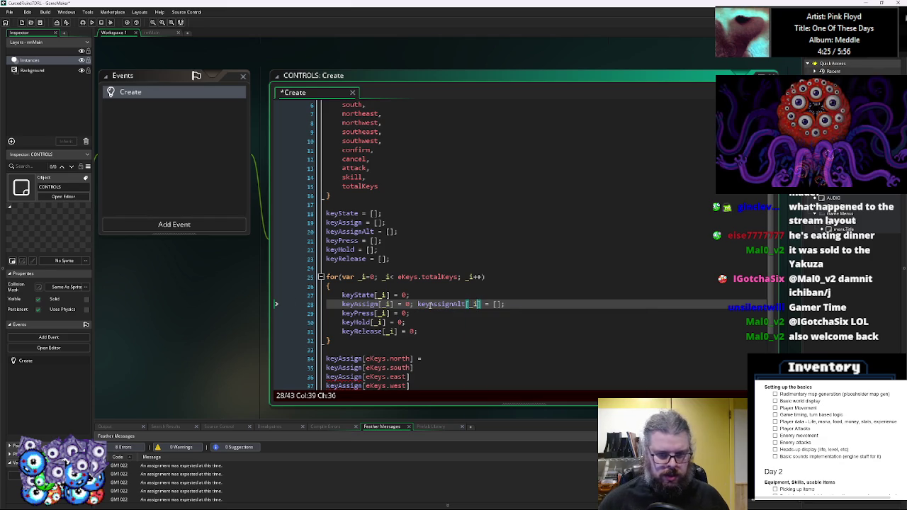
{"action": "key", "text": "End"}
{"action": "key", "text": "BackSpace"}
{"action": "key", "text": "BackSpace"}
{"action": "key", "text": "BackSpace"}
{"action": "type", "text": "0;"}
{"action": "left_click", "coordinate": [488, 321]}
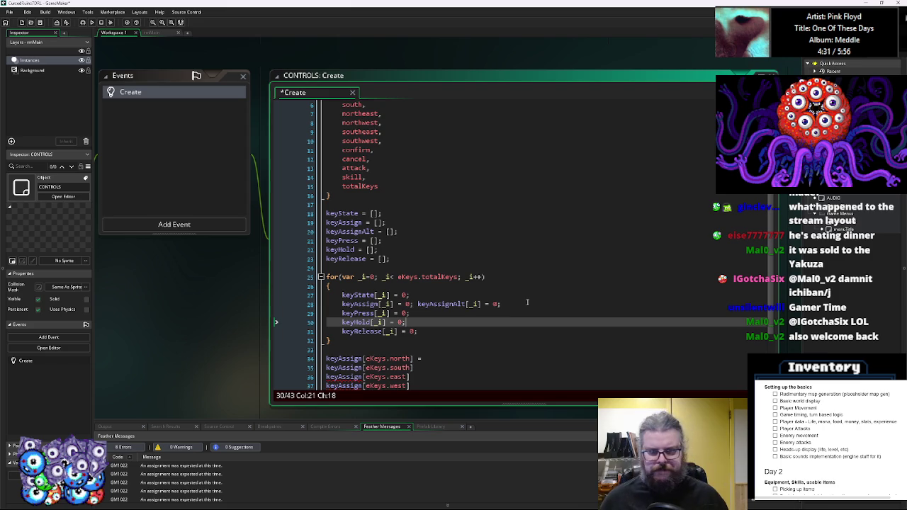
Assign vk_up to the north keyAssign entry.
{"action": "scroll", "coordinate": [527, 302], "scroll_direction": "down", "scroll_amount": 3}
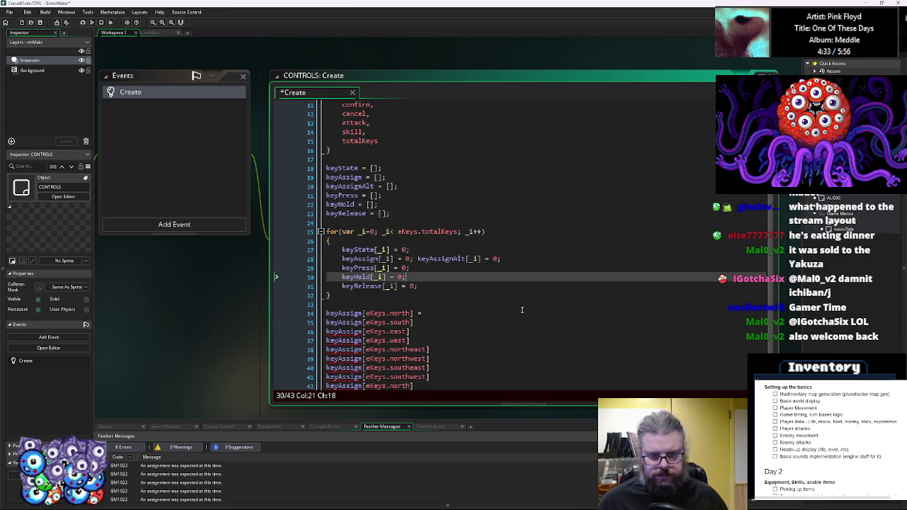
{"action": "left_click", "coordinate": [421, 293]}
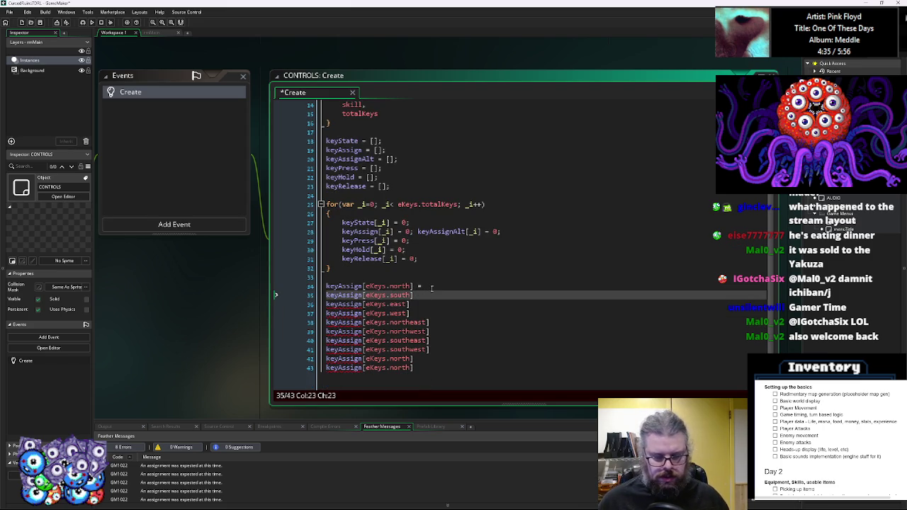
{"action": "left_click", "coordinate": [432, 287]}
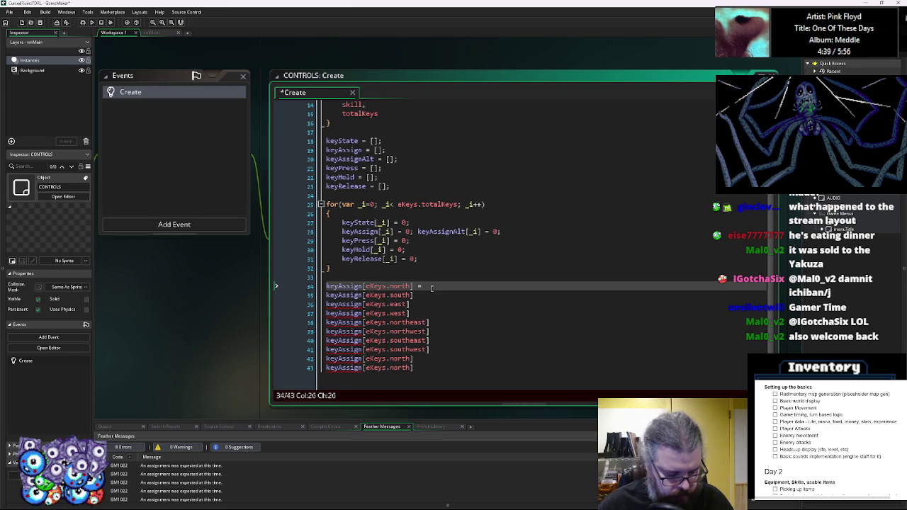
{"action": "type", "text": "ke"}
{"action": "key", "text": "BackSpace"}
{"action": "key", "text": "BackSpace"}
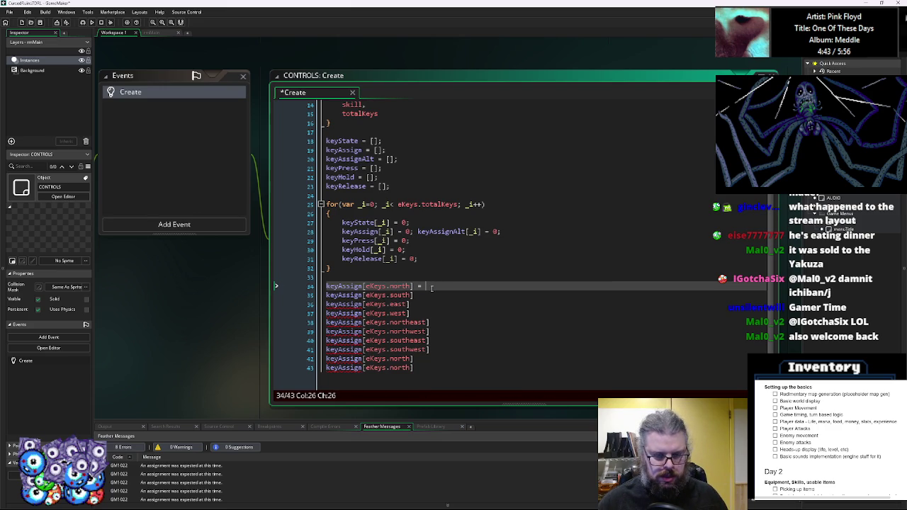
{"action": "type", "text": "key"}
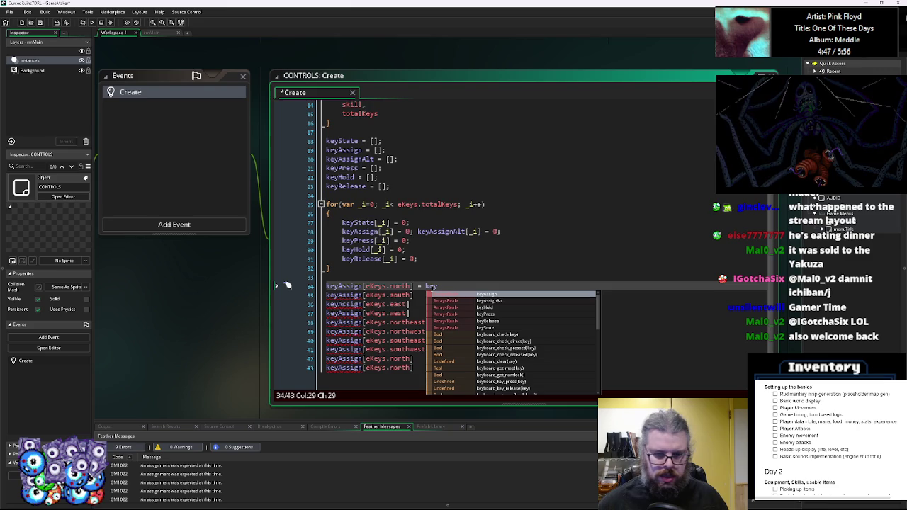
{"action": "key", "text": "Down"}
{"action": "key", "text": "BackSpace"}
{"action": "key", "text": "BackSpace"}
{"action": "key", "text": "BackSpace"}
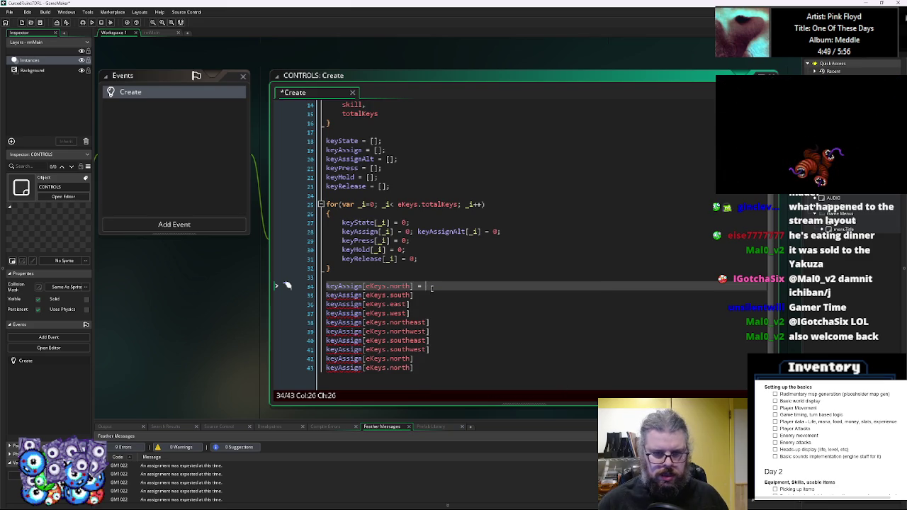
{"action": "type", "text": "vk_up;"}
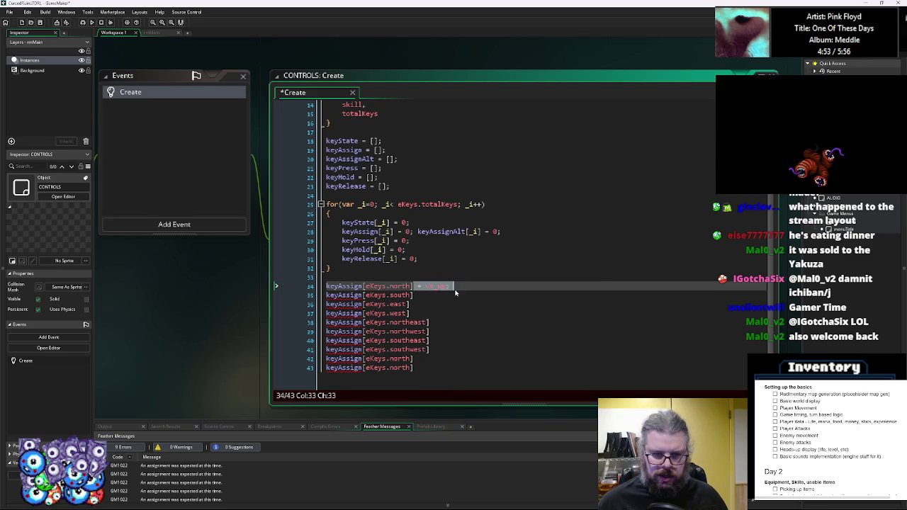
Assign vk_down to south and paste that assignment onto the east and west lines.
{"action": "left_click", "coordinate": [445, 295]}
{"action": "type", "text": "= vk_up;"}
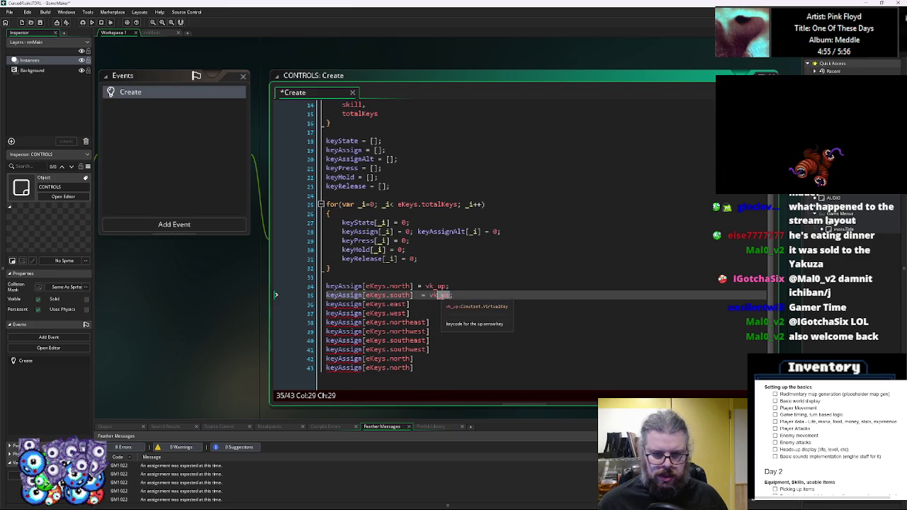
{"action": "key", "text": "BackSpace"}
{"action": "key", "text": "BackSpace"}
{"action": "type", "text": "down"}
{"action": "key", "text": "ctrl+Left"}
{"action": "key", "text": "ctrl+Left"}
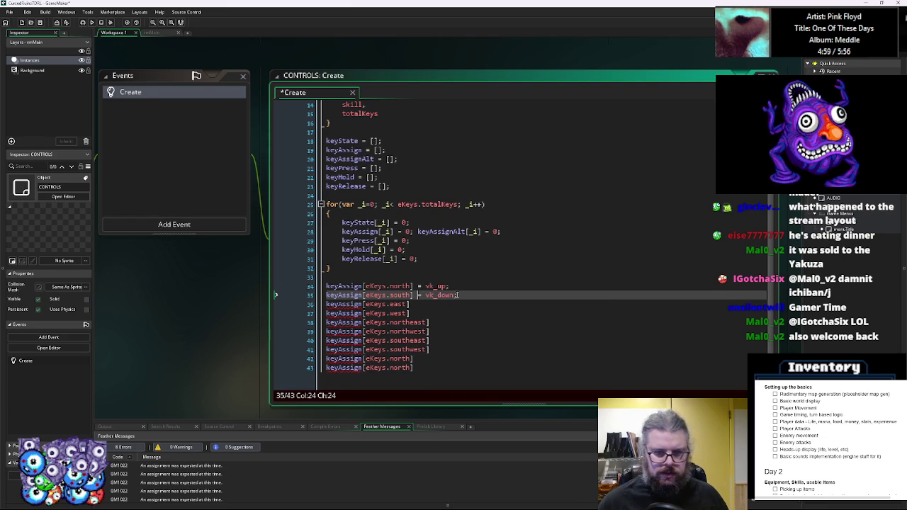
{"action": "mouse_move", "coordinate": [458, 295]}
{"action": "left_mouse_down"}
{"action": "mouse_move", "coordinate": [412, 295]}
{"action": "mouse_move", "coordinate": [439, 305]}
{"action": "left_mouse_up"}
{"action": "key", "text": "ctrl+c"}
{"action": "left_click", "coordinate": [414, 304]}
{"action": "key", "text": "ctrl+v"}
{"action": "left_click", "coordinate": [420, 313]}
{"action": "key", "text": "ctrl+v"}
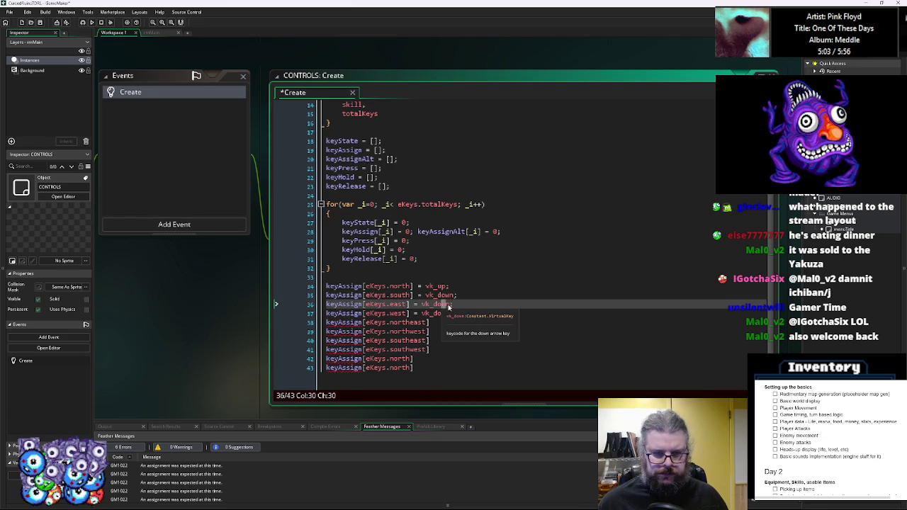
Change east to vk_right and west to vk_left, then copy the four direction lines.
{"action": "type", "text": "east"}
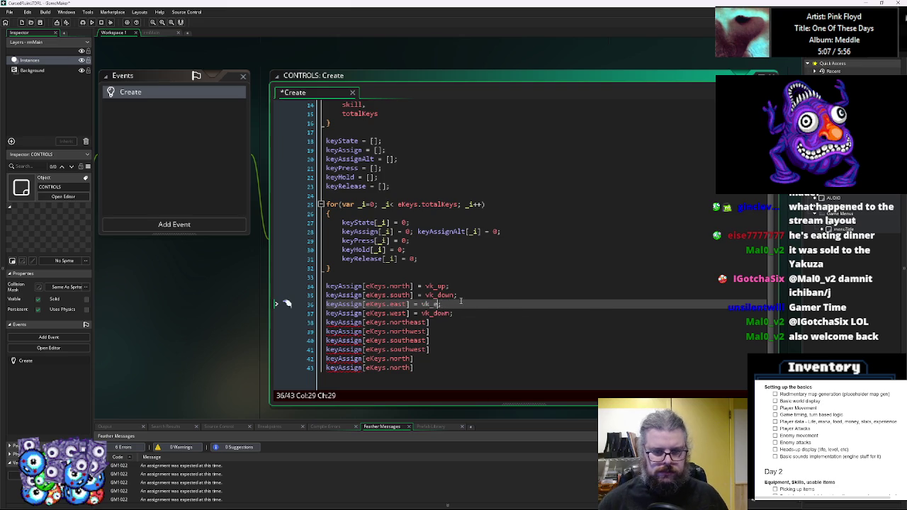
{"action": "key", "text": "BackSpace"}
{"action": "key", "text": "BackSpace"}
{"action": "type", "text": "_"}
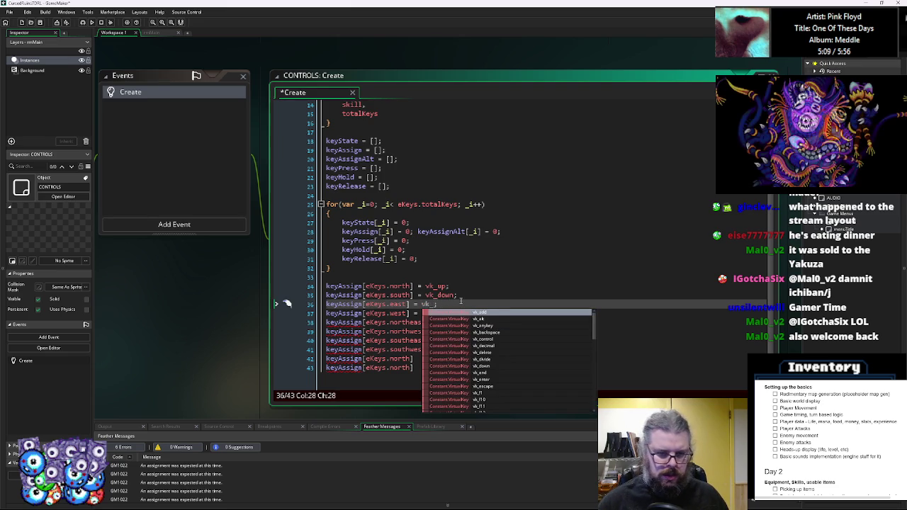
{"action": "type", "text": "right"}
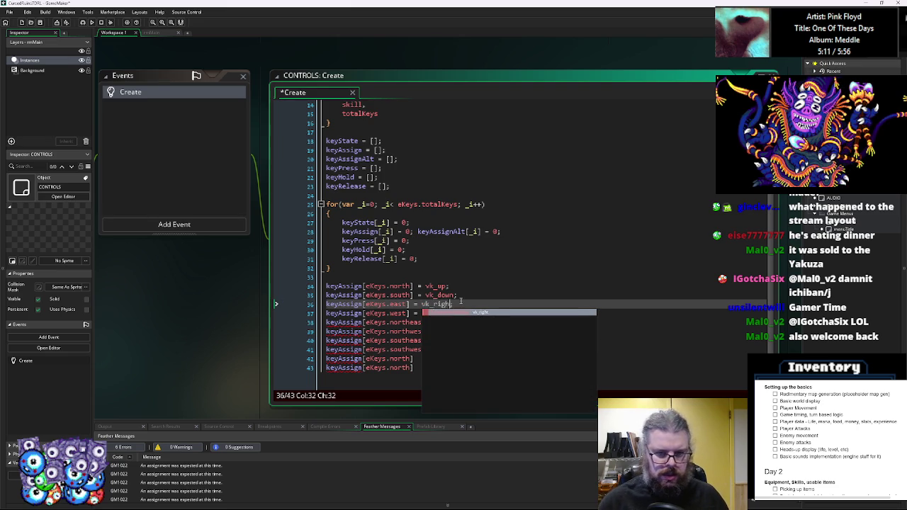
{"action": "key", "text": "Down"}
{"action": "key", "text": "Left"}
{"action": "key", "text": "BackSpace"}
{"action": "key", "text": "BackSpace"}
{"action": "key", "text": "BackSpace"}
{"action": "type", "text": "left"}
{"action": "type", "text": "t"}
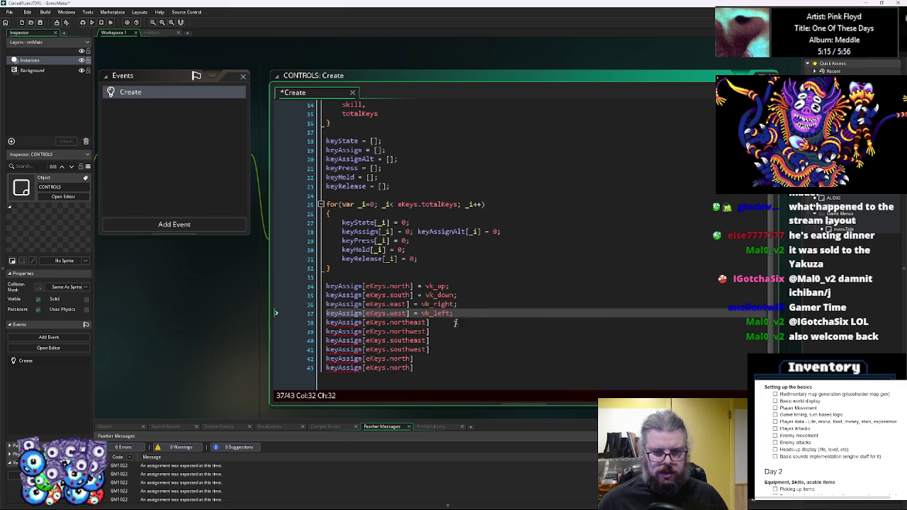
{"action": "left_click", "coordinate": [437, 364]}
{"action": "left_click_drag", "start_coordinate": [454, 313], "coordinate": [319, 287]}
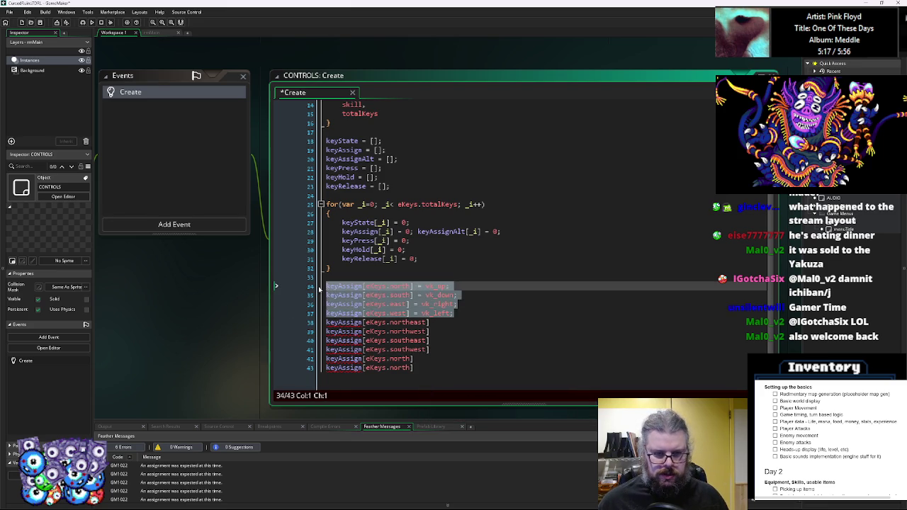
{"action": "key", "text": "ctrl+c"}
{"action": "left_click", "coordinate": [472, 316]}
Paste a second copy of the direction lines and rename its array to keyAssignAlt.
{"action": "key", "text": "Return"}
{"action": "key", "text": "ctrl+v"}
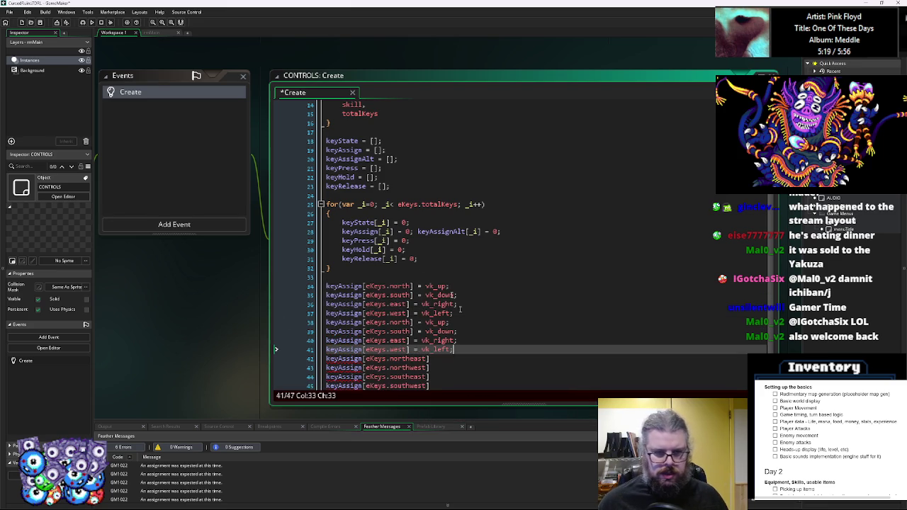
{"action": "double_click", "coordinate": [447, 231]}
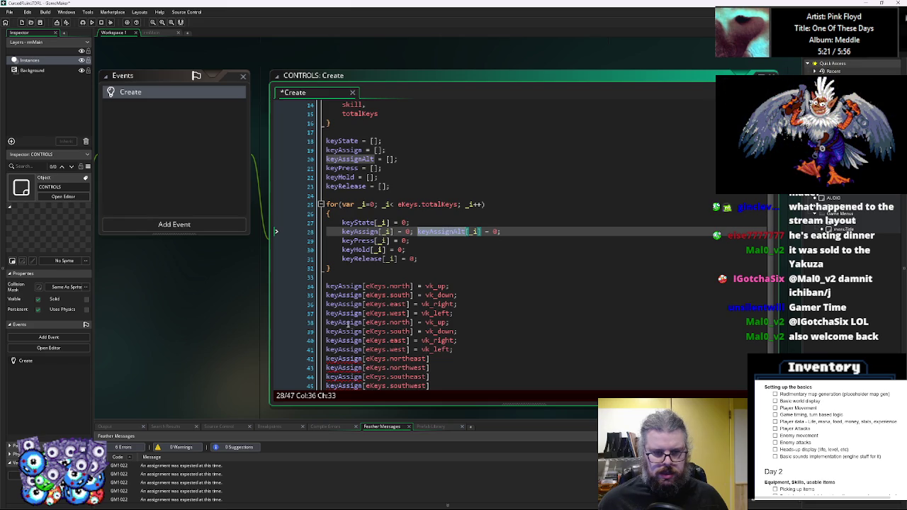
{"action": "key", "text": "ctrl+c"}
{"action": "double_click", "coordinate": [351, 322]}
{"action": "key", "text": "ctrl+v"}
{"action": "double_click", "coordinate": [351, 330]}
{"action": "key", "text": "ctrl+v"}
{"action": "double_click", "coordinate": [351, 340]}
{"action": "key", "text": "ctrl+v"}
{"action": "double_click", "coordinate": [348, 349]}
{"action": "key", "text": "ctrl+v"}
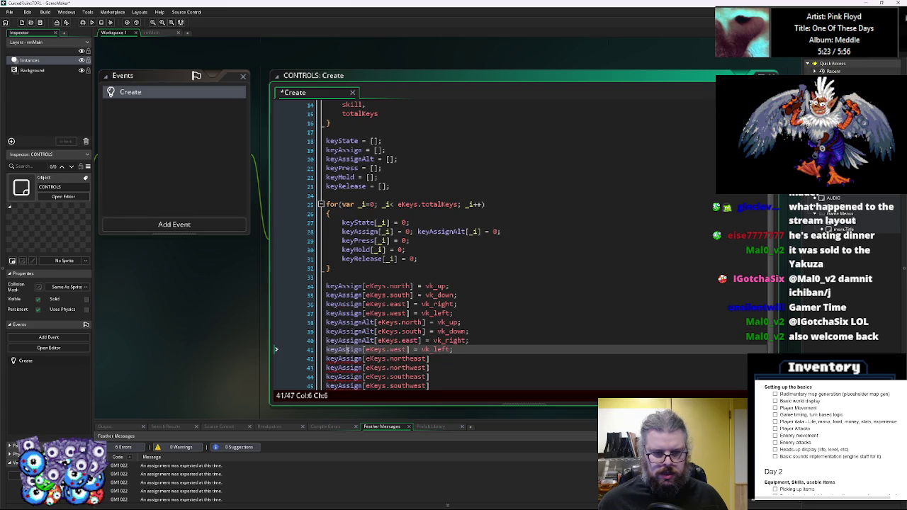
Set the alternate north key to vk_numpad8 and alternate south to vk_numpad2.
{"action": "left_click", "coordinate": [449, 322]}
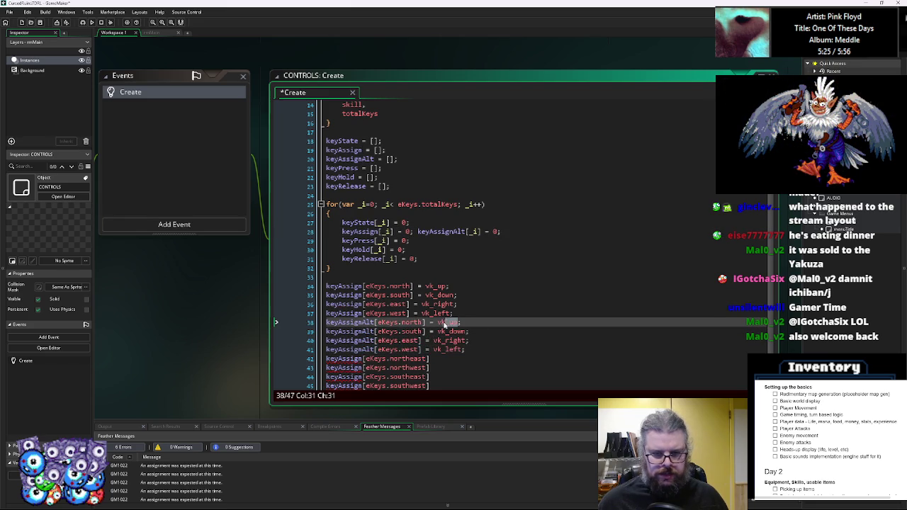
{"action": "type", "text": "n"}
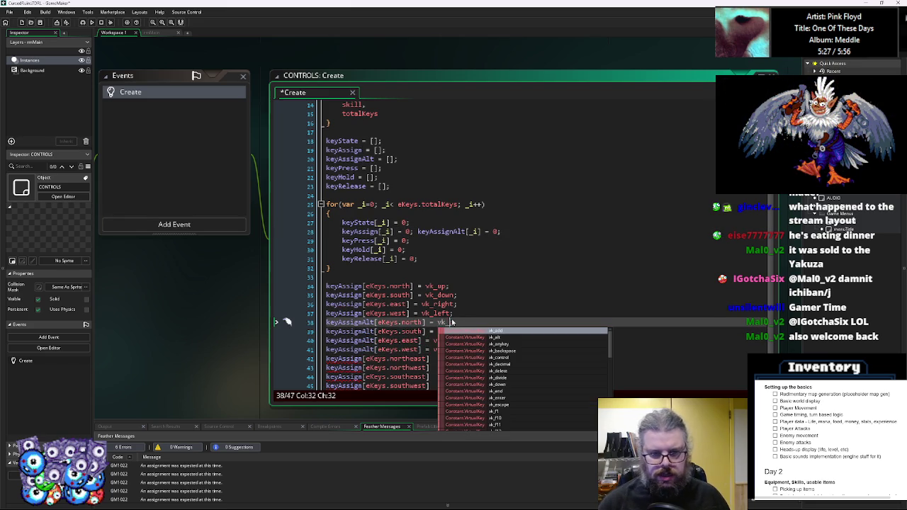
{"action": "type", "text": "u"}
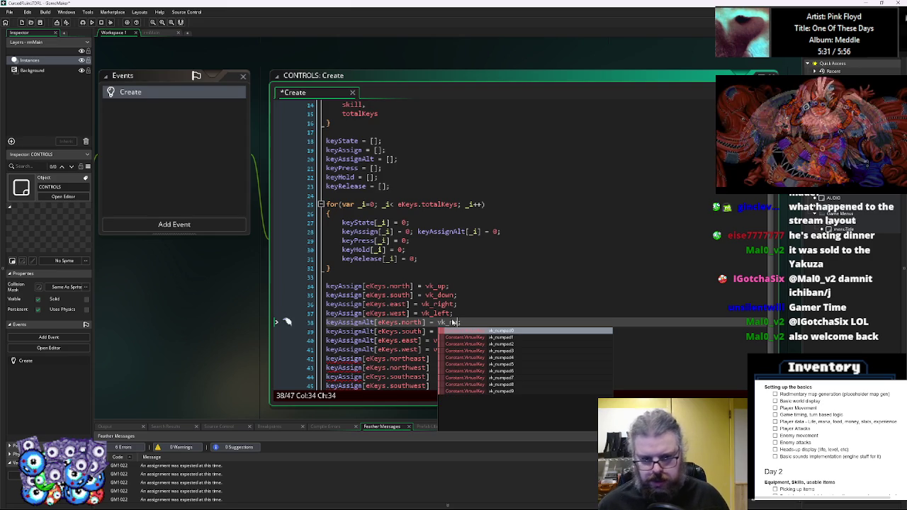
{"action": "key", "text": "Down"}
{"action": "key", "text": "Down"}
{"action": "key", "text": "Down"}
{"action": "key", "text": "Return"}
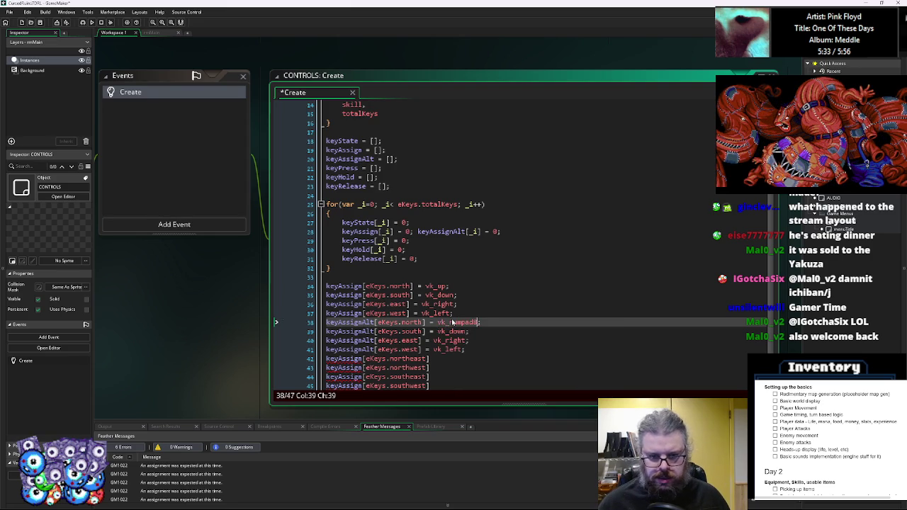
{"action": "key", "text": "Down"}
{"action": "key", "text": "BackSpace"}
{"action": "key", "text": "BackSpace"}
{"action": "key", "text": "BackSpace"}
{"action": "type", "text": "nu"}
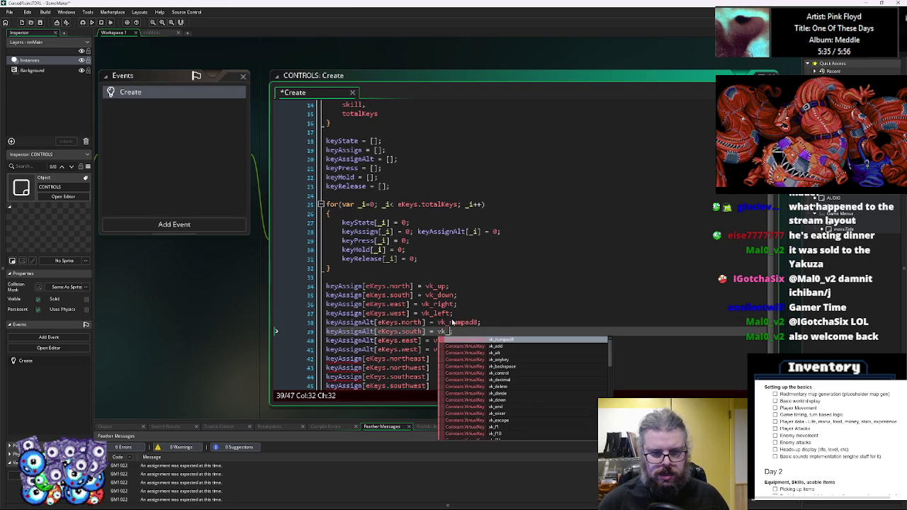
{"action": "key", "text": "Down"}
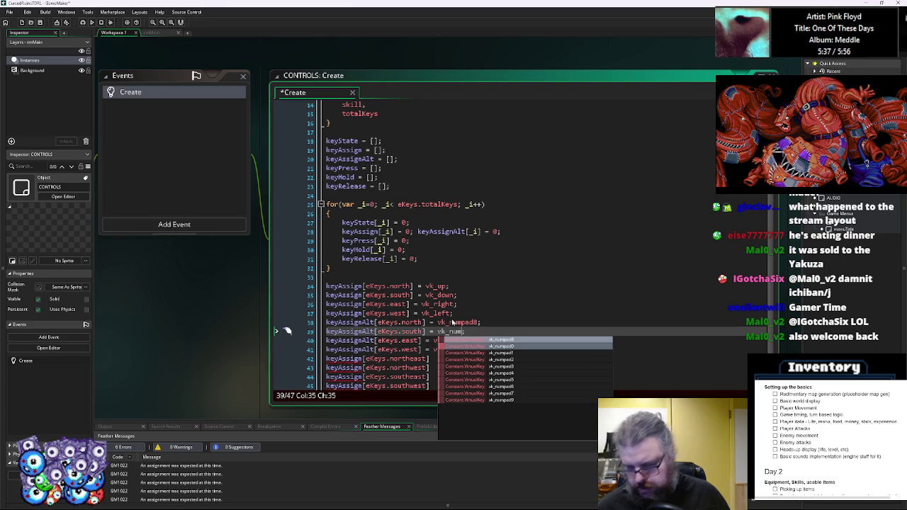
{"action": "key", "text": "Down"}
{"action": "key", "text": "Down"}
{"action": "key", "text": "Return"}
Set the alternate east key to vk_numpad6 and alternate west to vk_numpad4.
{"action": "key", "text": "Down"}
{"action": "key", "text": "Left"}
{"action": "key", "text": "BackSpace"}
{"action": "key", "text": "BackSpace"}
{"action": "key", "text": "BackSpace"}
{"action": "type", "text": "num"}
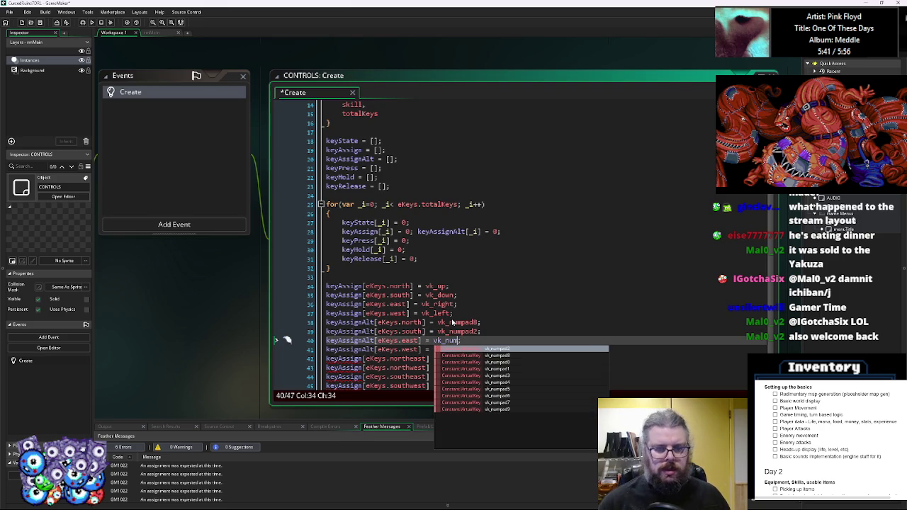
{"action": "key", "text": "Down"}
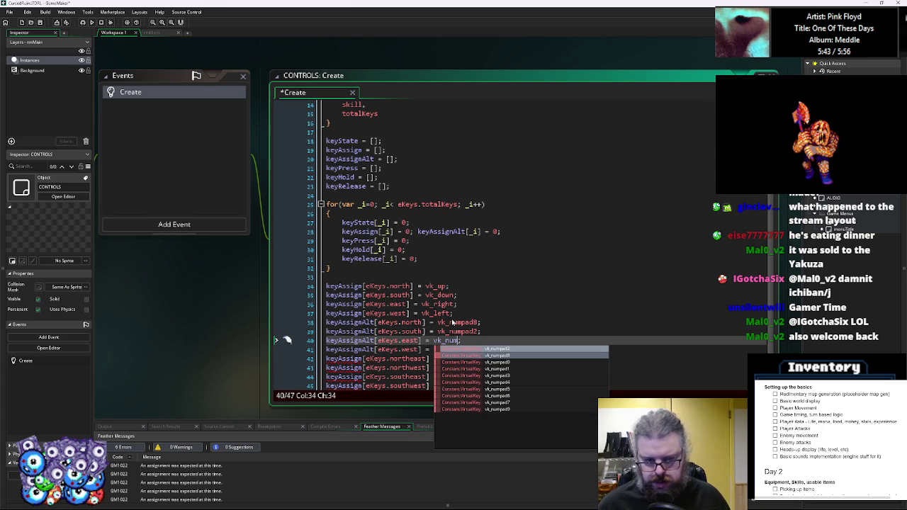
{"action": "key", "text": "Down"}
{"action": "key", "text": "Down"}
{"action": "key", "text": "Down"}
{"action": "key", "text": "Down"}
{"action": "key", "text": "Return"}
{"action": "key", "text": "Down"}
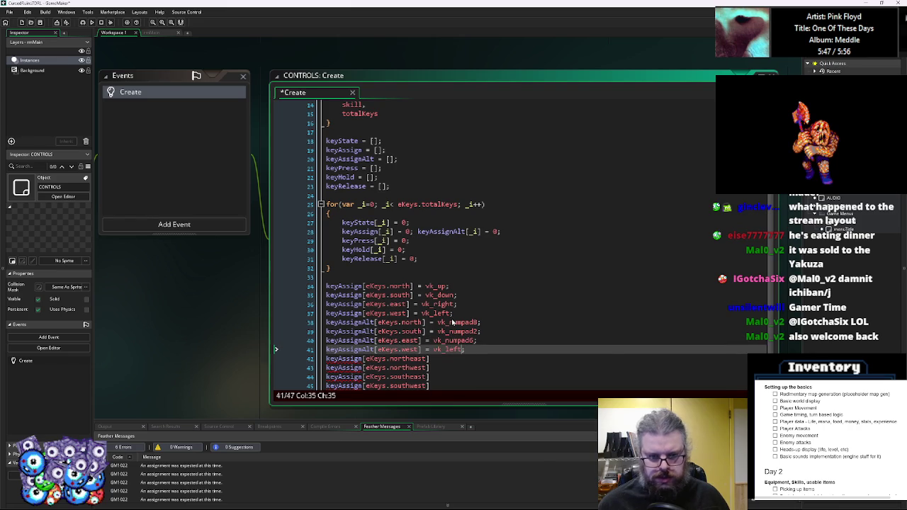
{"action": "key", "text": "BackSpace"}
{"action": "key", "text": "BackSpace"}
{"action": "key", "text": "BackSpace"}
{"action": "type", "text": "num"}
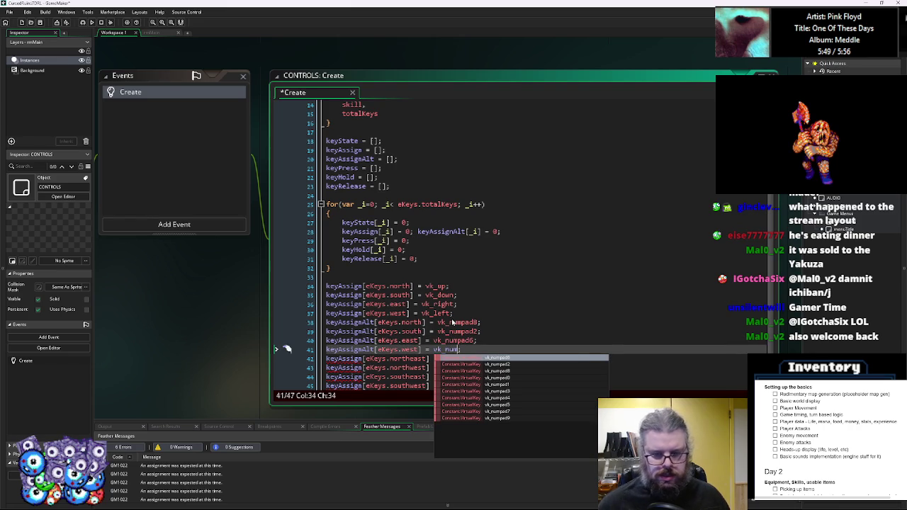
{"action": "key", "text": "Down"}
{"action": "key", "text": "Down"}
{"action": "key", "text": "Down"}
{"action": "key", "text": "Down"}
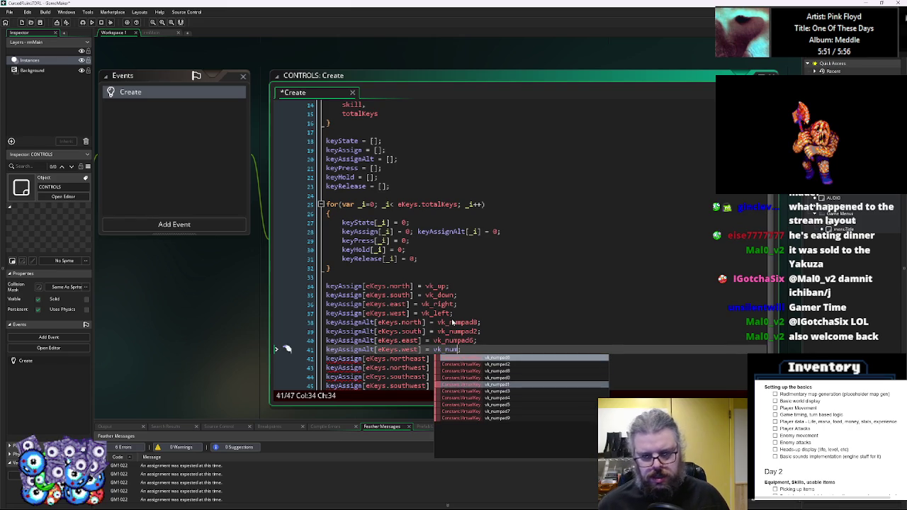
{"action": "key", "text": "Return"}
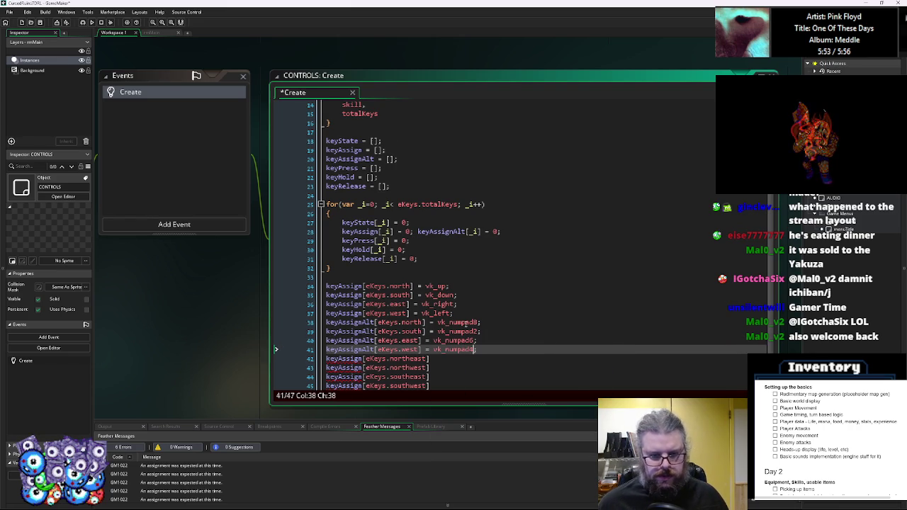
Give northeast '= vk_numpad9;' and paste the same assignment onto northwest.
{"action": "scroll", "coordinate": [467, 323], "scroll_direction": "down", "scroll_amount": 1}
{"action": "scroll", "coordinate": [474, 326], "scroll_direction": "down", "scroll_amount": 1}
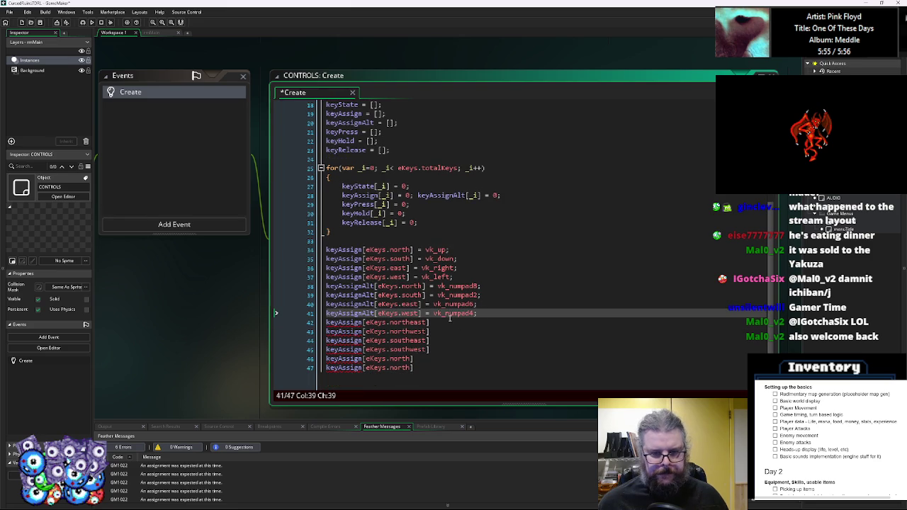
{"action": "left_click", "coordinate": [447, 323]}
{"action": "type", "text": "= "}
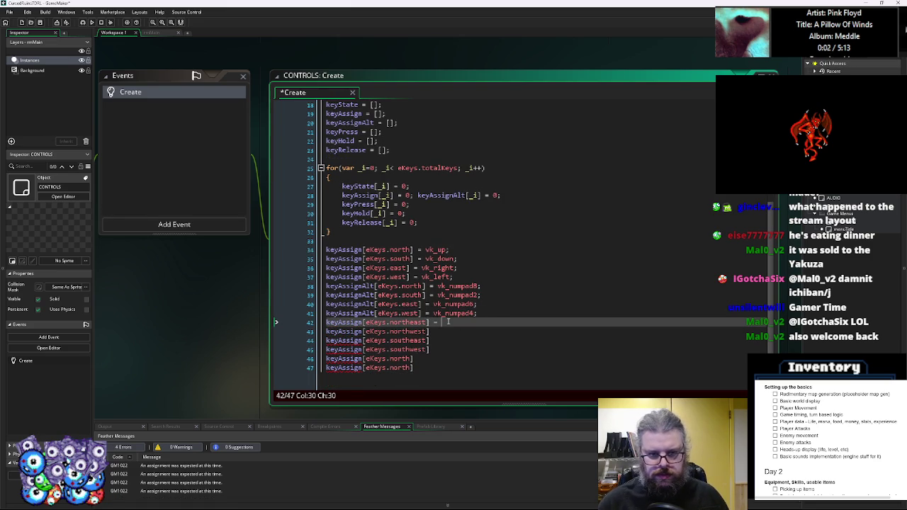
{"action": "type", "text": "vk_numpad9;"}
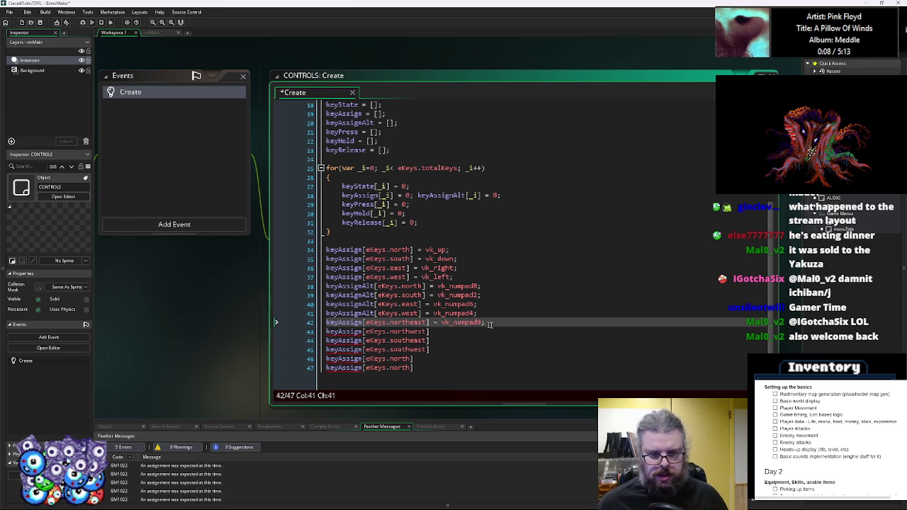
{"action": "left_click_drag", "start_coordinate": [485, 323], "coordinate": [430, 324]}
{"action": "key", "text": "ctrl+c"}
{"action": "left_click", "coordinate": [437, 331]}
{"action": "key", "text": "ctrl+v"}
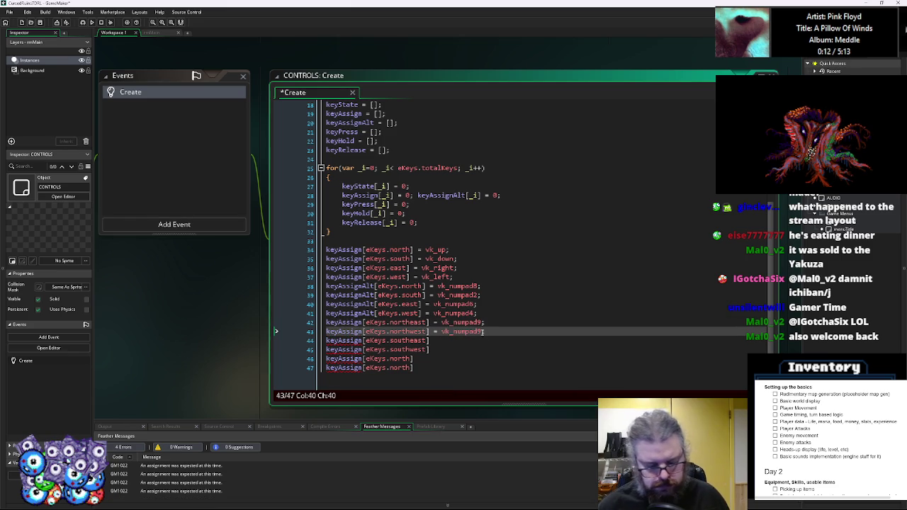
Paste the numpad assignment onto southeast and southwest, changing them to vk_numpad3 and vk_numpad1.
{"action": "key", "text": "Down"}
{"action": "key", "text": "ctrl+v"}
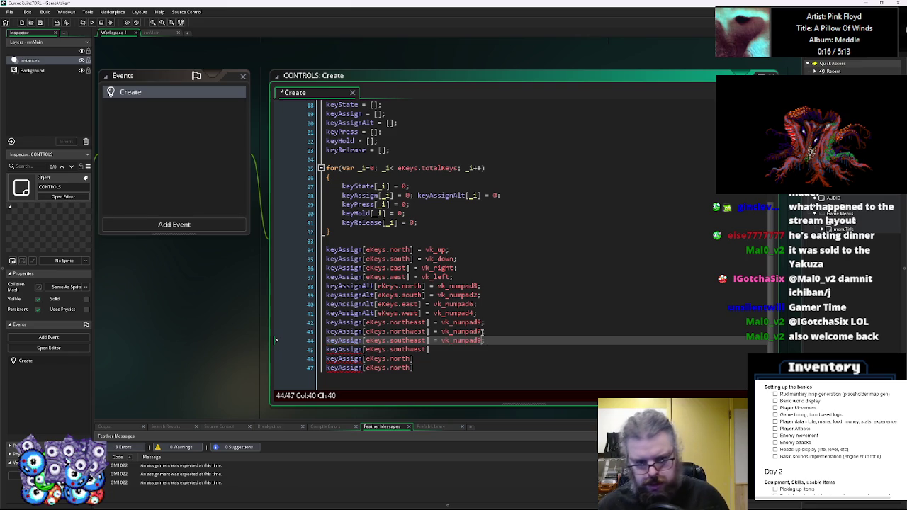
{"action": "key", "text": "BackSpace"}
{"action": "type", "text": "3"}
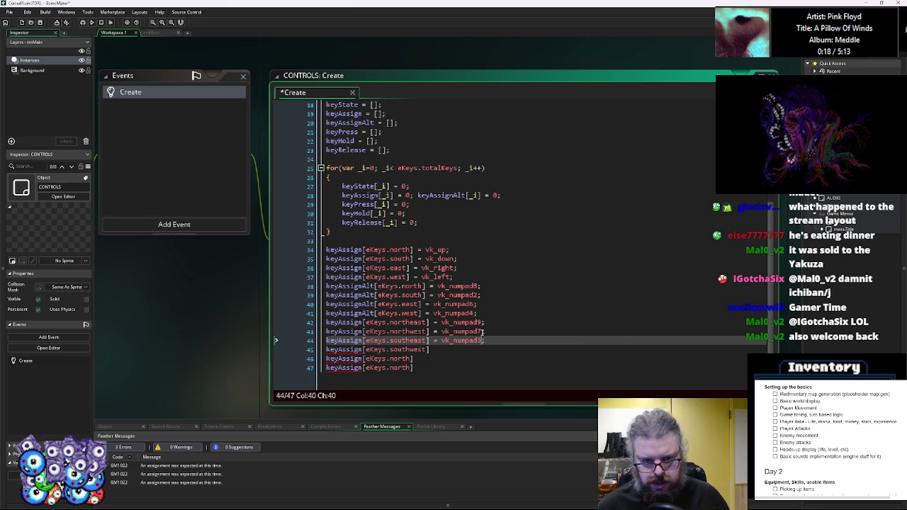
{"action": "key", "text": "Down"}
{"action": "key", "text": "ctrl+v"}
{"action": "key", "text": "Left"}
{"action": "key", "text": "BackSpace"}
{"action": "type", "text": "1"}
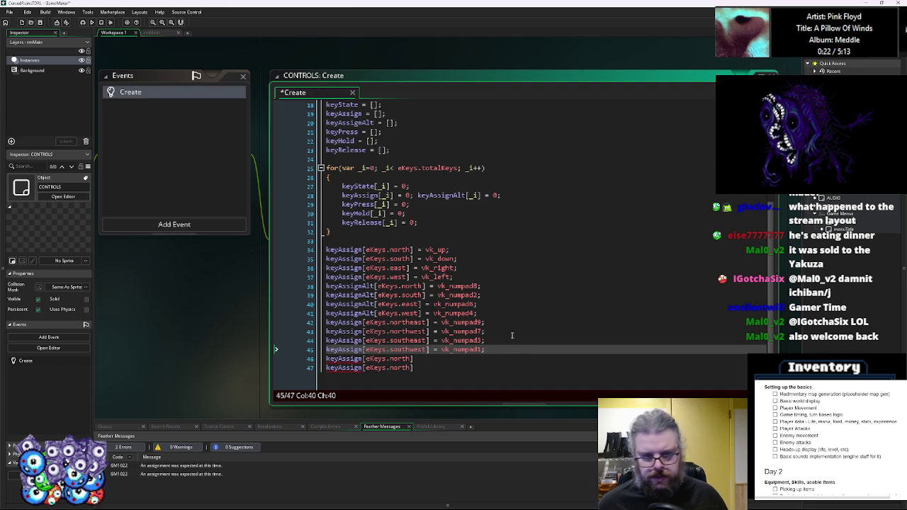
{"action": "scroll", "coordinate": [414, 220], "scroll_direction": "up", "scroll_amount": 6}
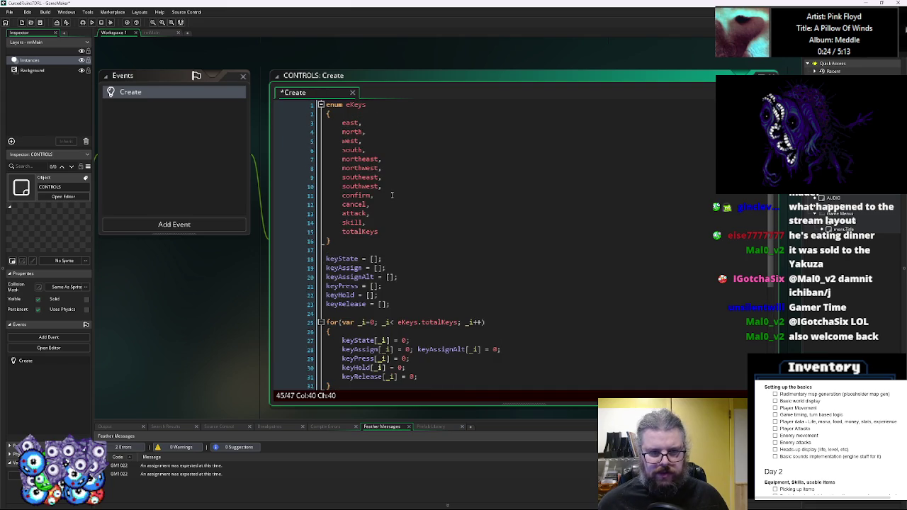
Add a 'wait,' entry to the eKeys enum after southwest.
{"action": "left_click", "coordinate": [401, 186]}
{"action": "key", "text": "Return"}
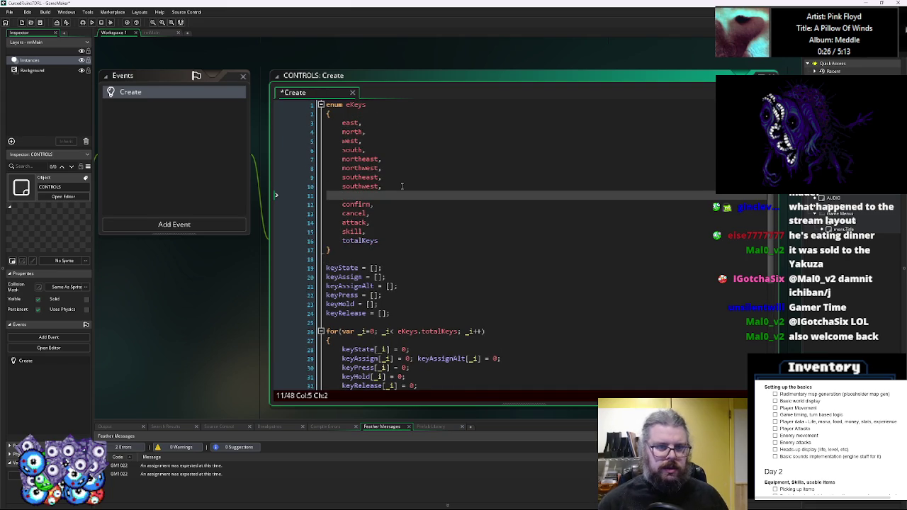
{"action": "type", "text": "wait,"}
{"action": "left_click", "coordinate": [355, 194]}
{"action": "key", "text": "Right"}
{"action": "scroll", "coordinate": [445, 276], "scroll_direction": "down", "scroll_amount": 6}
Write keyAssign[eKeys.wait] = ord("."); as a new assignment line.
{"action": "left_click", "coordinate": [445, 361]}
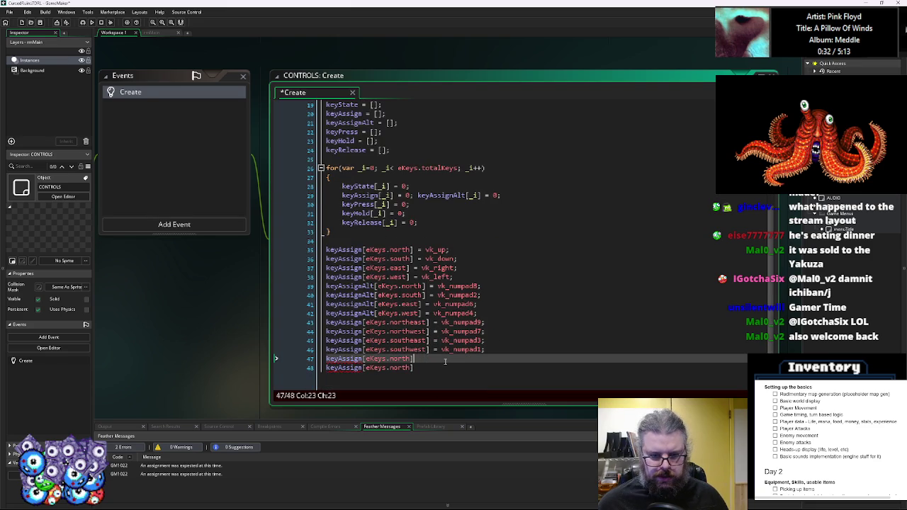
{"action": "left_click", "coordinate": [486, 312]}
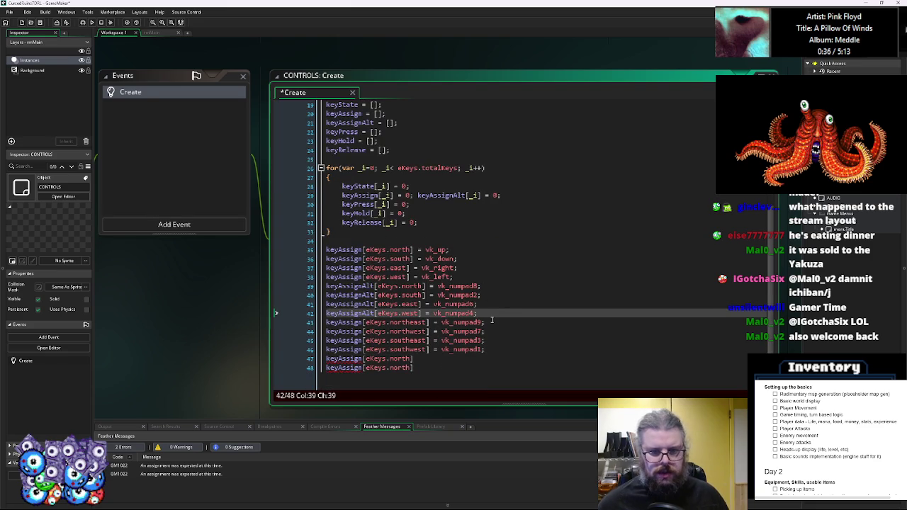
{"action": "key", "text": "Return"}
{"action": "key", "text": "Return"}
{"action": "type", "text": "eyAssign[eKey"}
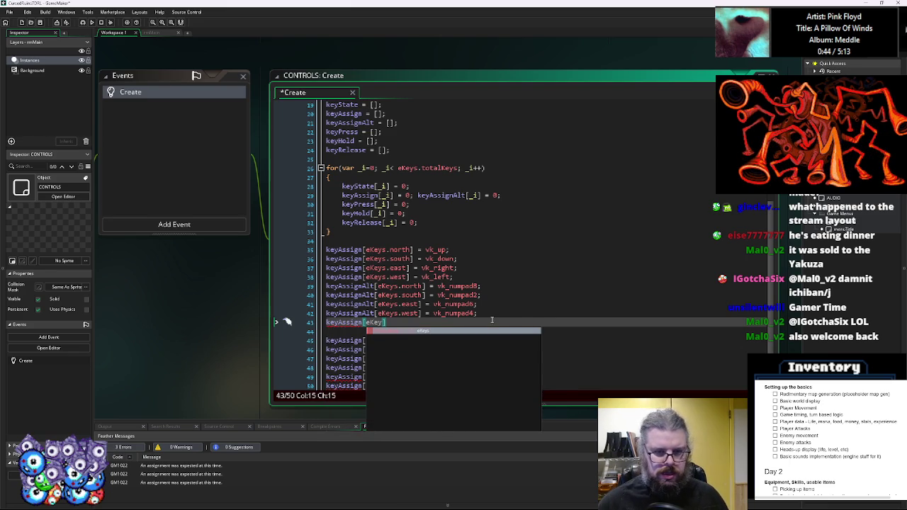
{"action": "type", "text": "s."}
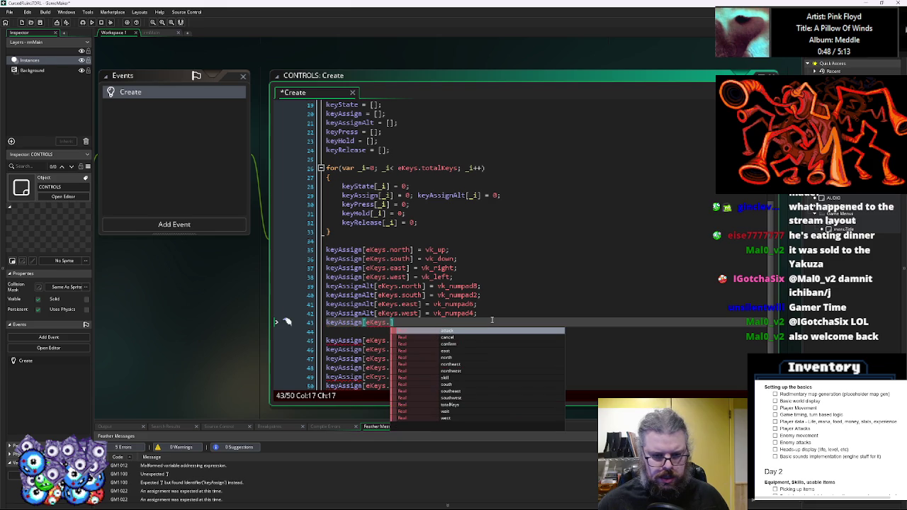
{"action": "key", "text": "BackSpace"}
{"action": "key", "text": "BackSpace"}
{"action": "key", "text": "BackSpace"}
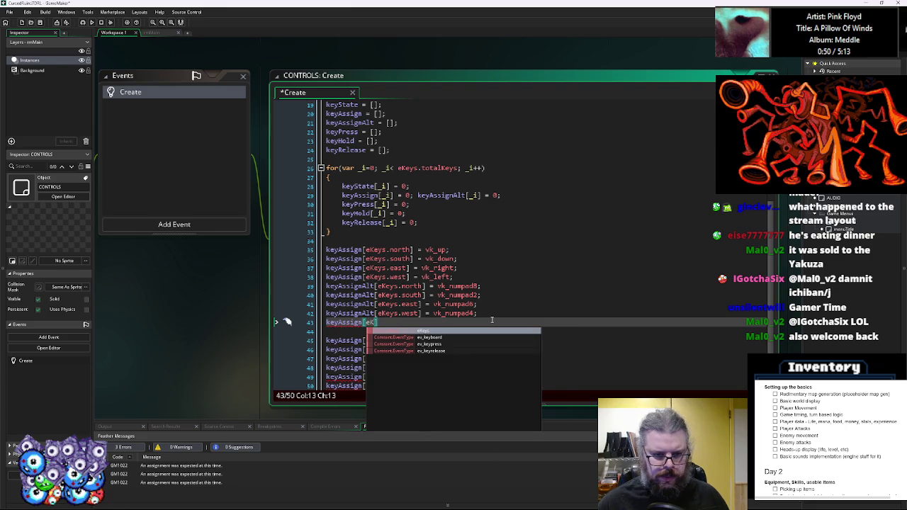
{"action": "type", "text": "eys."}
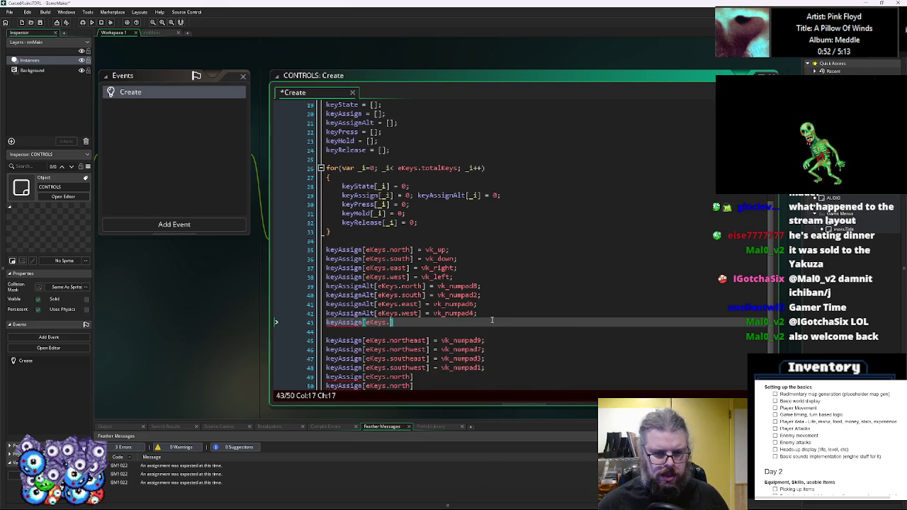
{"action": "type", "text": "wait] "}
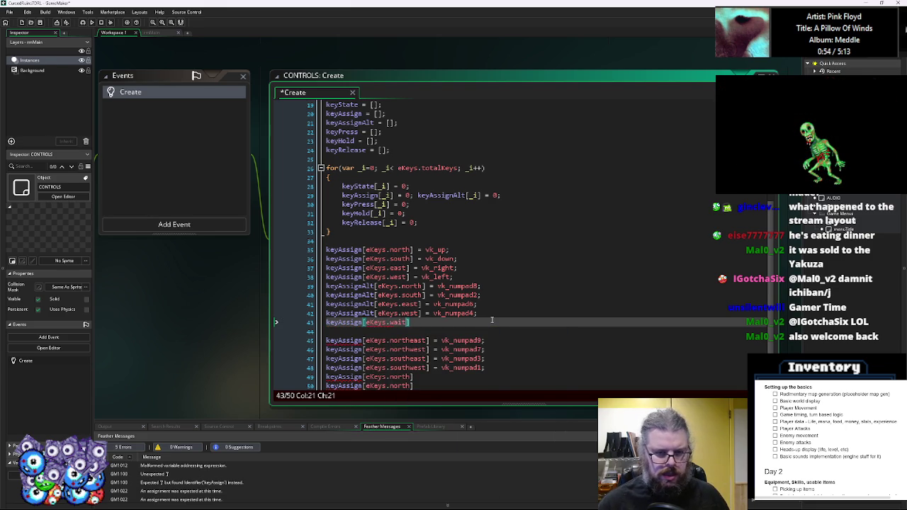
{"action": "type", "text": "= ord"}
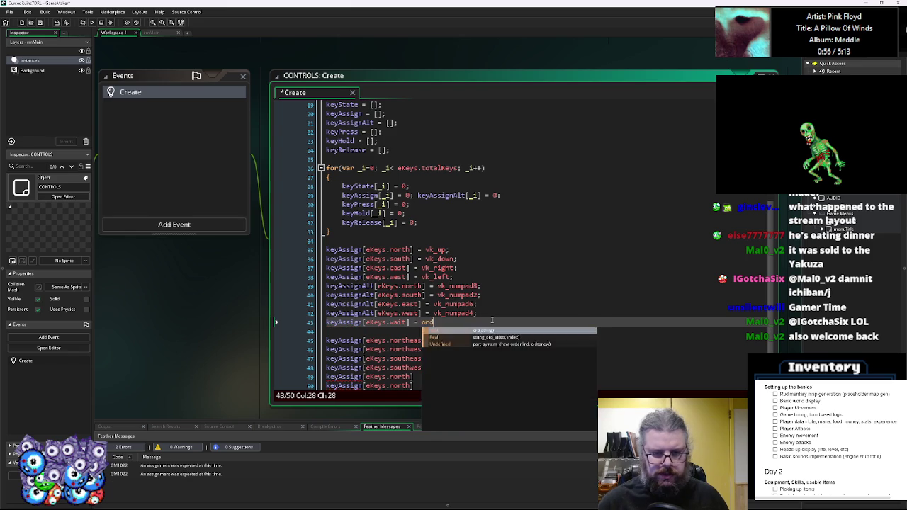
{"action": "type", "text": "(\".\");"}
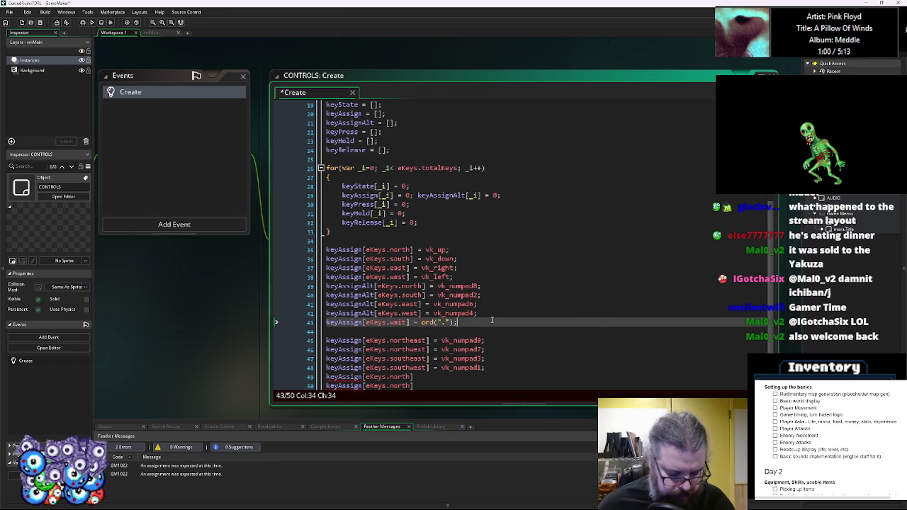
Move the wait assignment line directly below the west assignment.
{"action": "scroll", "coordinate": [497, 316], "scroll_direction": "down", "scroll_amount": 1}
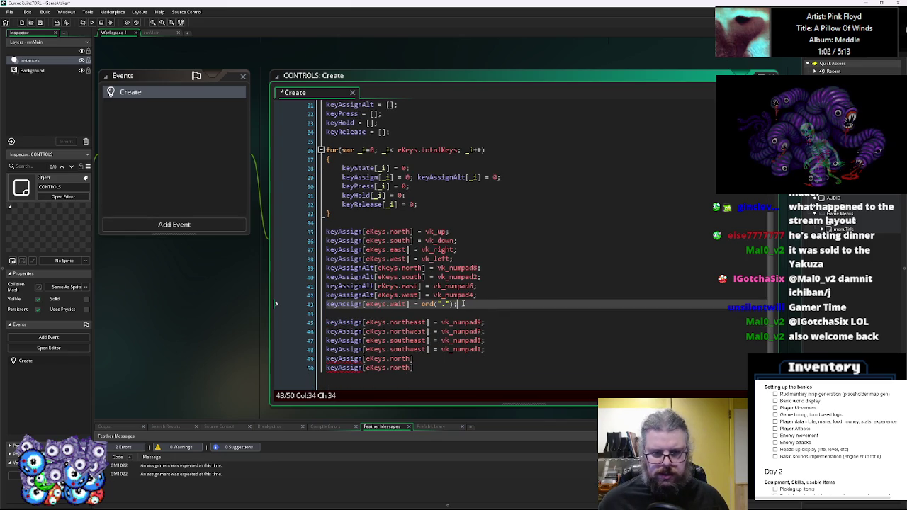
{"action": "double_click", "coordinate": [389, 304]}
{"action": "left_click_drag", "start_coordinate": [383, 304], "coordinate": [297, 307]}
{"action": "key", "text": "ctrl+x"}
{"action": "left_click", "coordinate": [465, 259]}
{"action": "key", "text": "Return"}
{"action": "key", "text": "ctrl+v"}
{"action": "key", "text": "Return"}
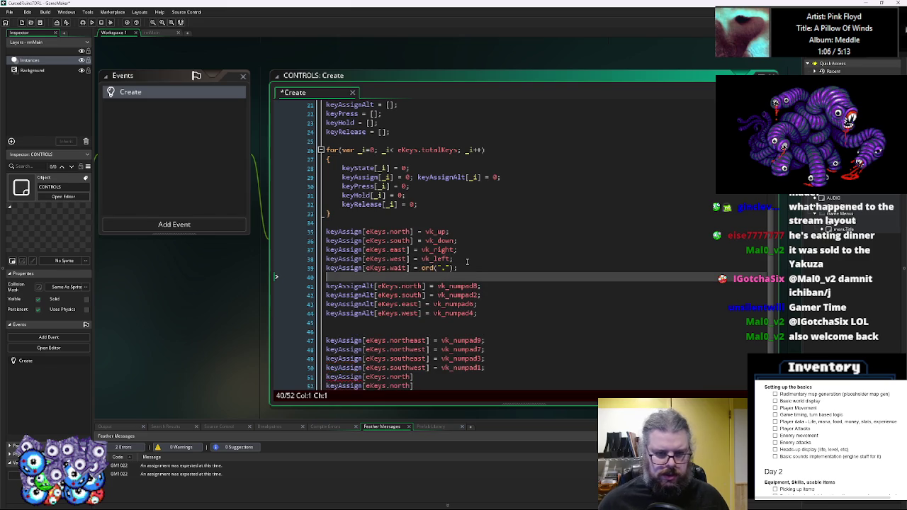
Move the four diagonal key assignments to sit right below the wait assignment.
{"action": "scroll", "coordinate": [467, 262], "scroll_direction": "down", "scroll_amount": 1}
{"action": "left_click_drag", "start_coordinate": [503, 350], "coordinate": [314, 331]}
{"action": "key", "text": "shift+Up"}
{"action": "key", "text": "ctrl+x"}
{"action": "scroll", "coordinate": [396, 304], "scroll_direction": "up", "scroll_amount": 1}
{"action": "left_click", "coordinate": [471, 276]}
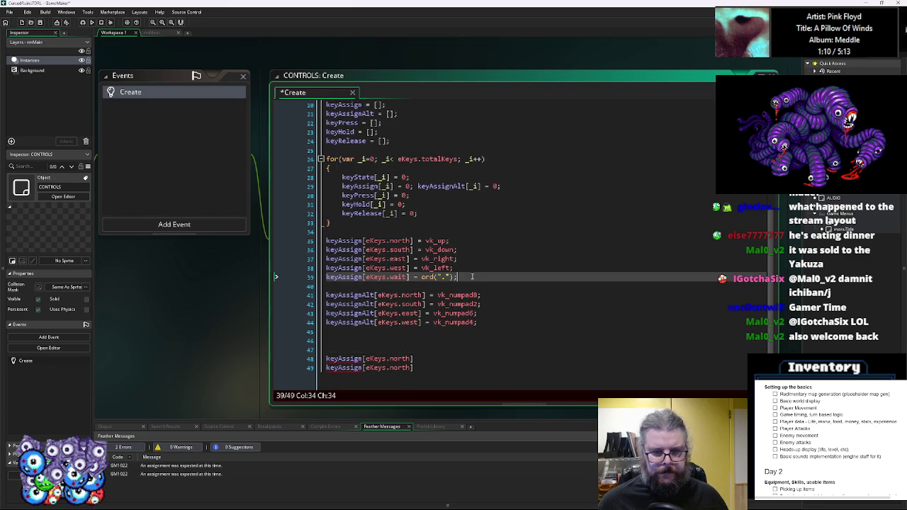
{"action": "key", "text": "Return"}
{"action": "key", "text": "ctrl+v"}
{"action": "scroll", "coordinate": [471, 276], "scroll_direction": "down", "scroll_amount": 2}
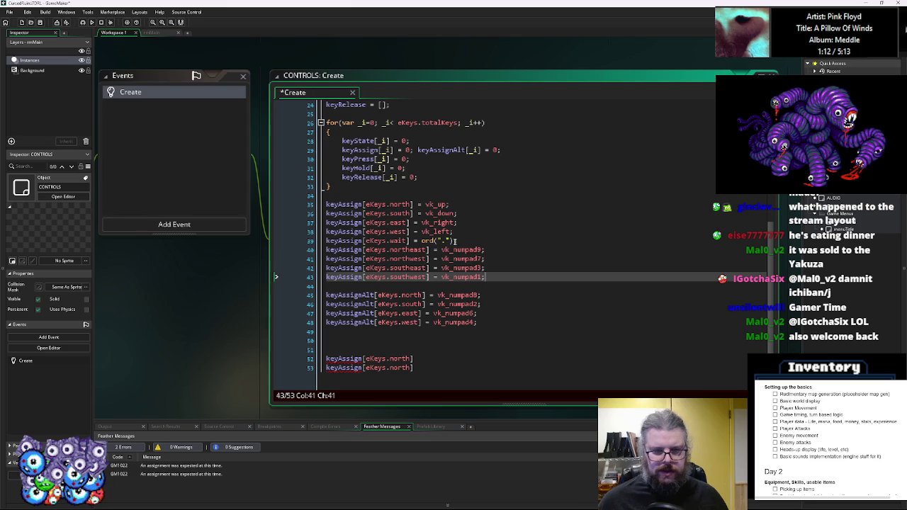
Move the four primary direction assignments below the diagonal assignments.
{"action": "left_click", "coordinate": [435, 343]}
{"action": "key", "text": "BackSpace"}
{"action": "key", "text": "BackSpace"}
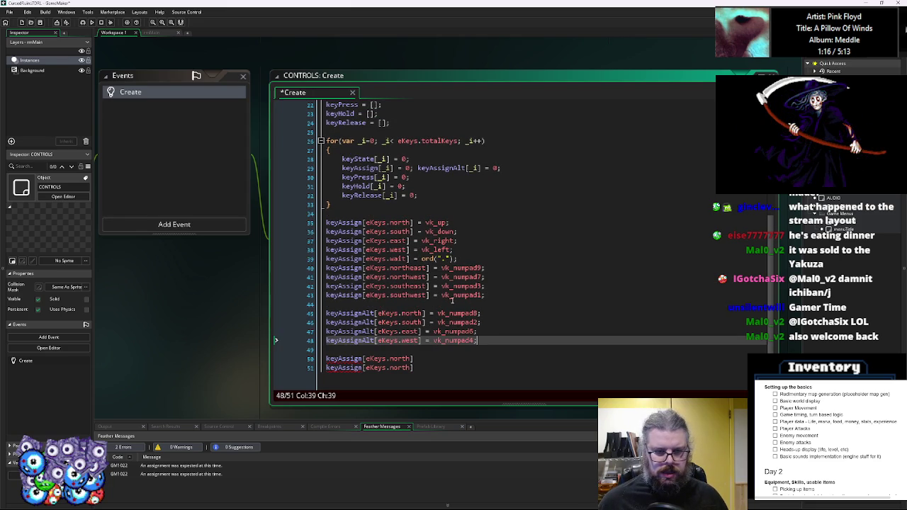
{"action": "left_click_drag", "start_coordinate": [465, 249], "coordinate": [326, 222]}
{"action": "key", "text": "BackSpace"}
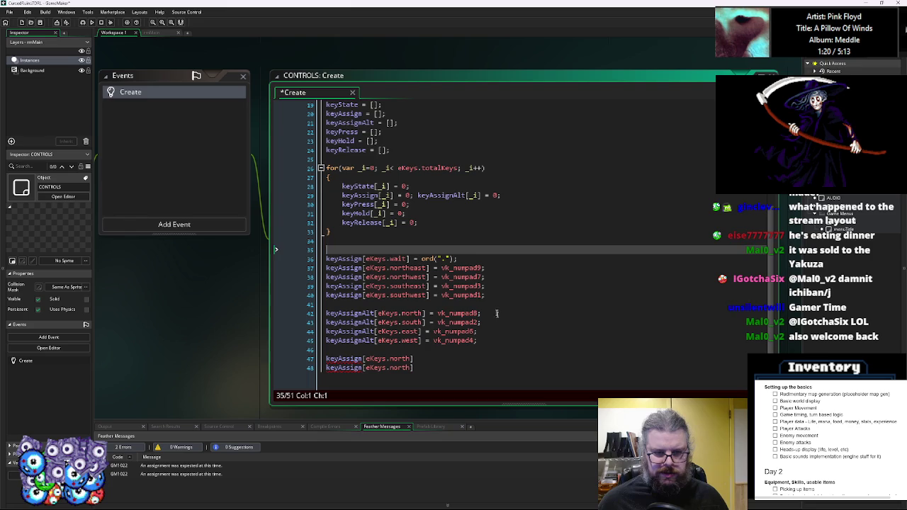
{"action": "left_click", "coordinate": [496, 304]}
{"action": "key", "text": "Return"}
{"action": "key", "text": "ctrl+v"}
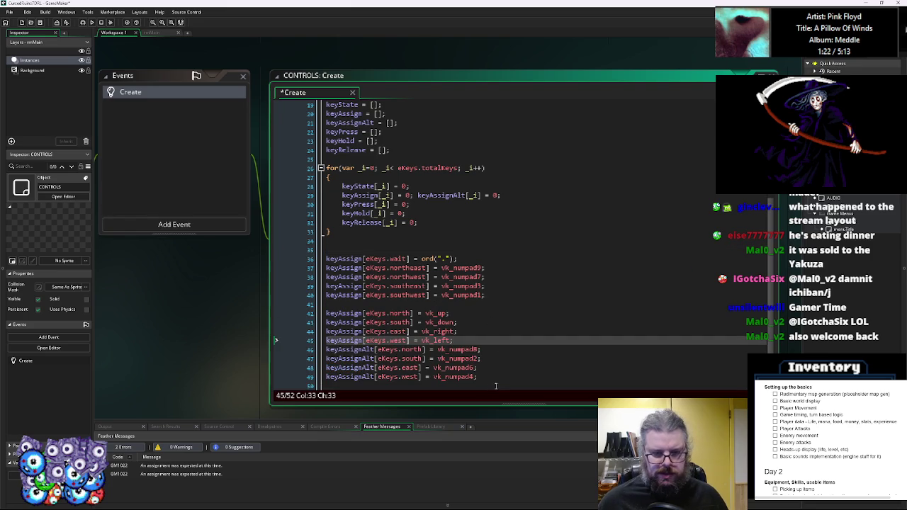
Move the alternate key assignments up under the wait line.
{"action": "key", "text": "Right"}
{"action": "key", "text": "shift+Down"}
{"action": "key", "text": "shift+Down"}
{"action": "key", "text": "shift+Down"}
{"action": "key", "text": "ctrl+x"}
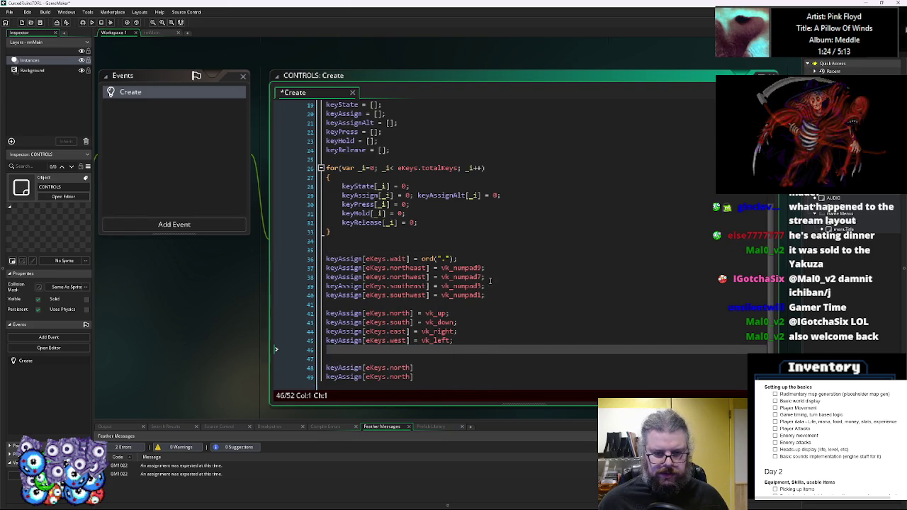
{"action": "left_click", "coordinate": [474, 258]}
{"action": "key", "text": "Return"}
{"action": "key", "text": "ctrl+v"}
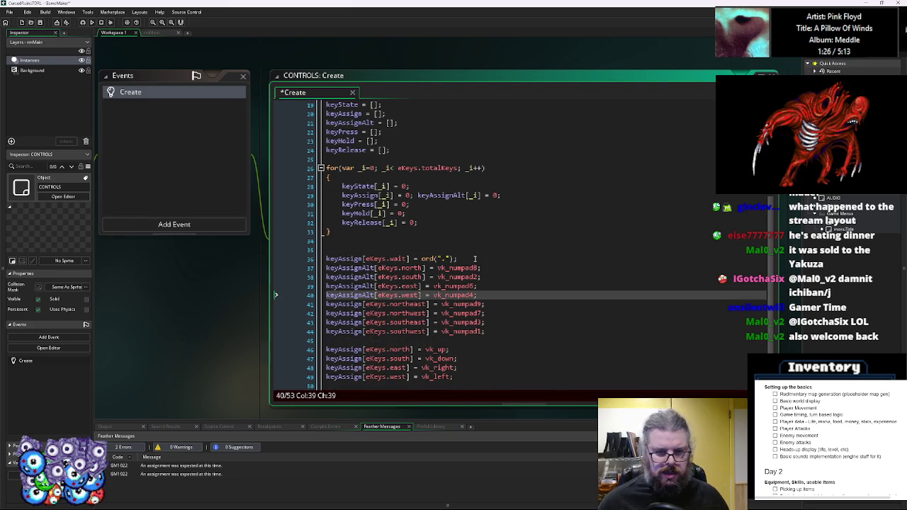
{"action": "key", "text": "Right"}
{"action": "key", "text": "Up"}
{"action": "key", "text": "ctrl+Right"}
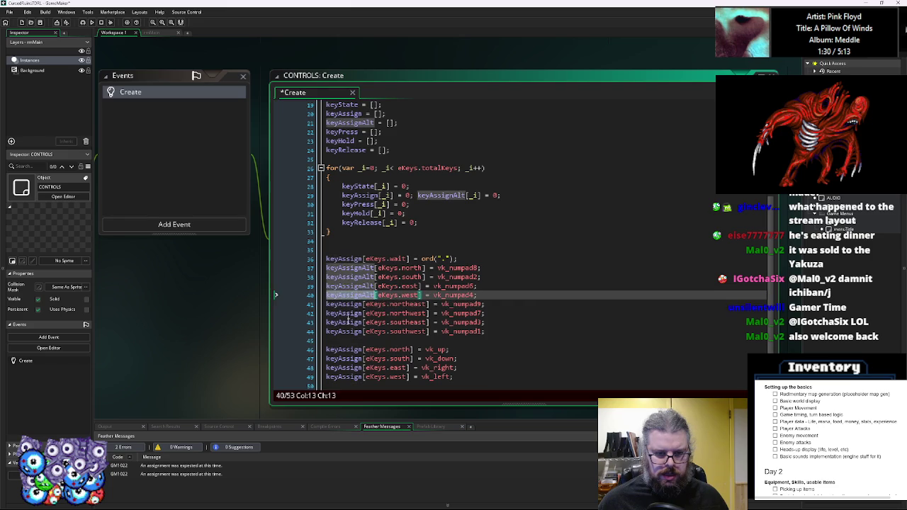
Rename the north, south, east and west arrow assignments to keyAssignAlt.
{"action": "left_click", "coordinate": [345, 349]}
{"action": "key", "text": "ctrl+Right"}
{"action": "type", "text": "Alt"}
{"action": "key", "text": "Down"}
{"action": "key", "text": "Left"}
{"action": "key", "text": "Left"}
{"action": "key", "text": "Left"}
{"action": "type", "text": "Alt"}
{"action": "key", "text": "Down"}
{"action": "key", "text": "Left"}
{"action": "key", "text": "Left"}
{"action": "key", "text": "Left"}
{"action": "type", "text": "Alt"}
{"action": "key", "text": "Up"}
{"action": "key", "text": "Down"}
{"action": "key", "text": "Down"}
{"action": "key", "text": "Left"}
{"action": "key", "text": "Left"}
{"action": "key", "text": "Left"}
{"action": "type", "text": "Alt"}
Turn the numpad assignment lines 37–40 back into keyAssign.
{"action": "left_click", "coordinate": [342, 276]}
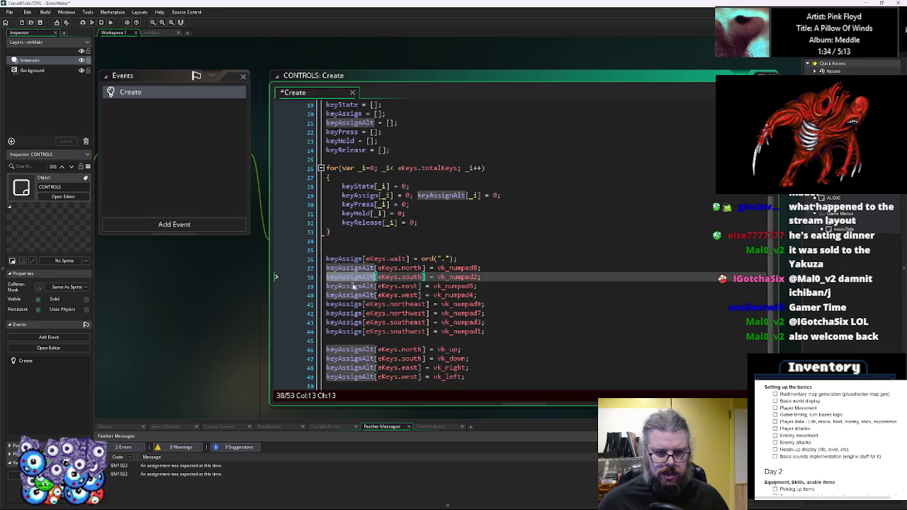
{"action": "left_click", "coordinate": [342, 313]}
{"action": "key", "text": "Up"}
{"action": "key", "text": "Up"}
{"action": "key", "text": "ctrl+Right"}
{"action": "key", "text": "BackSpace"}
{"action": "key", "text": "BackSpace"}
{"action": "key", "text": "BackSpace"}
{"action": "key", "text": "Up"}
{"action": "key", "text": "ctrl+Right"}
{"action": "key", "text": "BackSpace"}
{"action": "key", "text": "BackSpace"}
{"action": "key", "text": "BackSpace"}
{"action": "key", "text": "Up"}
{"action": "key", "text": "ctrl+Right"}
{"action": "key", "text": "BackSpace"}
{"action": "key", "text": "BackSpace"}
{"action": "key", "text": "BackSpace"}
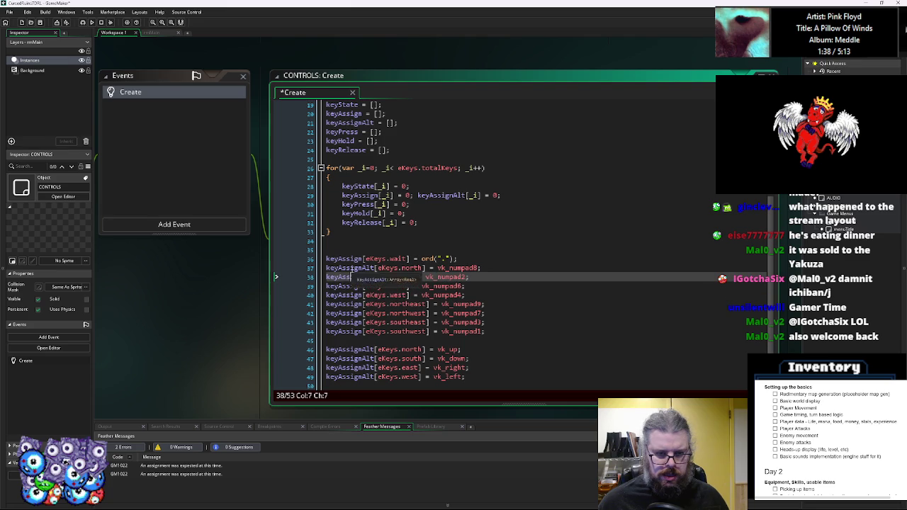
{"action": "key", "text": "Up"}
{"action": "key", "text": "ctrl+Right"}
{"action": "key", "text": "BackSpace"}
{"action": "key", "text": "BackSpace"}
{"action": "key", "text": "BackSpace"}
Move the ord(".") wait line after the arrow keys as keyAssignAlt[eKeys.wait].
{"action": "key", "text": "Up"}
{"action": "key", "text": "End"}
{"action": "key", "text": "shift+Home"}
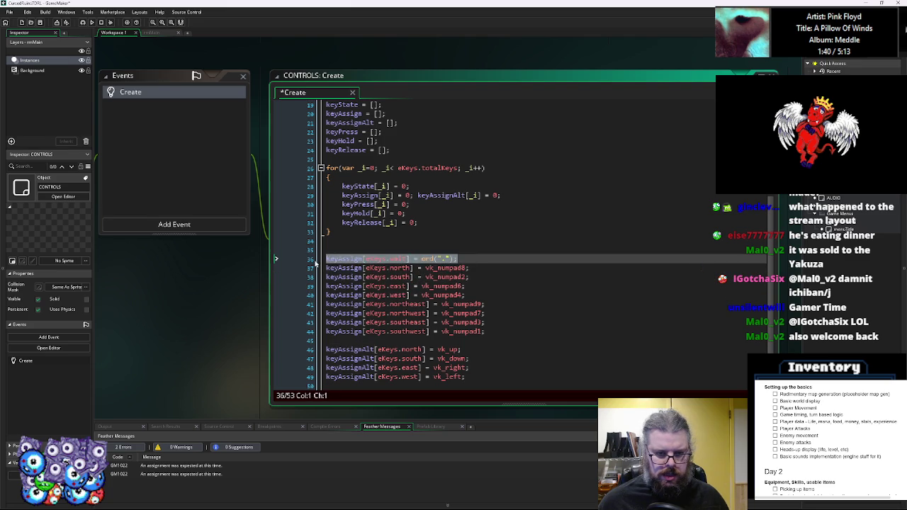
{"action": "key", "text": "BackSpace"}
{"action": "scroll", "coordinate": [497, 341], "scroll_direction": "down", "scroll_amount": 2}
{"action": "left_click", "coordinate": [474, 340]}
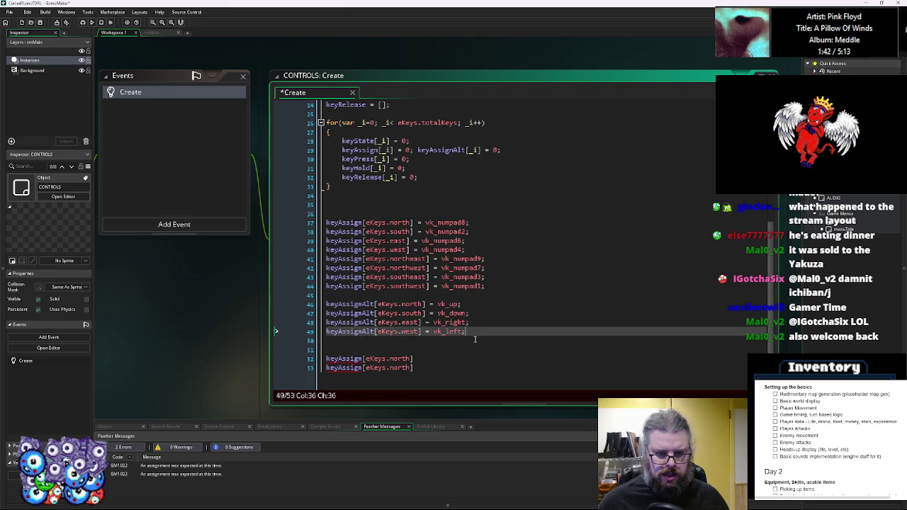
{"action": "key", "text": "ctrl+v"}
{"action": "left_click", "coordinate": [364, 341]}
{"action": "type", "text": "Alt"}
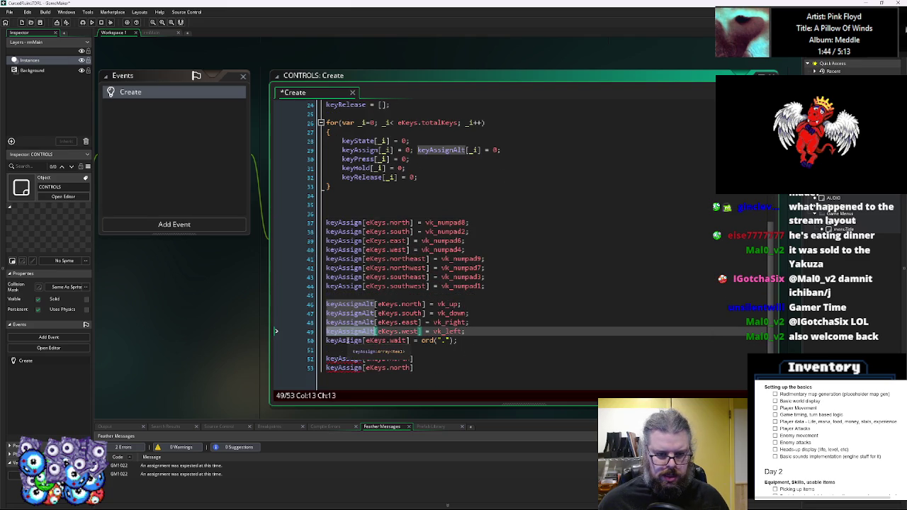
Add keyAssign[eKeys.wait] = vk_numpad5; by duplicating and editing the southwest numpad line.
{"action": "mouse_move", "coordinate": [484, 286]}
{"action": "left_mouse_down"}
{"action": "mouse_move", "coordinate": [311, 287]}
{"action": "mouse_move", "coordinate": [306, 297]}
{"action": "left_mouse_up"}
{"action": "key", "text": "ctrl+c"}
{"action": "left_click", "coordinate": [352, 296]}
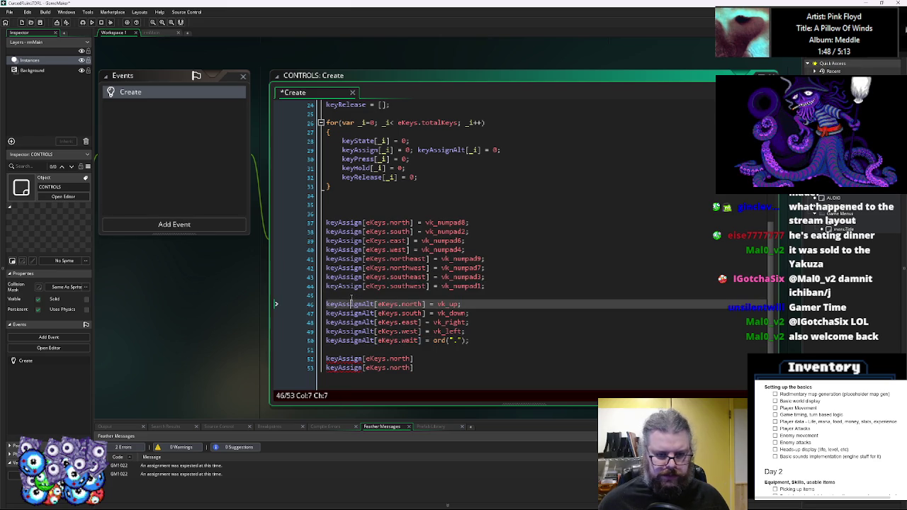
{"action": "key", "text": "ctrl+v"}
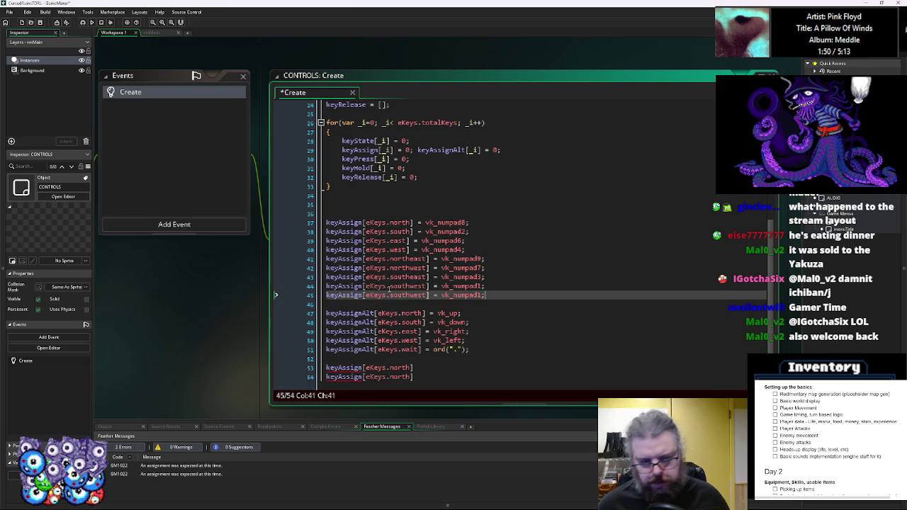
{"action": "double_click", "coordinate": [410, 349]}
{"action": "key", "text": "ctrl+c"}
{"action": "double_click", "coordinate": [422, 295]}
{"action": "key", "text": "ctrl+v"}
{"action": "left_click", "coordinate": [461, 294]}
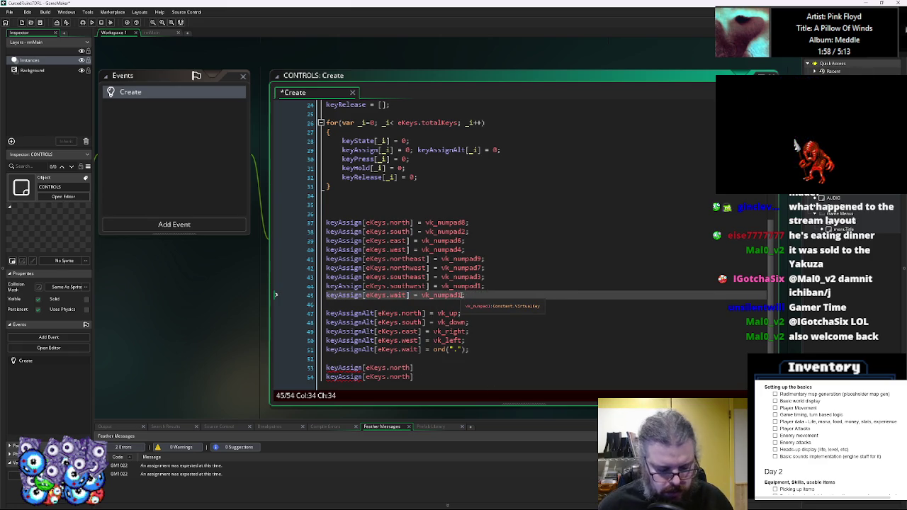
{"action": "key", "text": "BackSpace"}
{"action": "type", "text": "5"}
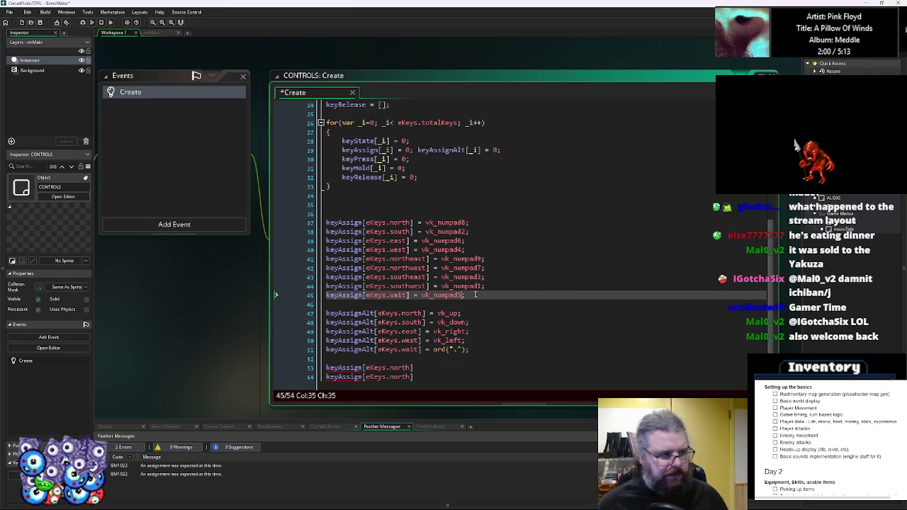
{"action": "left_click", "coordinate": [483, 286]}
{"action": "scroll", "coordinate": [485, 300], "scroll_direction": "down", "scroll_amount": 1}
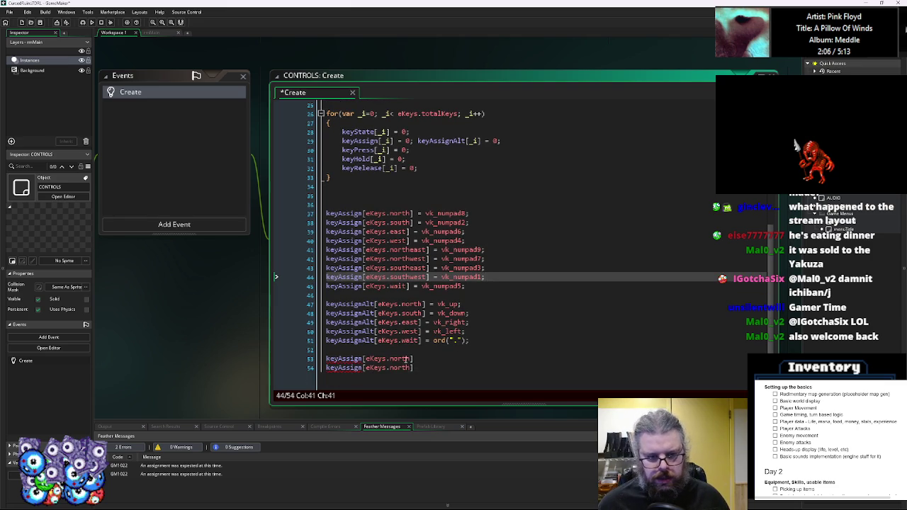
{"action": "left_click_drag", "start_coordinate": [411, 359], "coordinate": [391, 360]}
Write keyAssign[eKeys.confirm] = vk_enter;.
{"action": "key", "text": "BackSpace"}
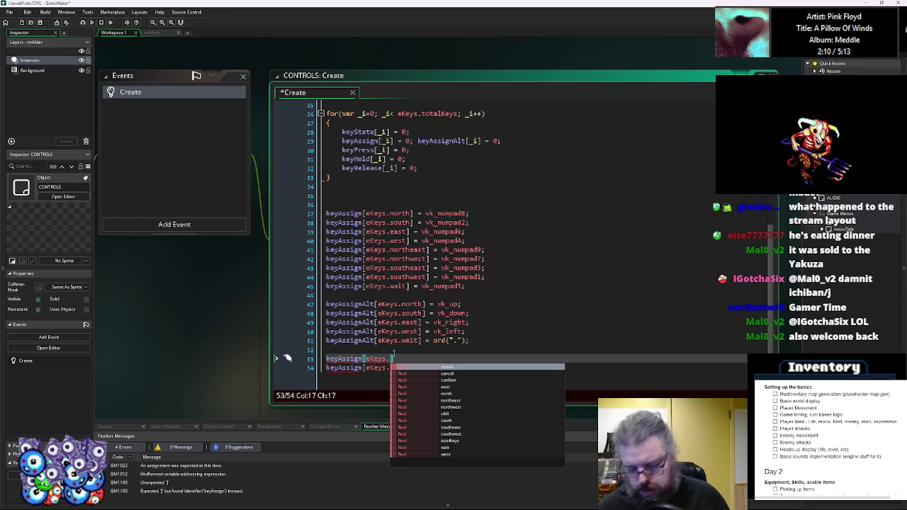
{"action": "key", "text": "Down"}
{"action": "key", "text": "Down"}
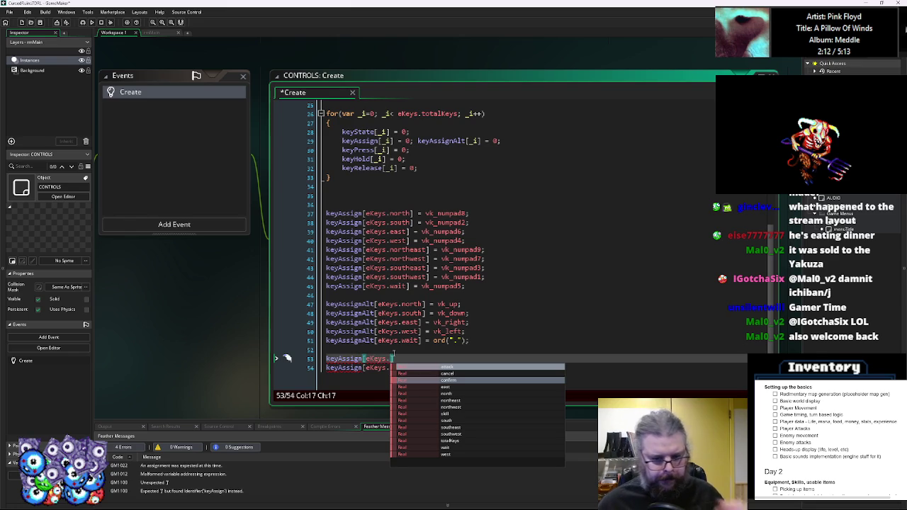
{"action": "key", "text": "Return"}
{"action": "key", "text": "End"}
{"action": "type", "text": "= v"}
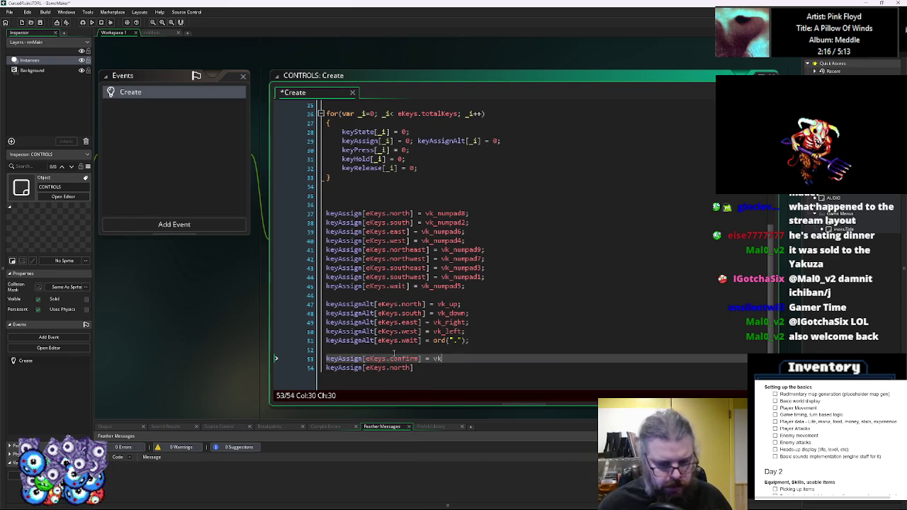
{"action": "type", "text": "k_enter;"}
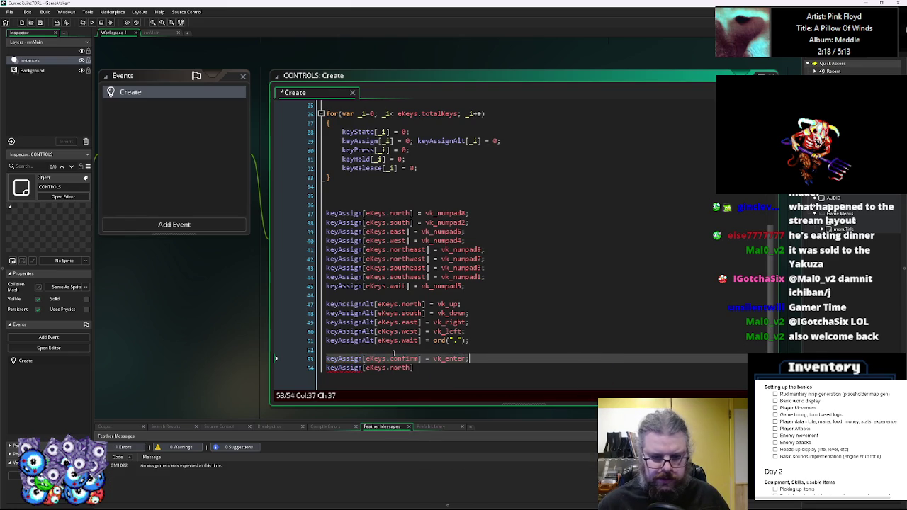
Write keyAssign[eKeys.cancel] = vk_backspace; and duplicate that line.
{"action": "key", "text": "Down"}
{"action": "key", "text": "BackSpace"}
{"action": "key", "text": "BackSpace"}
{"action": "key", "text": "BackSpace"}
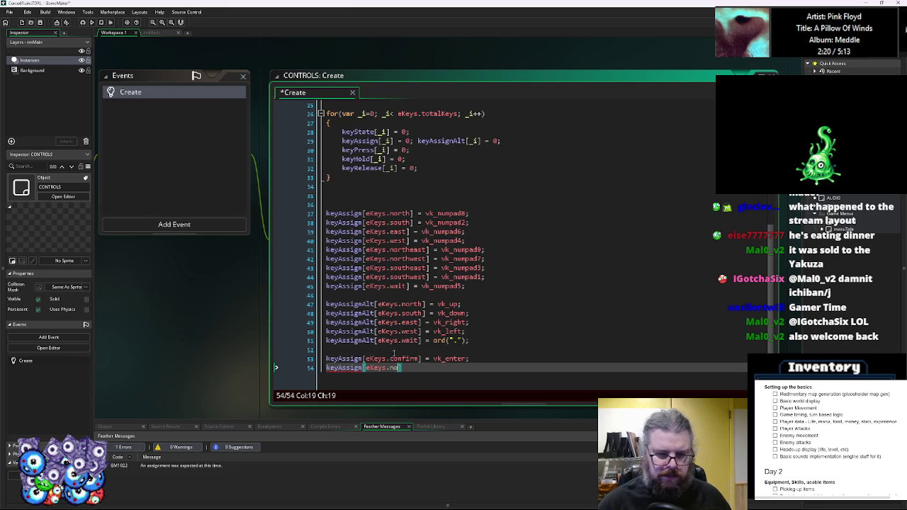
{"action": "key", "text": "BackSpace"}
{"action": "key", "text": "BackSpace"}
{"action": "type", "text": "cancel] = vk_"}
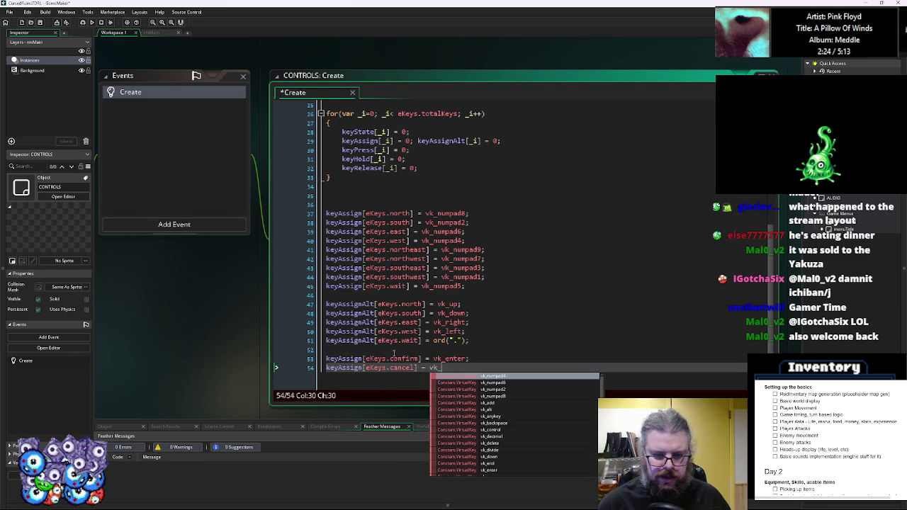
{"action": "type", "text": "bac"}
{"action": "key", "text": "Return"}
{"action": "type", "text": ";"}
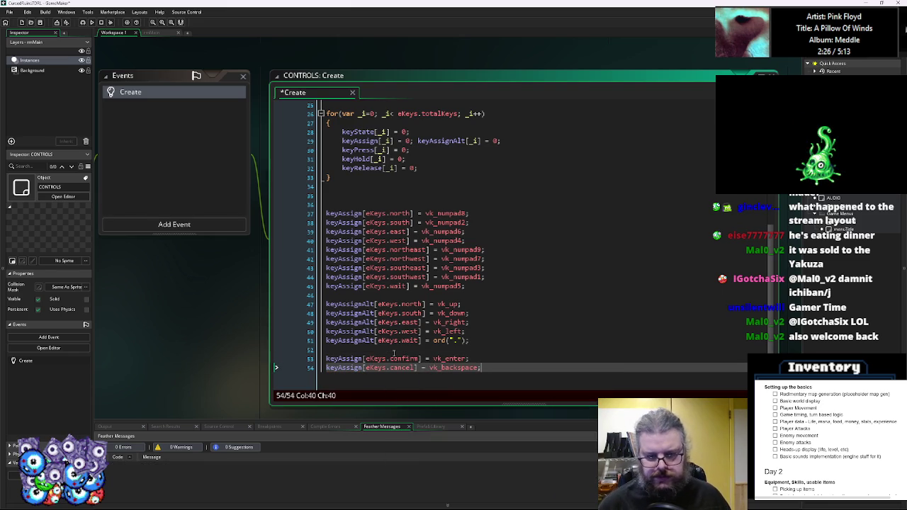
{"action": "key", "text": "shift+Home"}
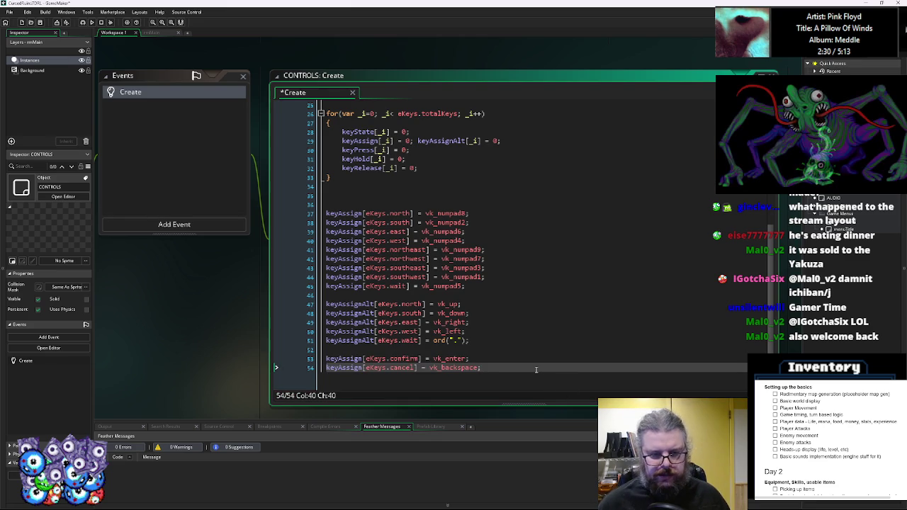
{"action": "key", "text": "ctrl+d"}
Move the alternate-key block below confirm and cancel, keeping wait beside confirm.
{"action": "left_click", "coordinate": [493, 340]}
{"action": "key", "text": "shift+Up"}
{"action": "key", "text": "shift+Up"}
{"action": "key", "text": "shift+Up"}
{"action": "key", "text": "BackSpace"}
{"action": "key", "text": "Down"}
{"action": "key", "text": "Down"}
{"action": "key", "text": "Down"}
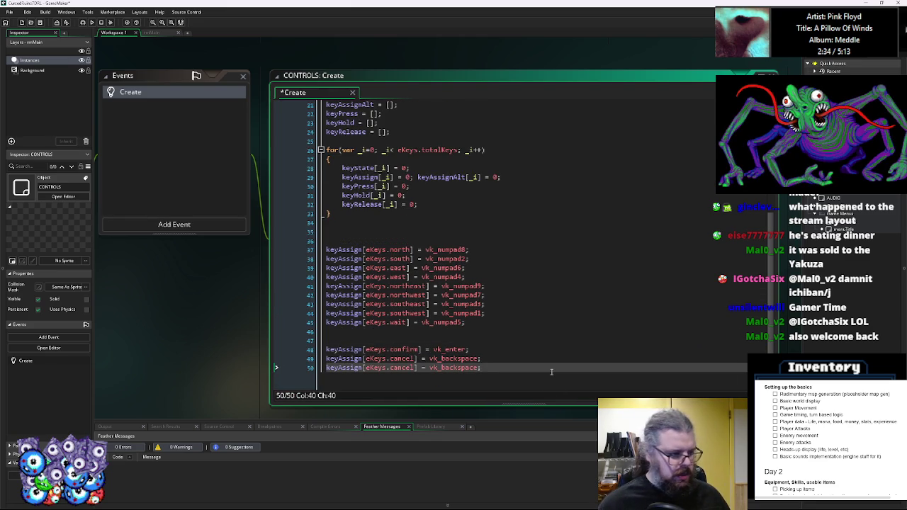
{"action": "key", "text": "ctrl+v"}
{"action": "scroll", "coordinate": [492, 367], "scroll_direction": "down", "scroll_amount": 1}
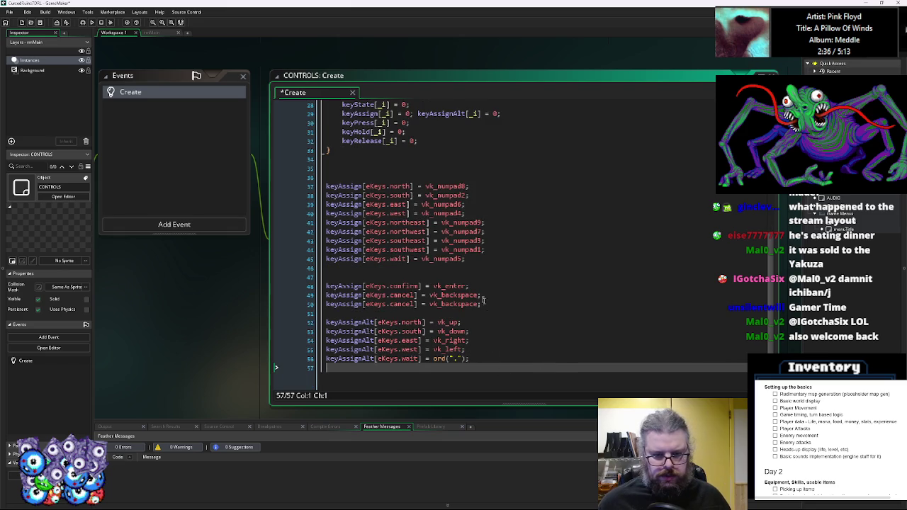
{"action": "left_click", "coordinate": [464, 275]}
{"action": "key", "text": "BackSpace"}
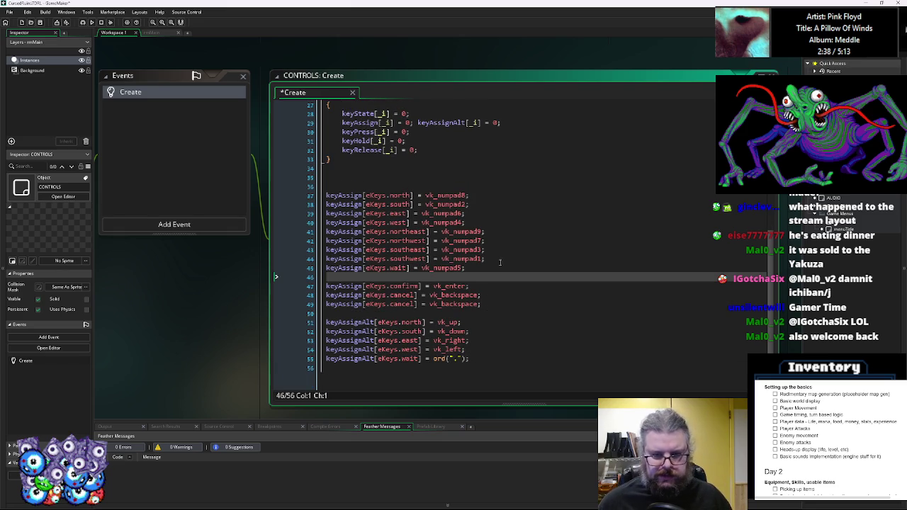
{"action": "left_click", "coordinate": [500, 264]}
{"action": "key", "text": "alt+Down"}
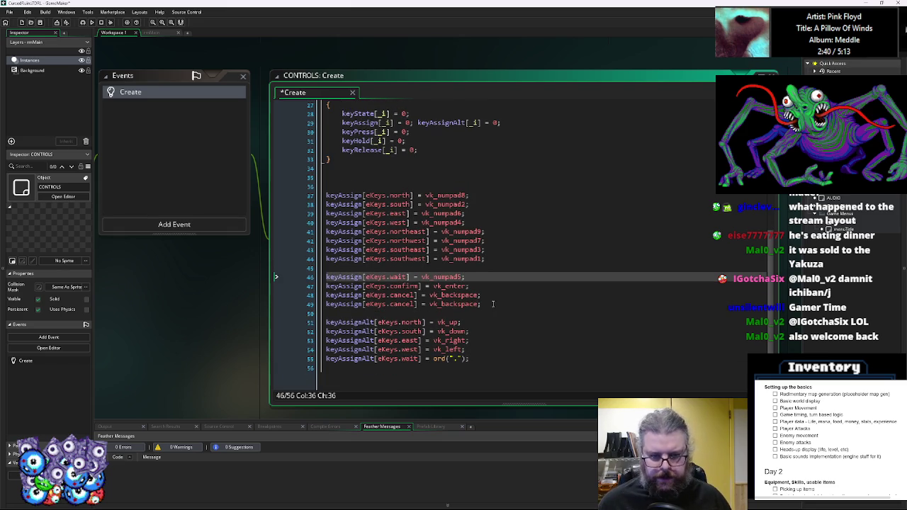
Add keyAssignAlt[eKeys.cancel] = vk_delete; at the end of the alternate block.
{"action": "left_click", "coordinate": [492, 303]}
{"action": "key", "text": "shift+Home"}
{"action": "key", "text": "BackSpace"}
{"action": "left_click", "coordinate": [485, 366]}
{"action": "key", "text": "ctrl+v"}
{"action": "double_click", "coordinate": [348, 367]}
{"action": "type", "text": "keyAssignAlt"}
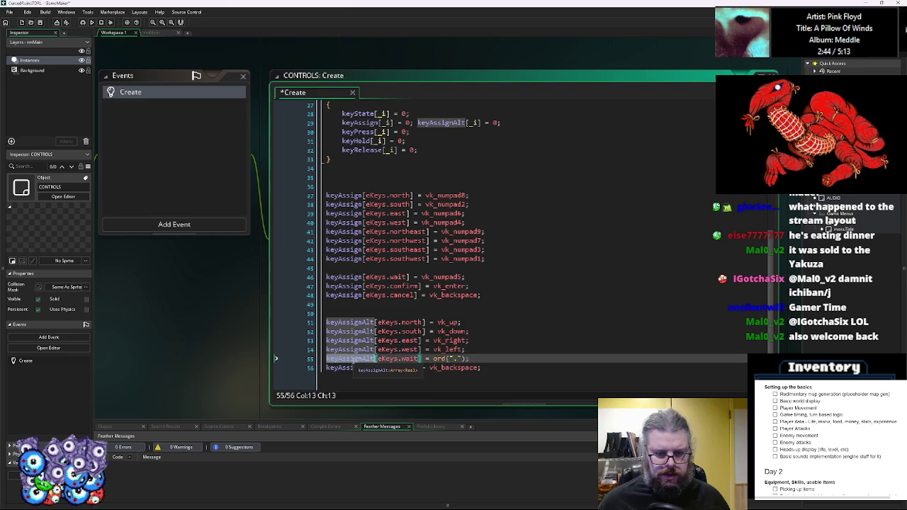
{"action": "left_click_drag", "start_coordinate": [490, 367], "coordinate": [454, 369]}
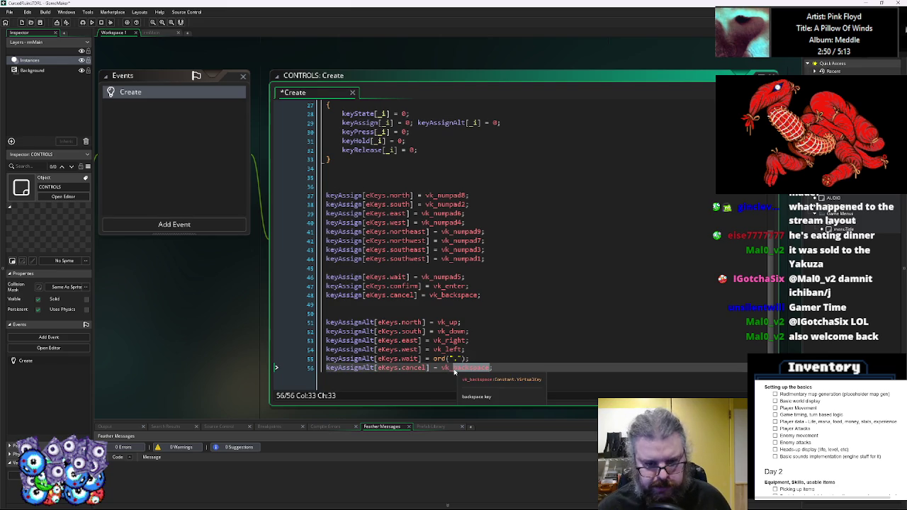
{"action": "type", "text": "delete"}
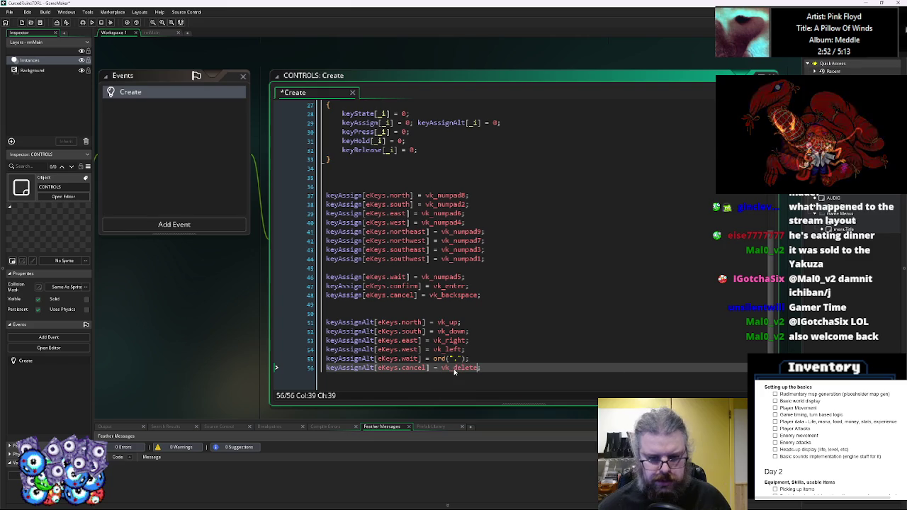
{"action": "left_click", "coordinate": [454, 295]}
{"action": "left_click", "coordinate": [491, 367]}
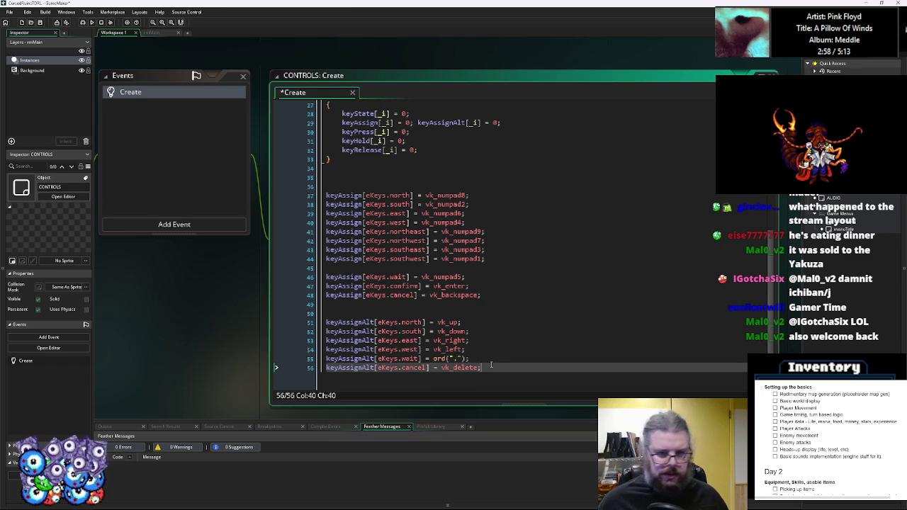
{"action": "left_click", "coordinate": [503, 294]}
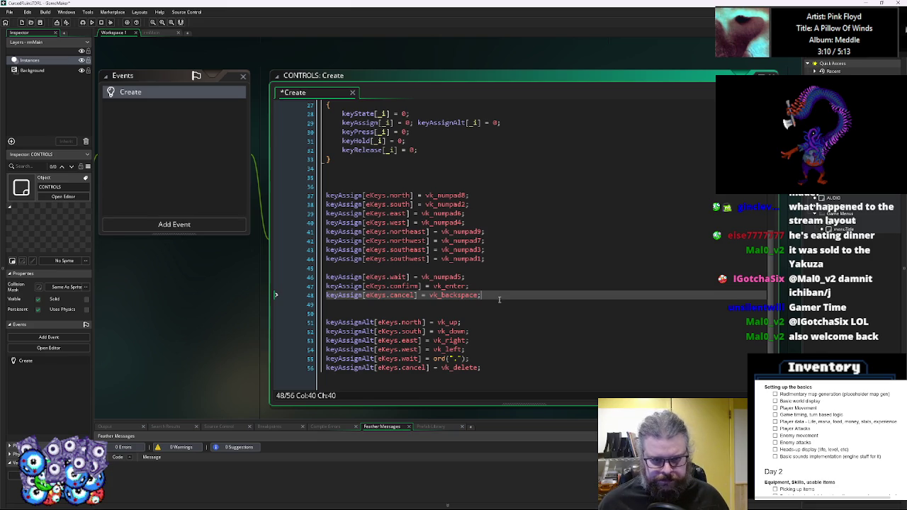
{"action": "scroll", "coordinate": [499, 300], "scroll_direction": "up", "scroll_amount": 8}
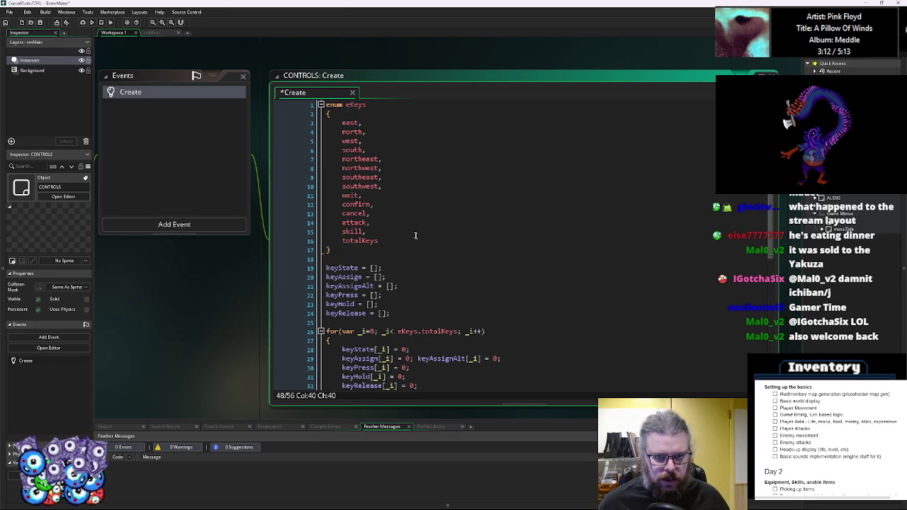
Add a 'menu,' entry after skill in the eKeys enum.
{"action": "left_click", "coordinate": [390, 206]}
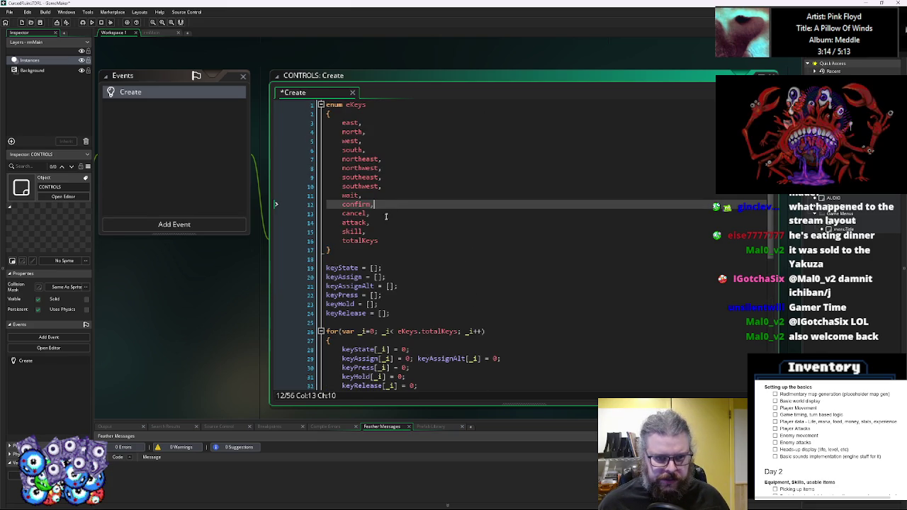
{"action": "left_click", "coordinate": [391, 217]}
{"action": "left_click", "coordinate": [392, 224]}
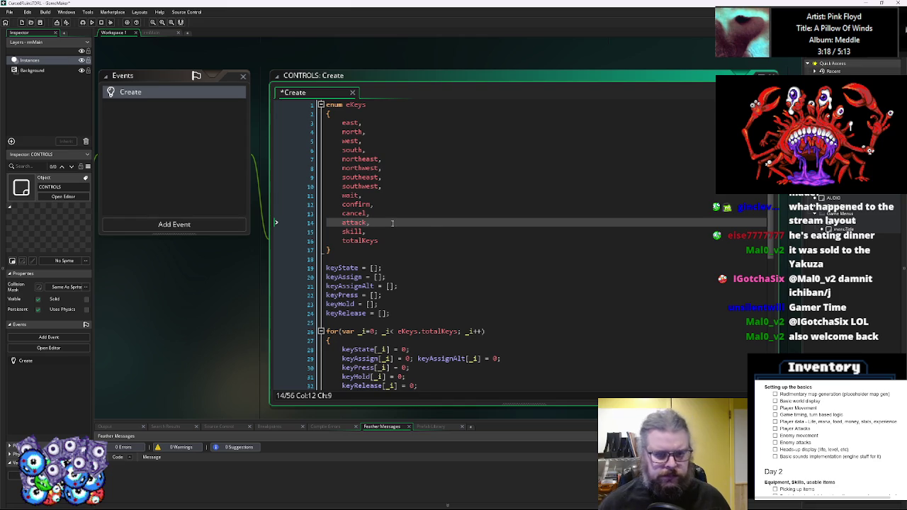
{"action": "key", "text": "Down"}
{"action": "key", "text": "Return"}
{"action": "type", "text": "menu,"}
{"action": "key", "text": "Left"}
Duplicate the cancel keyAssign line as keyAssign[eKeys.menu] = vk_escape;.
{"action": "scroll", "coordinate": [366, 321], "scroll_direction": "down", "scroll_amount": 7}
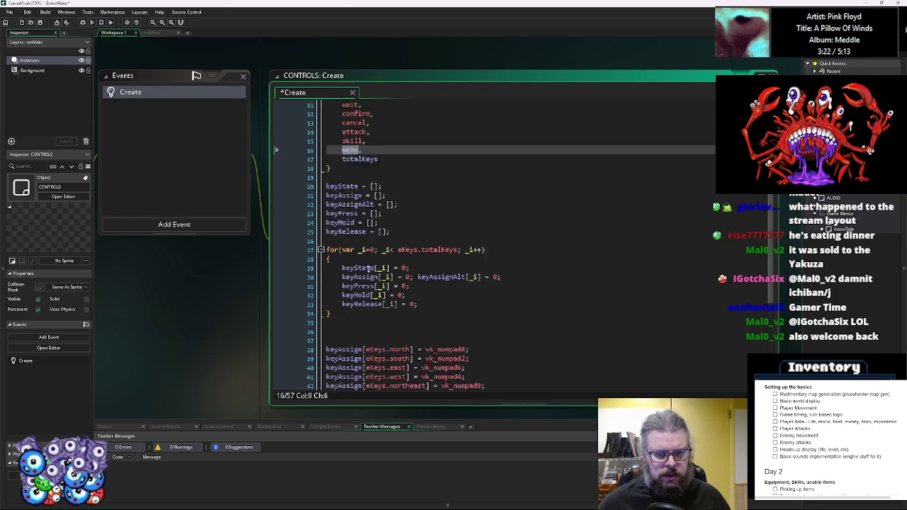
{"action": "left_click", "coordinate": [401, 345]}
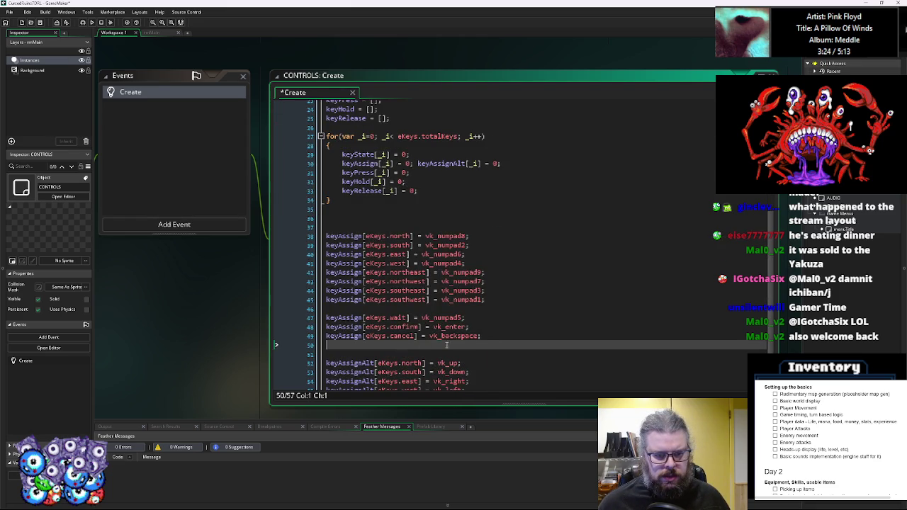
{"action": "key", "text": "Down"}
{"action": "left_click", "coordinate": [376, 345]}
{"action": "type", "text": "keyAssign[eKeys.cancel] = vk_backspace;"}
{"action": "double_click", "coordinate": [396, 345]}
{"action": "type", "text": "menu"}
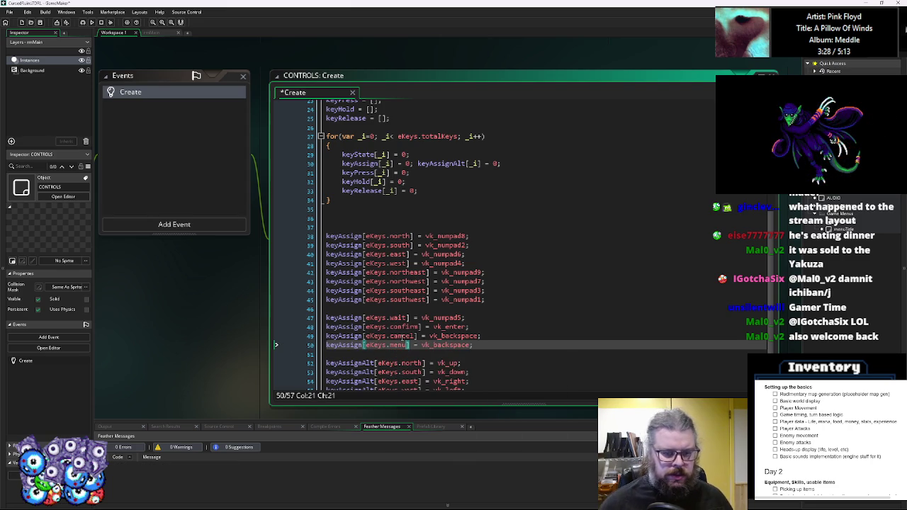
{"action": "double_click", "coordinate": [462, 345]}
{"action": "type", "text": "escape"}
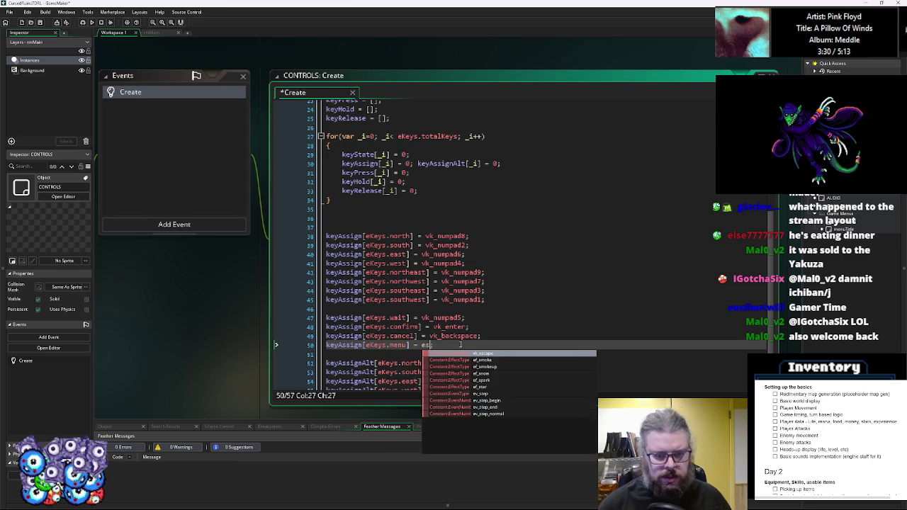
{"action": "key", "text": "Return"}
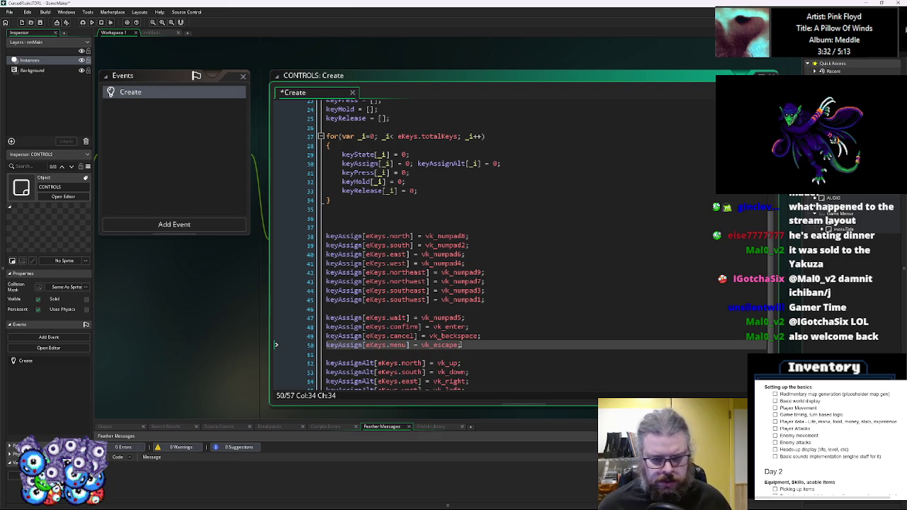
{"action": "scroll", "coordinate": [462, 345], "scroll_direction": "down", "scroll_amount": 2}
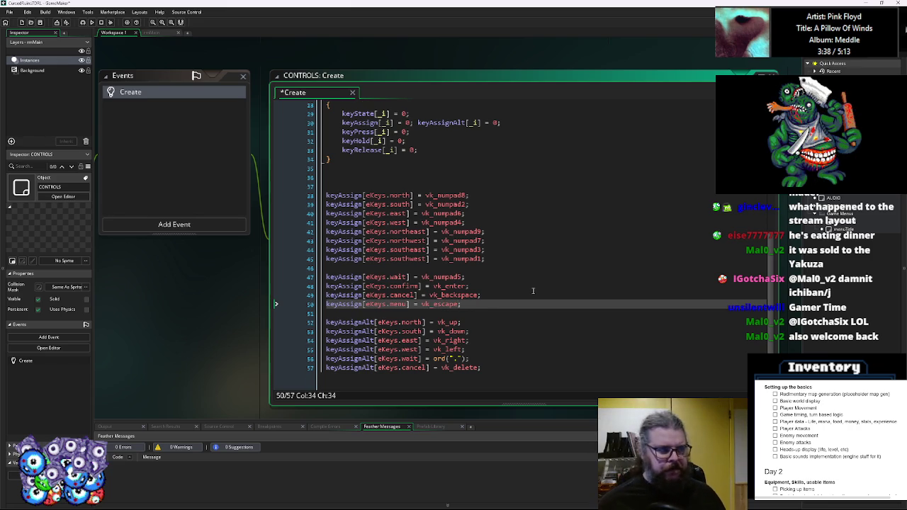
Insert blank lines in the eKeys enum to group the entries around attack and skill.
{"action": "scroll", "coordinate": [422, 227], "scroll_direction": "up", "scroll_amount": 10}
{"action": "left_click", "coordinate": [393, 177]}
{"action": "left_click", "coordinate": [399, 168]}
{"action": "left_click", "coordinate": [388, 184]}
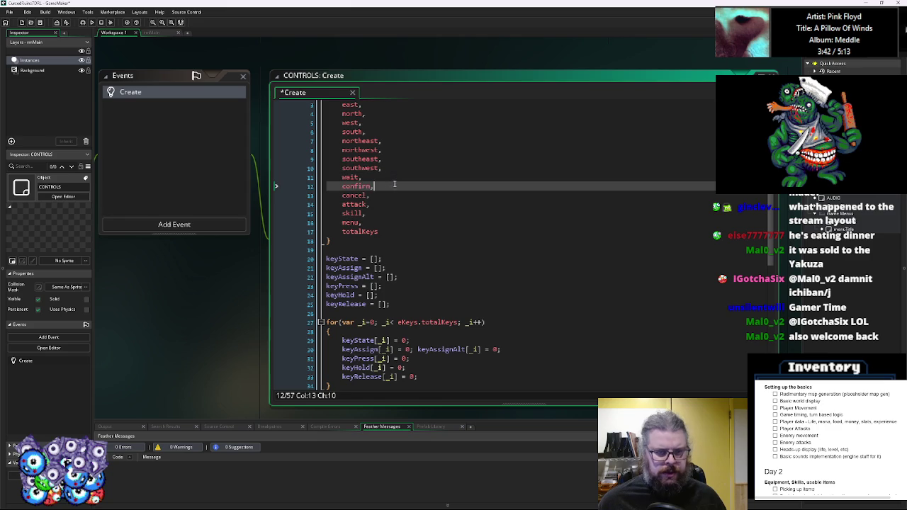
{"action": "left_click", "coordinate": [399, 195]}
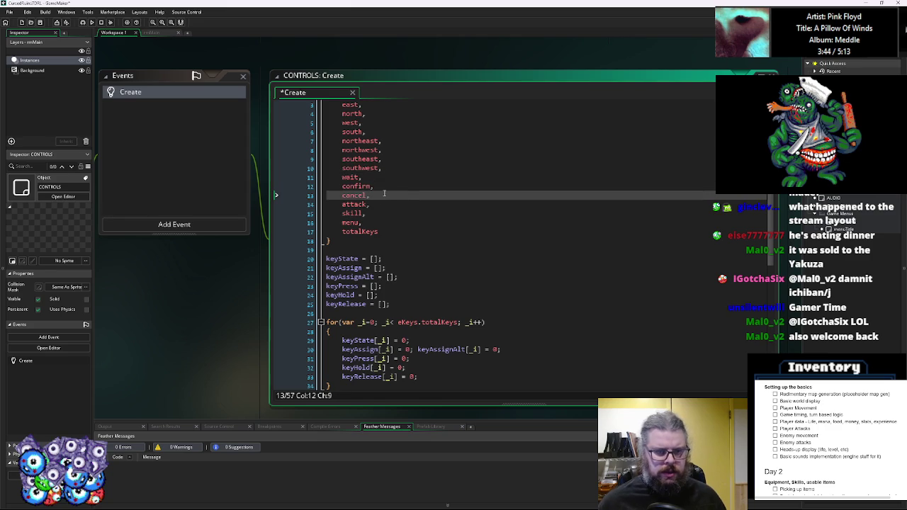
{"action": "key", "text": "Return"}
{"action": "key", "text": "Down"}
{"action": "key", "text": "Down"}
{"action": "key", "text": "End"}
{"action": "key", "text": "Return"}
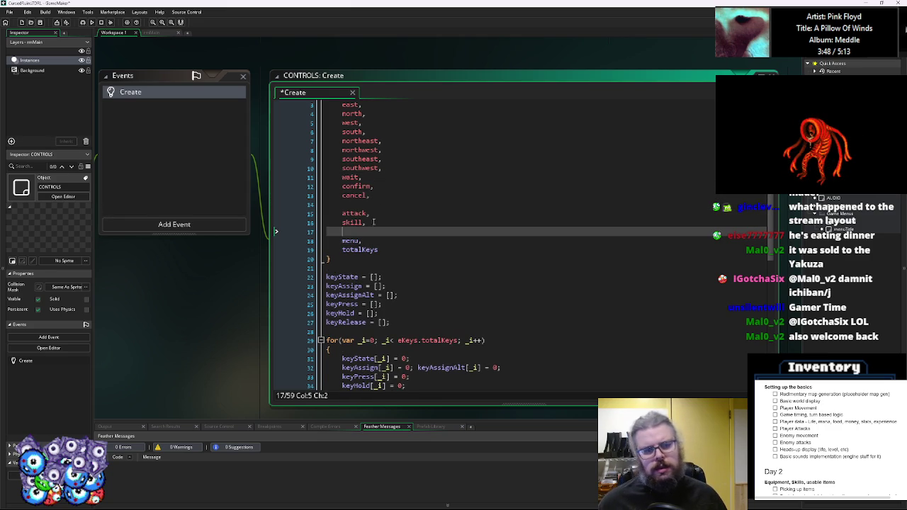
{"action": "scroll", "coordinate": [381, 209], "scroll_direction": "down", "scroll_amount": 1}
{"action": "scroll", "coordinate": [383, 201], "scroll_direction": "down", "scroll_amount": 5}
Add 'inventory,' and 'status,' entries after 'skill,' in the eKeys enum.
{"action": "scroll", "coordinate": [382, 196], "scroll_direction": "down", "scroll_amount": 1}
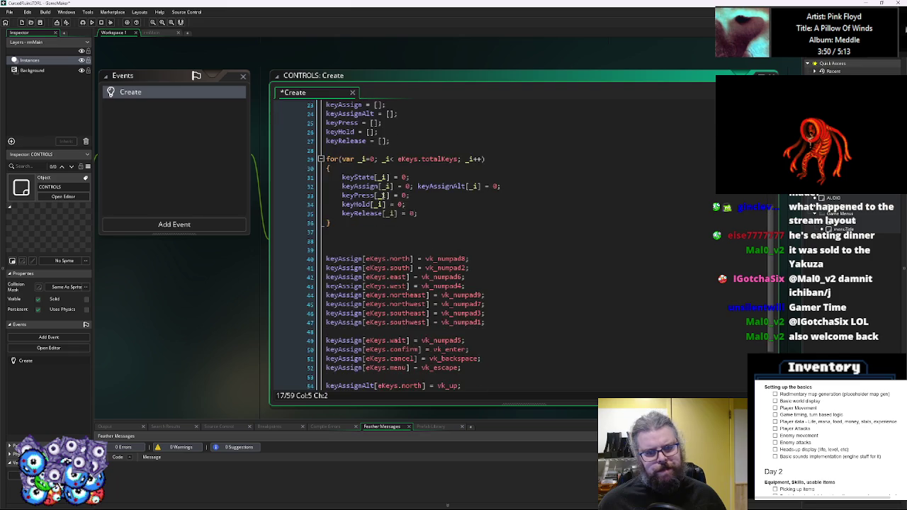
{"action": "scroll", "coordinate": [382, 197], "scroll_direction": "up", "scroll_amount": 5}
{"action": "left_click", "coordinate": [356, 159]}
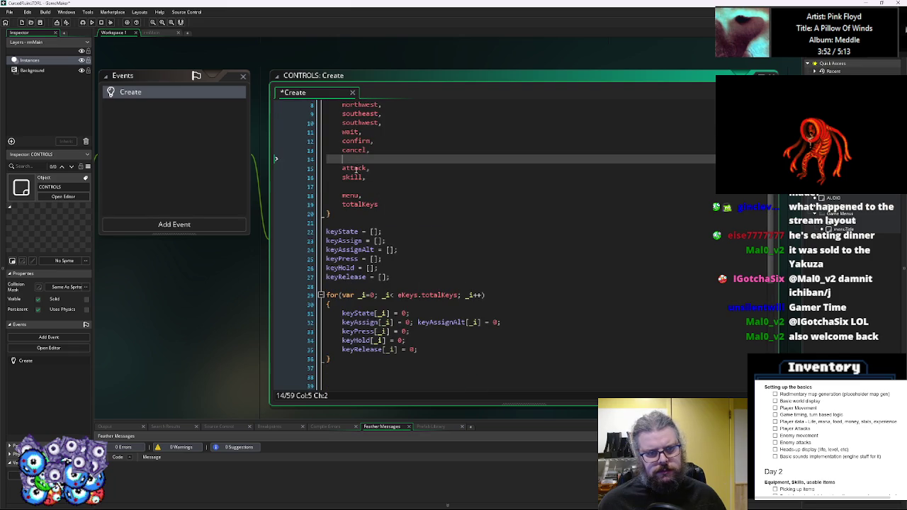
{"action": "left_click", "coordinate": [354, 170]}
{"action": "scroll", "coordinate": [385, 220], "scroll_direction": "up", "scroll_amount": 2}
{"action": "left_click", "coordinate": [381, 221]}
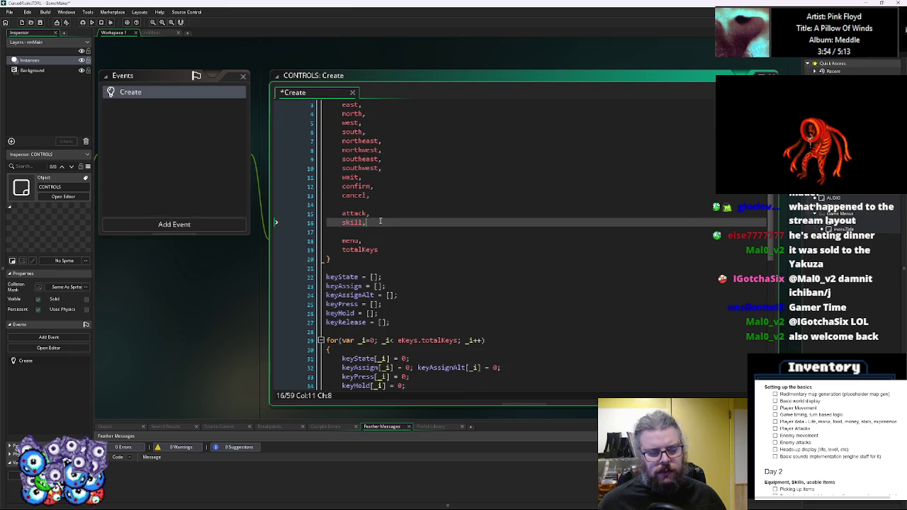
{"action": "key", "text": "Return"}
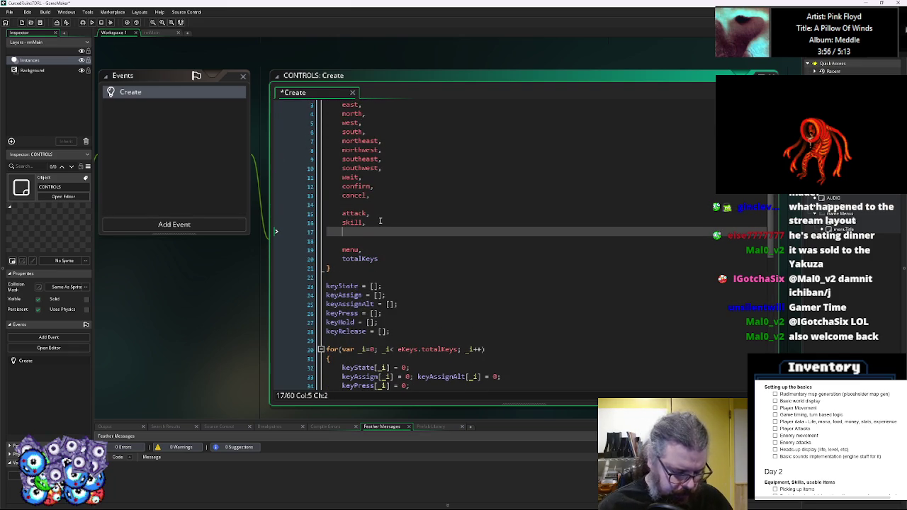
{"action": "type", "text": "inventory,"}
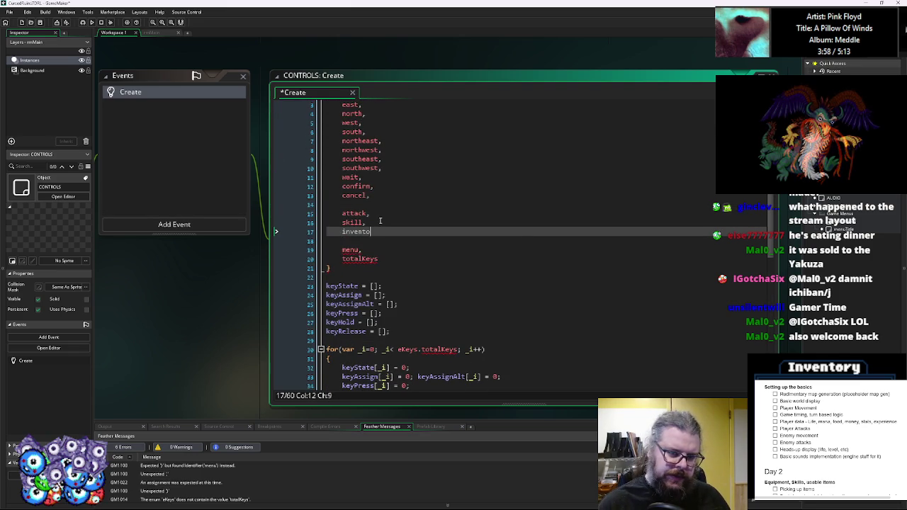
{"action": "key", "text": "Return"}
{"action": "type", "text": "statui"}
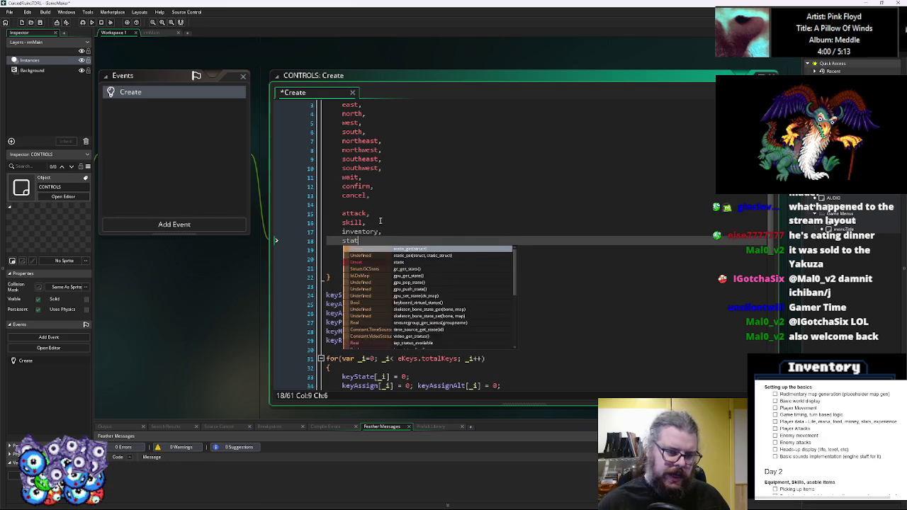
{"action": "key", "text": "BackSpace"}
{"action": "type", "text": "s,"}
{"action": "key", "text": "Return"}
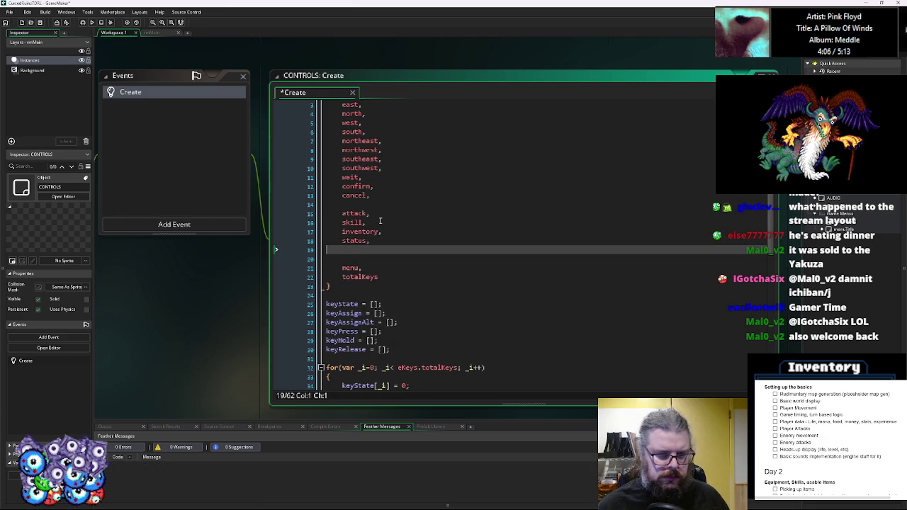
{"action": "key", "text": "BackSpace"}
{"action": "key", "text": "BackSpace"}
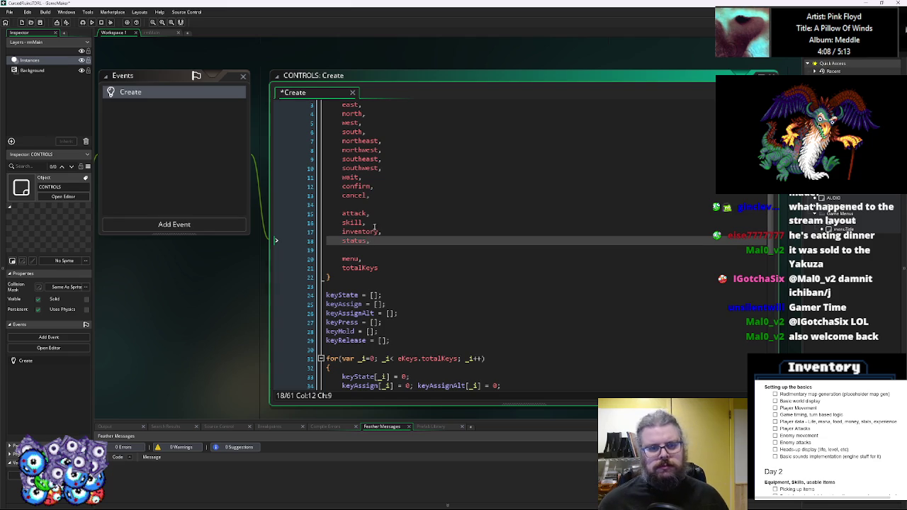
{"action": "left_click", "coordinate": [382, 231]}
Add keyAssign[eKeys.attack] = vk_tab; below the menu assignment, using autocomplete.
{"action": "scroll", "coordinate": [436, 288], "scroll_direction": "down", "scroll_amount": 8}
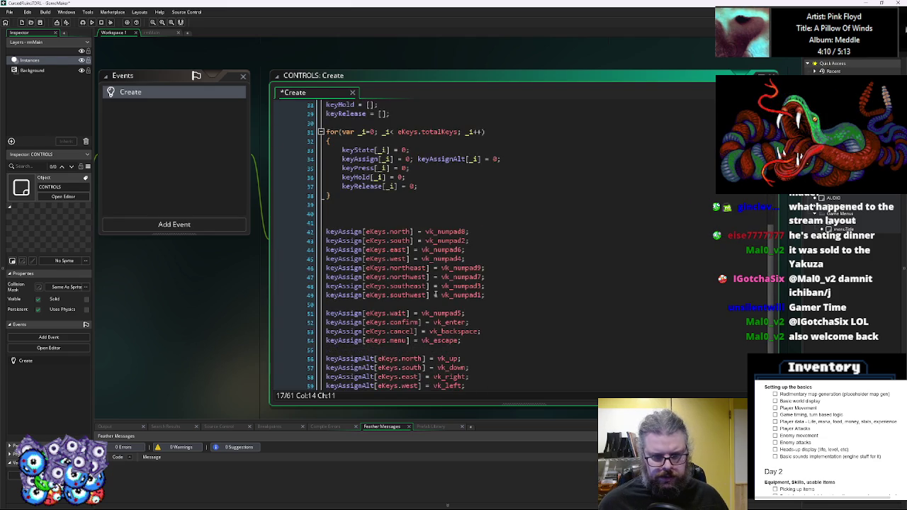
{"action": "scroll", "coordinate": [435, 294], "scroll_direction": "down", "scroll_amount": 2}
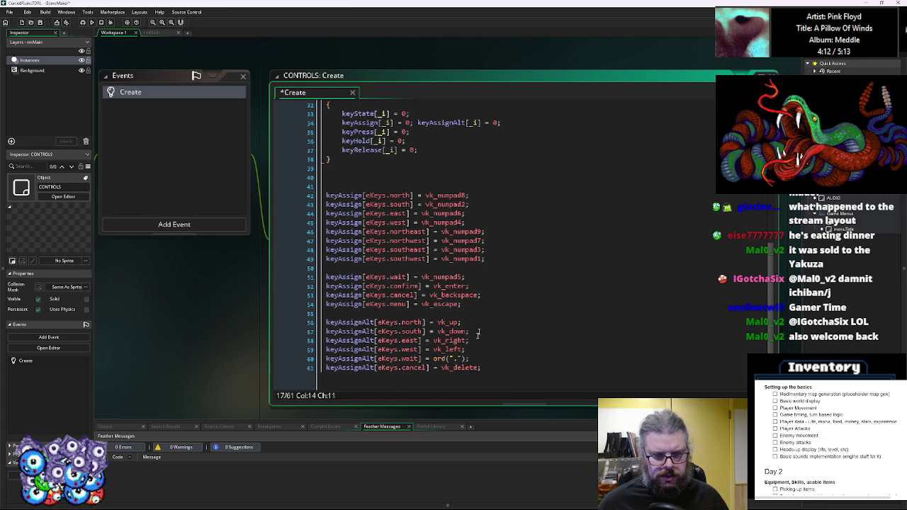
{"action": "scroll", "coordinate": [475, 352], "scroll_direction": "up", "scroll_amount": 2}
{"action": "scroll", "coordinate": [418, 290], "scroll_direction": "down", "scroll_amount": 2}
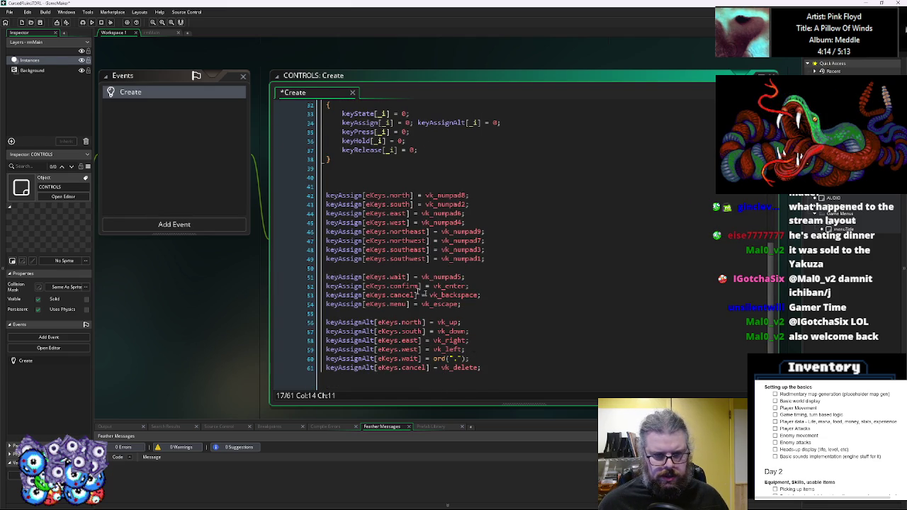
{"action": "left_click", "coordinate": [499, 258]}
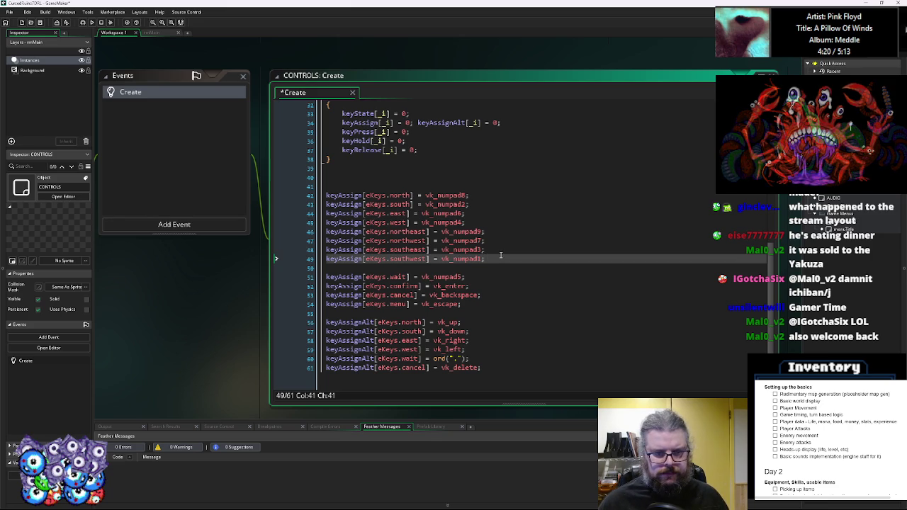
{"action": "left_click", "coordinate": [491, 294]}
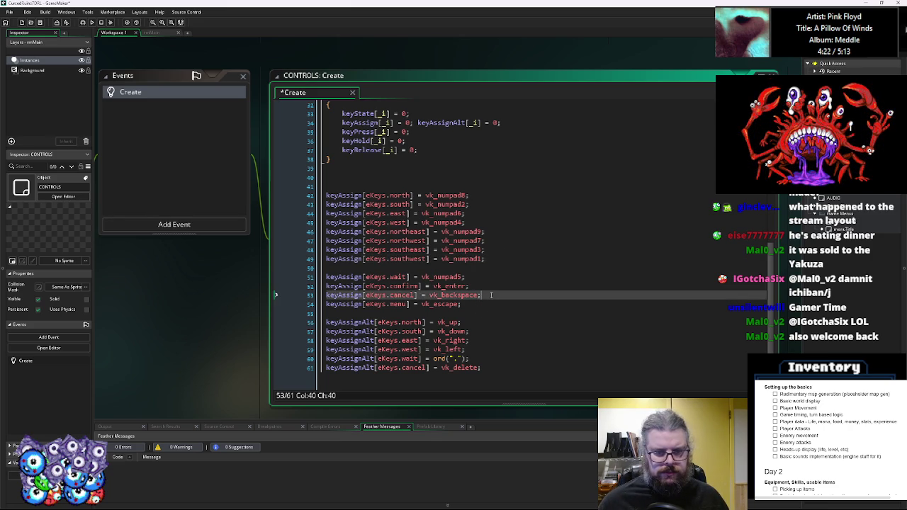
{"action": "key", "text": "Down"}
{"action": "key", "text": "End"}
{"action": "key", "text": "Return"}
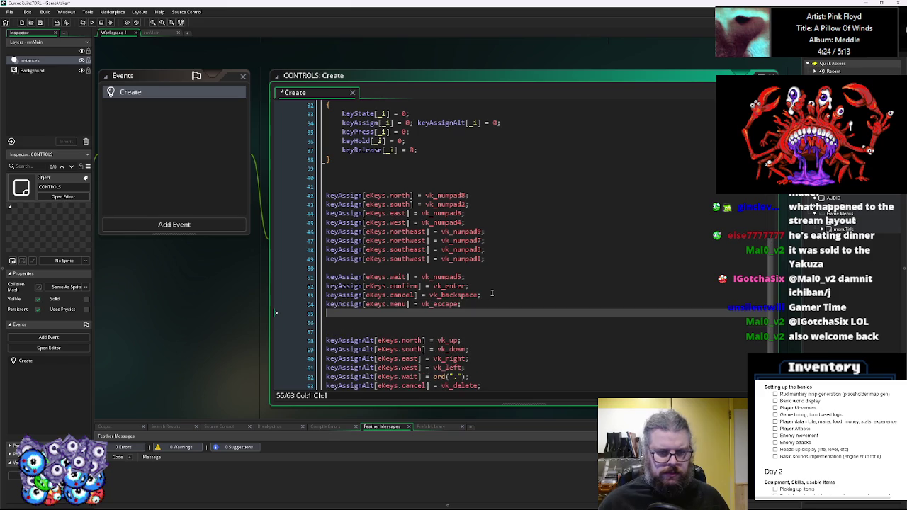
{"action": "type", "text": "keyAssign[eK"}
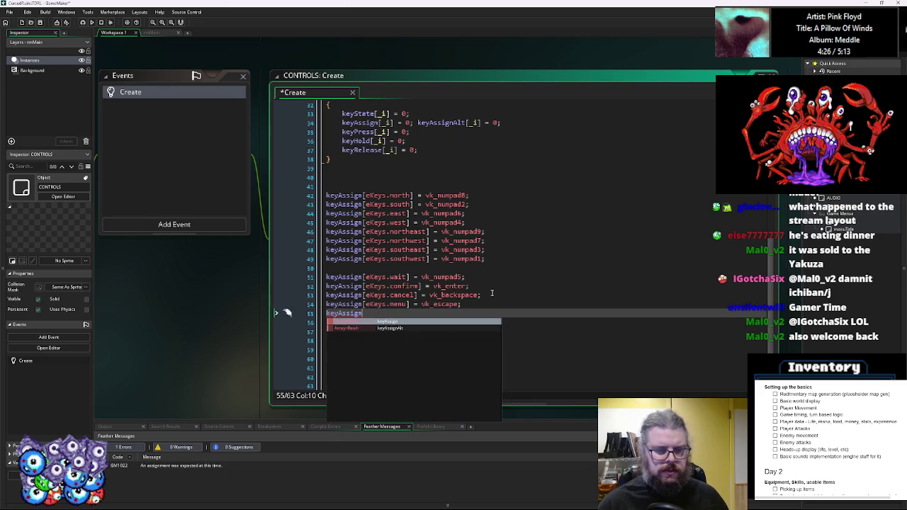
{"action": "type", "text": "eys.m"}
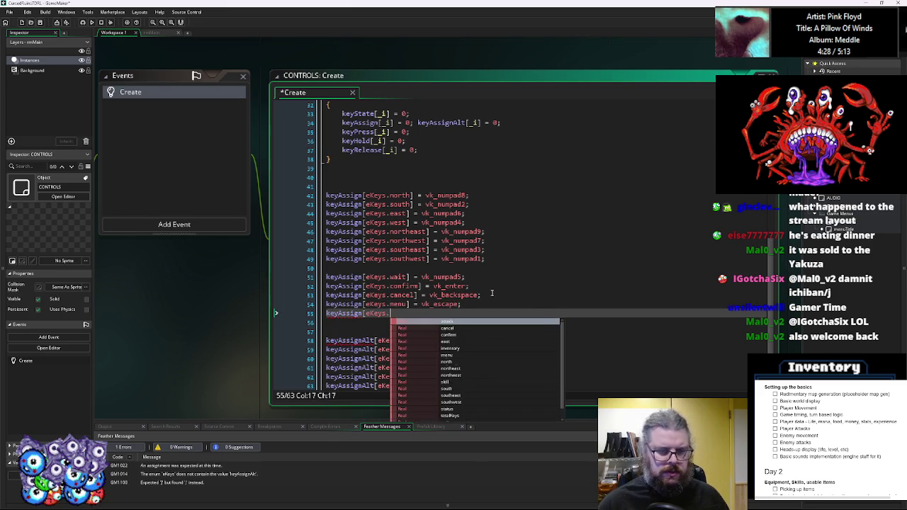
{"action": "key", "text": "BackSpace"}
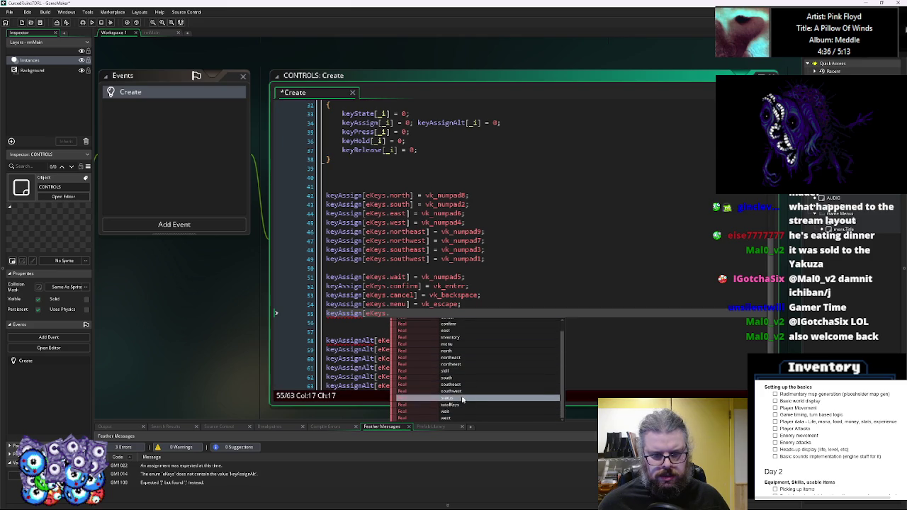
{"action": "left_click", "coordinate": [463, 322]}
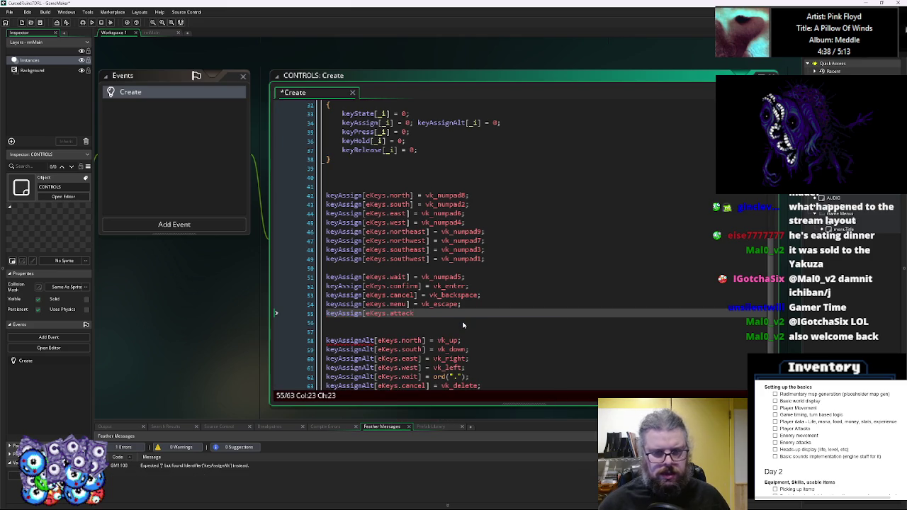
{"action": "type", "text": " = vk_ta"}
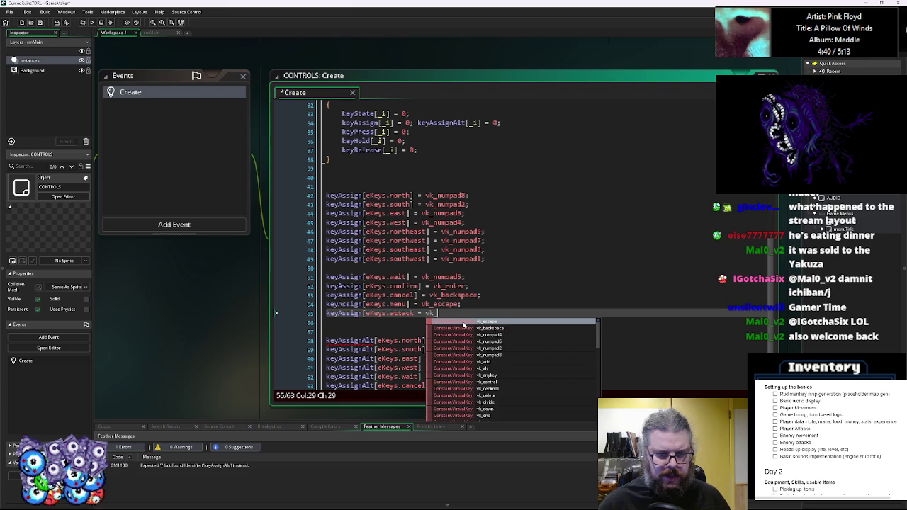
{"action": "left_click", "coordinate": [462, 322]}
{"action": "type", "text": ";"}
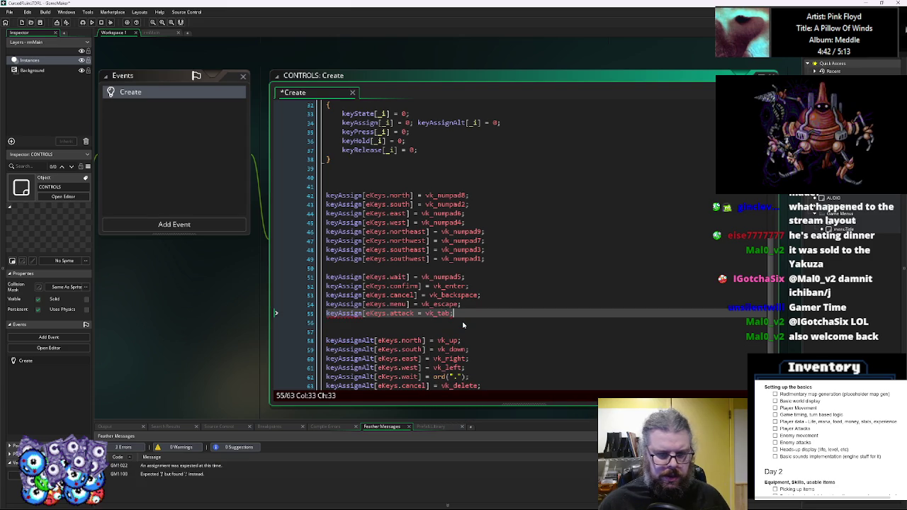
{"action": "key", "text": "Return"}
Add keyAssign[eKeys.inventory] = ord("i"); below the attack line.
{"action": "type", "text": "eyA"}
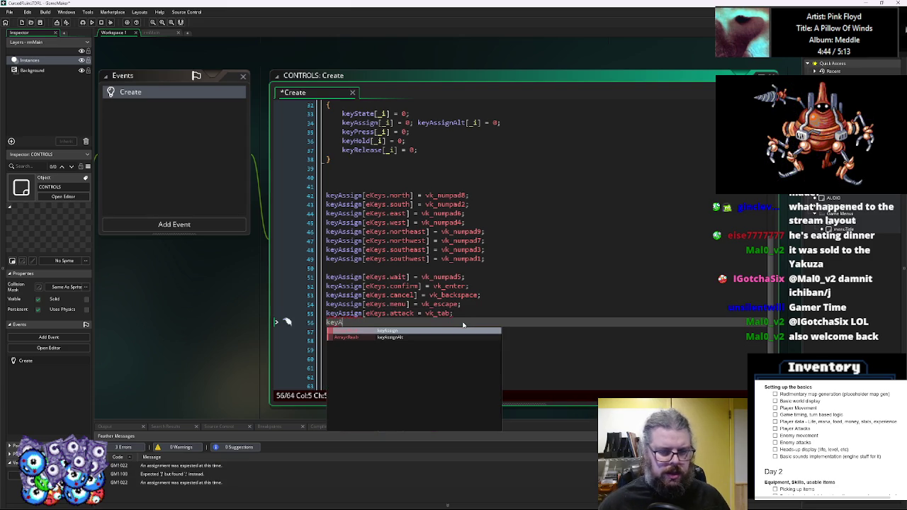
{"action": "left_click_drag", "start_coordinate": [286, 315], "coordinate": [421, 317]}
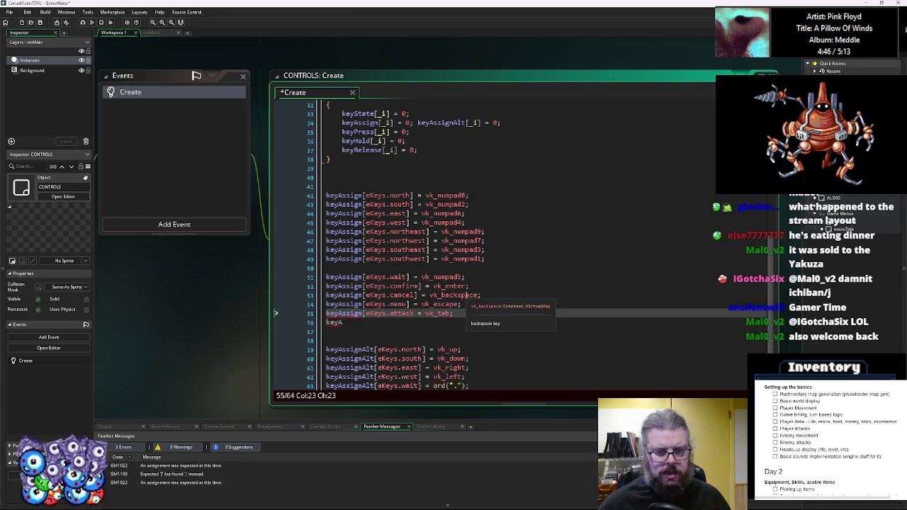
{"action": "key", "text": "Down"}
{"action": "type", "text": "ssi"}
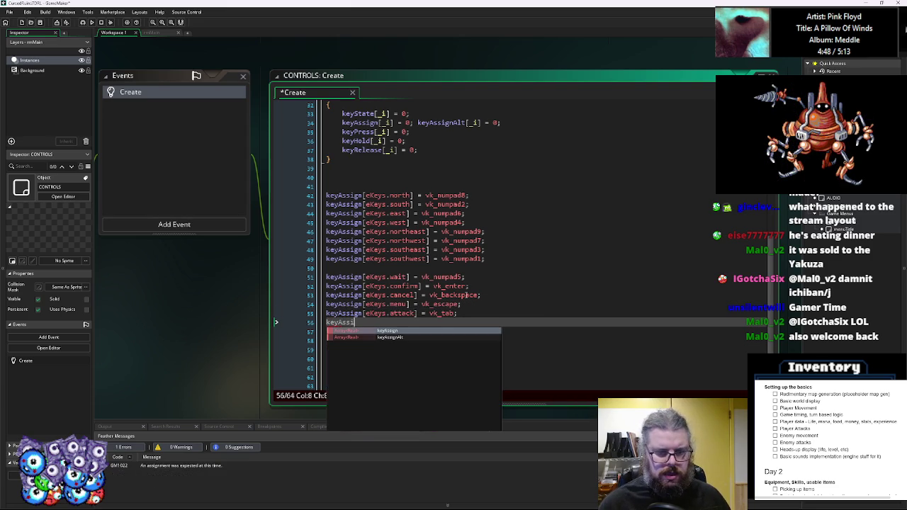
{"action": "type", "text": "gn[eKeys."}
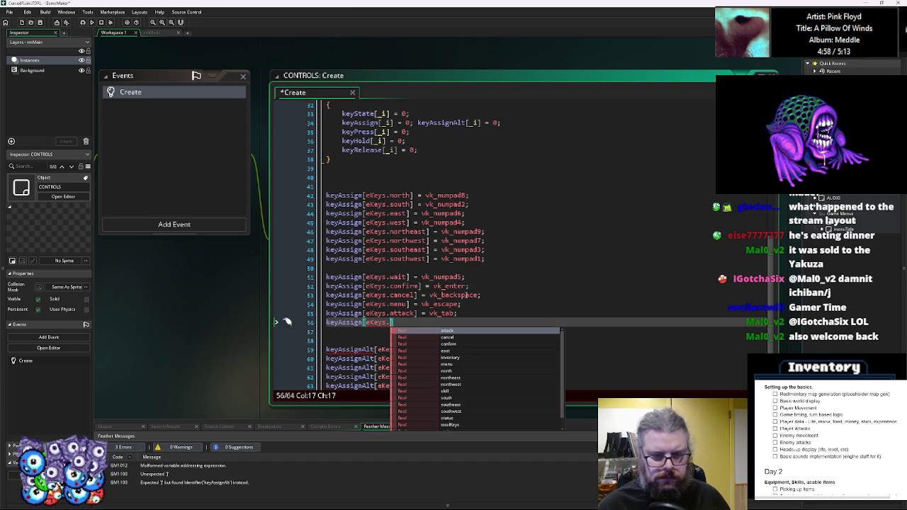
{"action": "key", "text": "Down"}
{"action": "key", "text": "Down"}
{"action": "key", "text": "Down"}
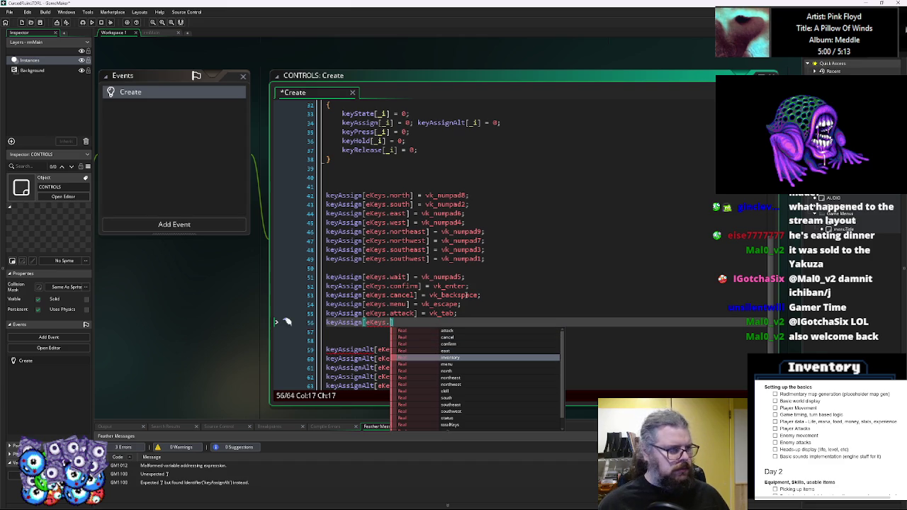
{"action": "key", "text": "Return"}
{"action": "type", "text": "] = "}
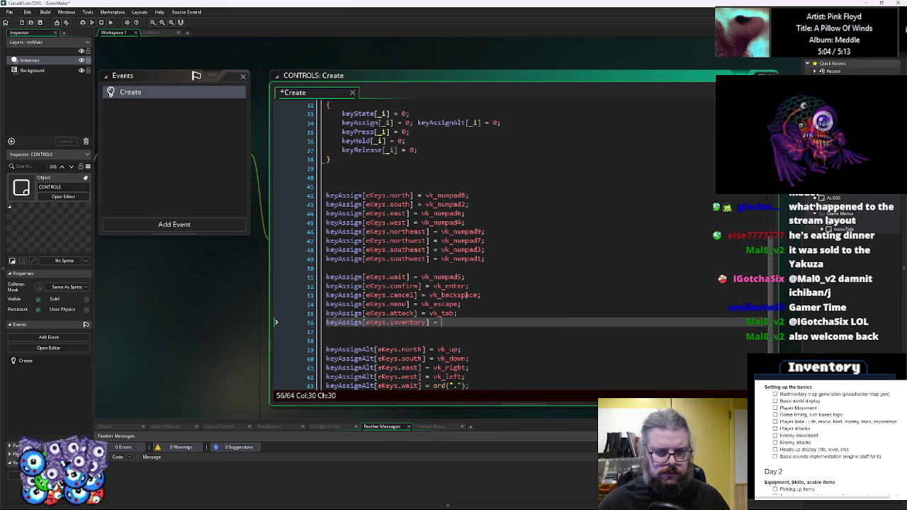
{"action": "type", "text": "ord"}
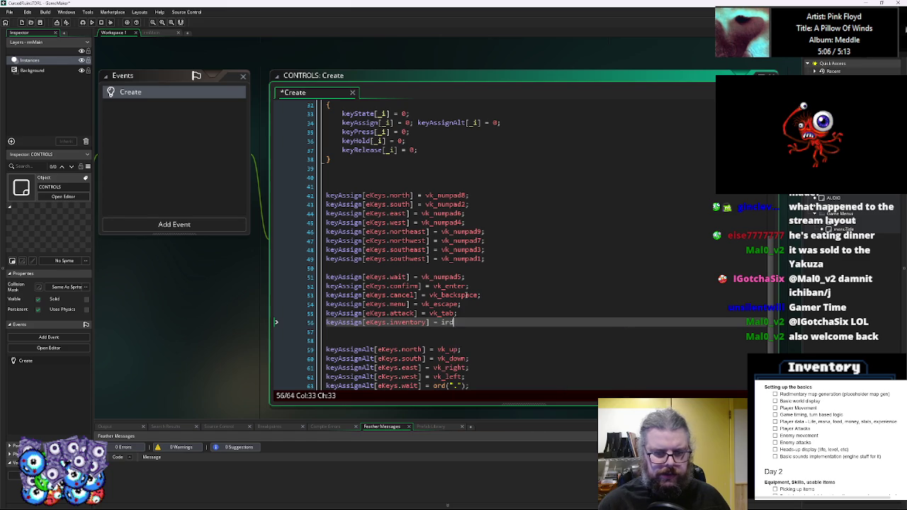
{"action": "type", "text": "(\"\""}
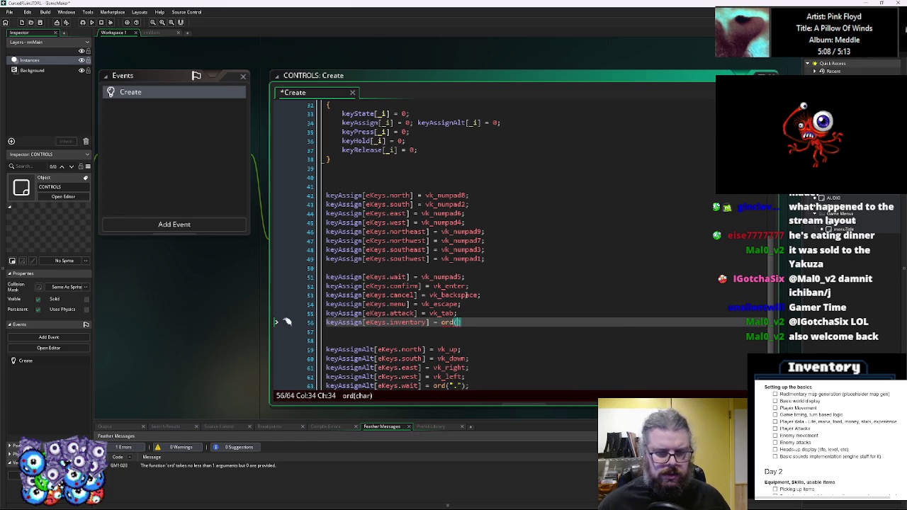
{"action": "key", "text": "Left"}
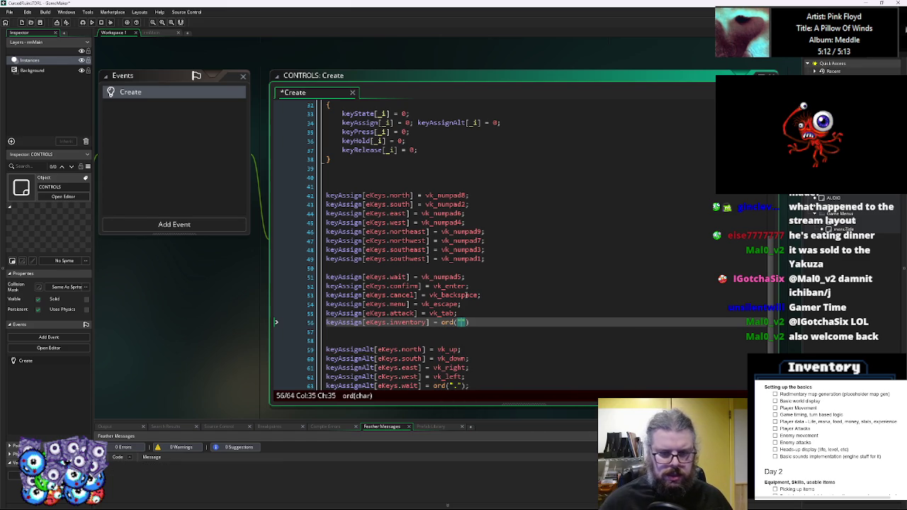
{"action": "type", "text": "i"}
{"action": "key", "text": "End"}
{"action": "type", "text": ";"}
Duplicate the inventory line with Ctrl+D and turn it into the status assignment with ord("s").
{"action": "scroll", "coordinate": [434, 304], "scroll_direction": "down", "scroll_amount": 1}
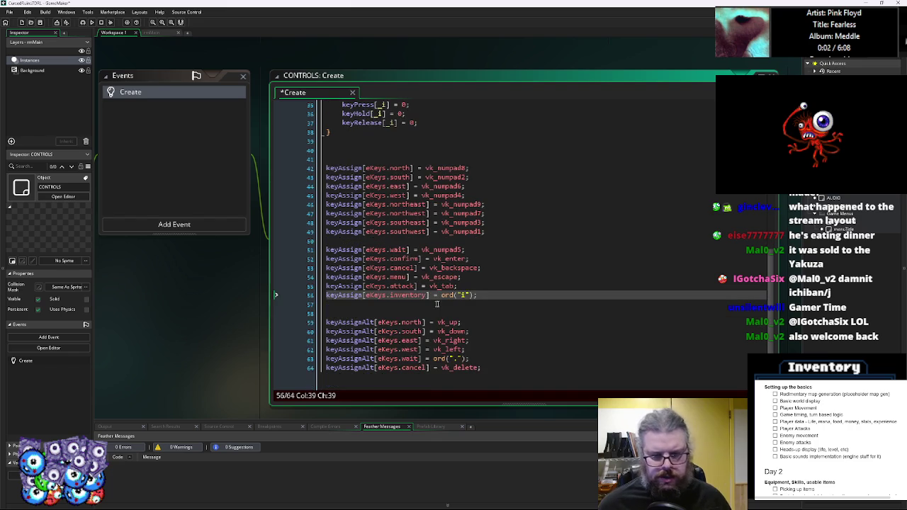
{"action": "key", "text": "shift+Home"}
{"action": "left_click", "coordinate": [543, 297]}
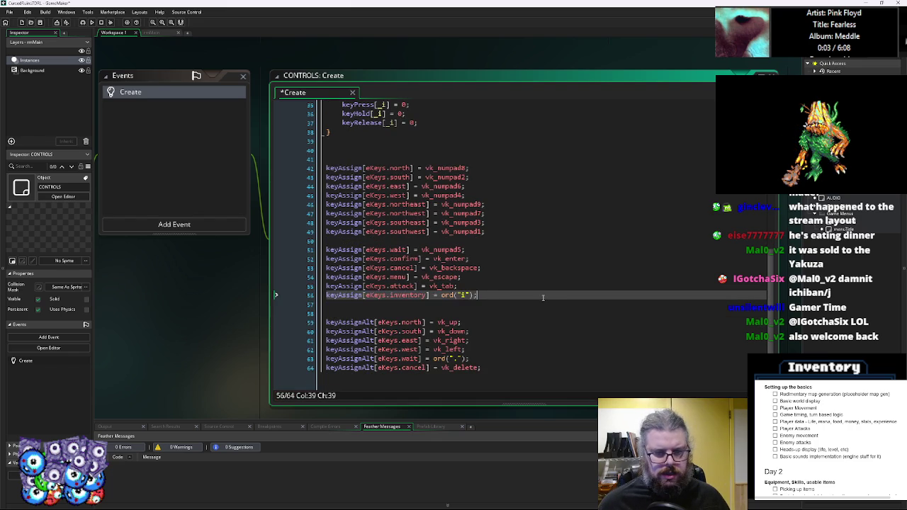
{"action": "key", "text": "ctrl+d"}
{"action": "left_click", "coordinate": [413, 304]}
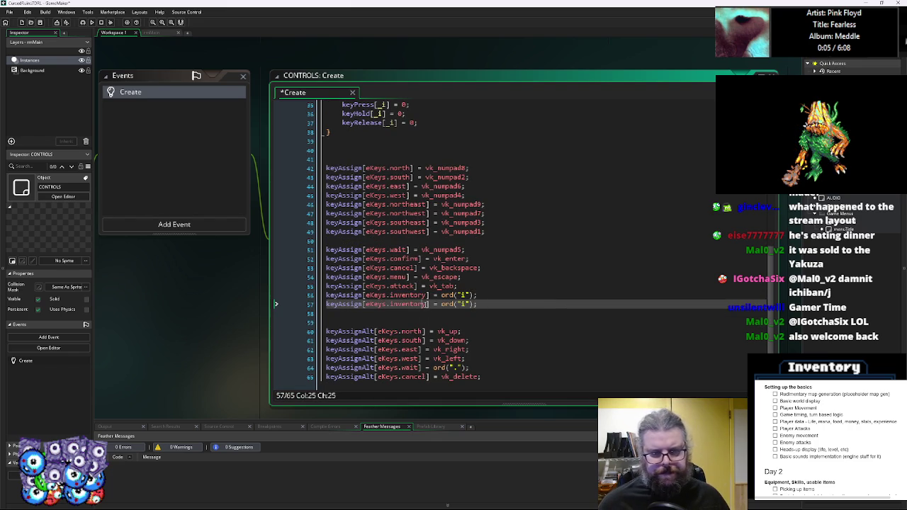
{"action": "double_click", "coordinate": [400, 304]}
{"action": "key", "text": "BackSpace"}
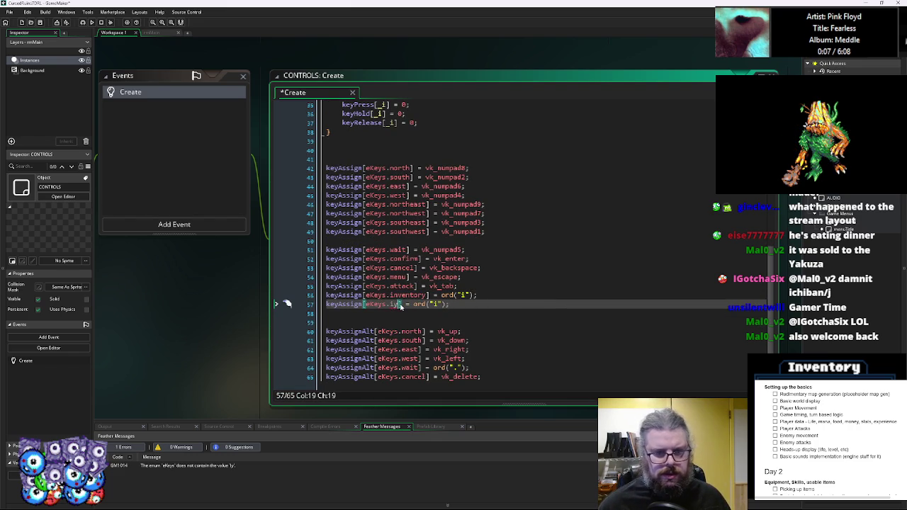
{"action": "type", "text": "s"}
{"action": "key", "text": "Down"}
{"action": "key", "text": "Down"}
{"action": "key", "text": "Down"}
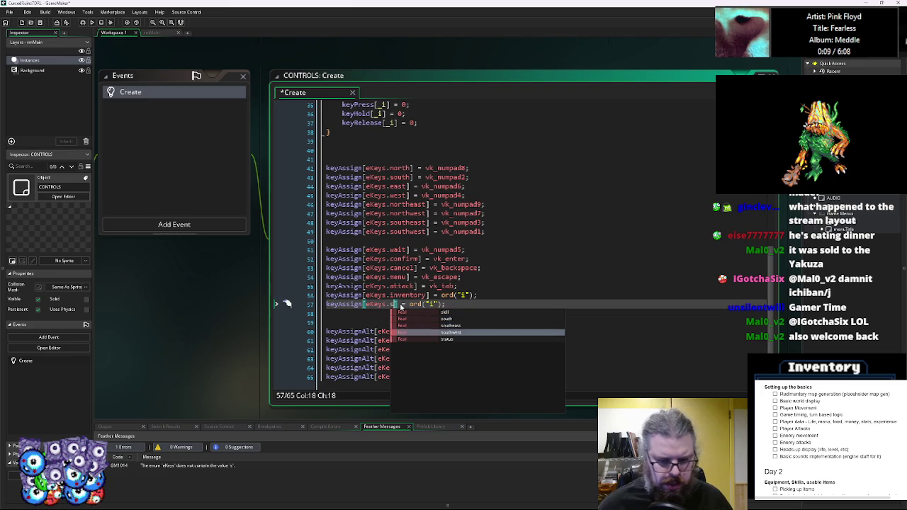
{"action": "type", "text": "tatus"}
{"action": "key", "text": "Return"}
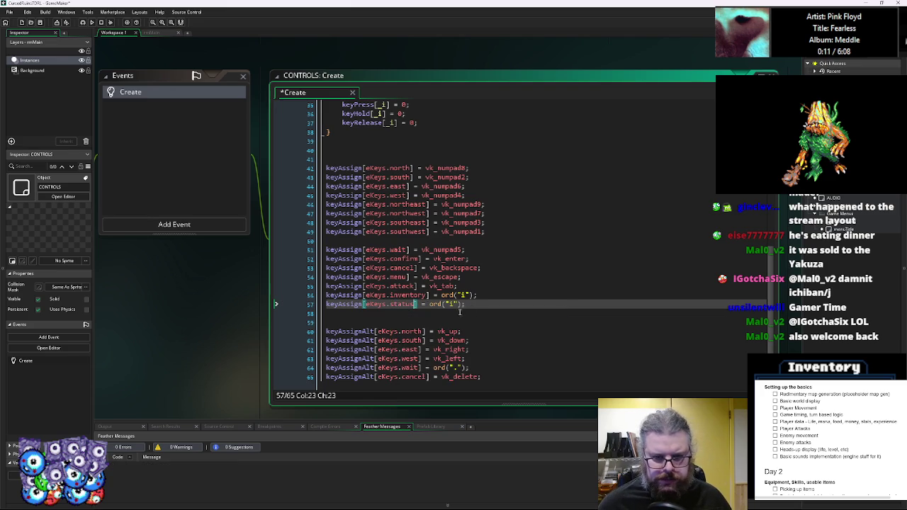
Copy the status assignment line into a new line below it.
{"action": "left_click", "coordinate": [452, 310]}
{"action": "left_click", "coordinate": [451, 306]}
{"action": "key", "text": "End"}
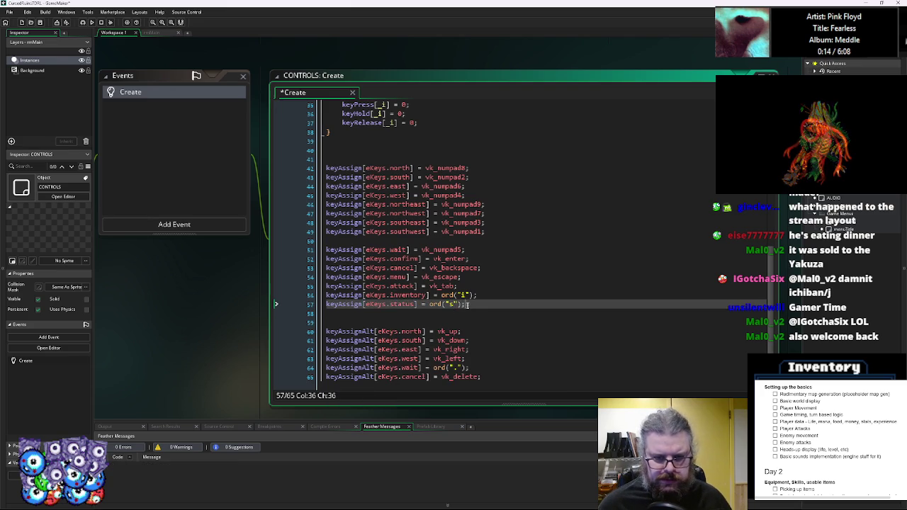
{"action": "key", "text": "shift+Home"}
{"action": "key", "text": "ctrl+c"}
{"action": "key", "text": "End"}
{"action": "key", "text": "Return"}
{"action": "key", "text": "ctrl+v"}
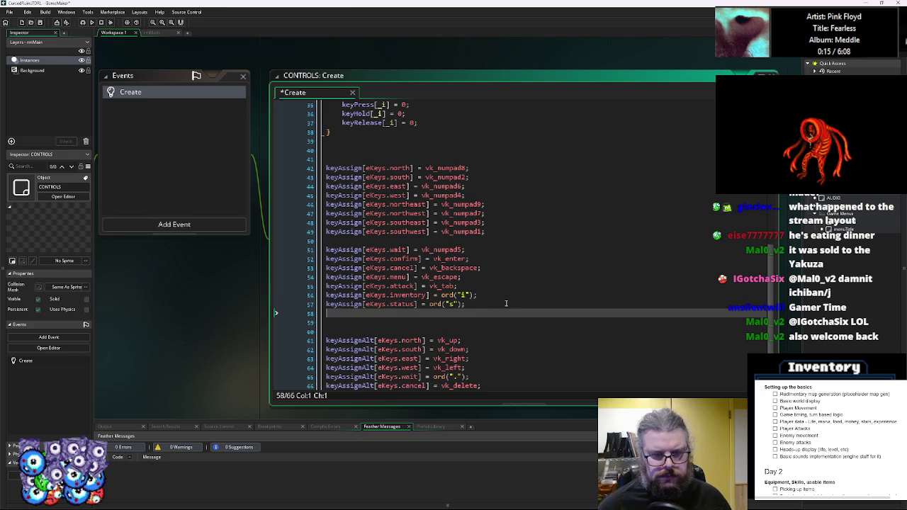
{"action": "double_click", "coordinate": [402, 313]}
Rename the copied line's member to help and add 'help,' to the eKeys enum after status.
{"action": "type", "text": "help"}
{"action": "scroll", "coordinate": [358, 173], "scroll_direction": "up", "scroll_amount": 10}
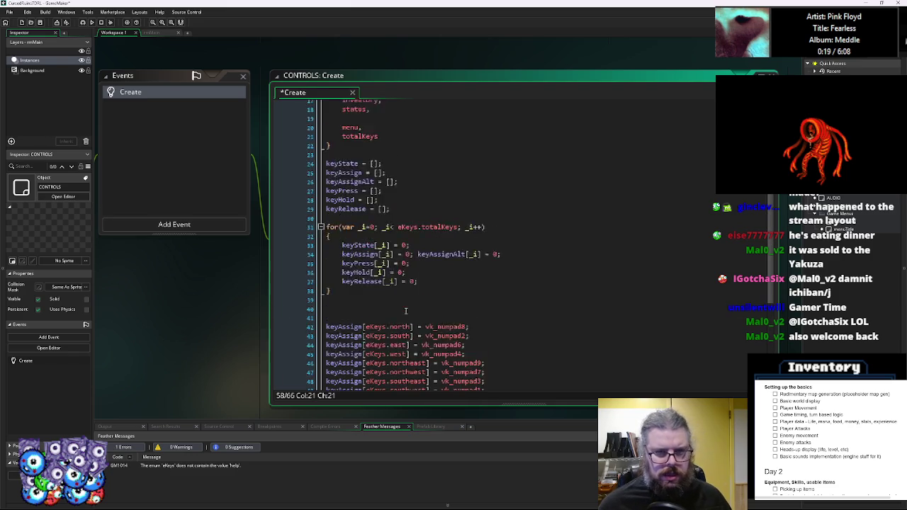
{"action": "left_click", "coordinate": [381, 233]}
{"action": "type", "text": "lp,"}
{"action": "key", "text": "Return"}
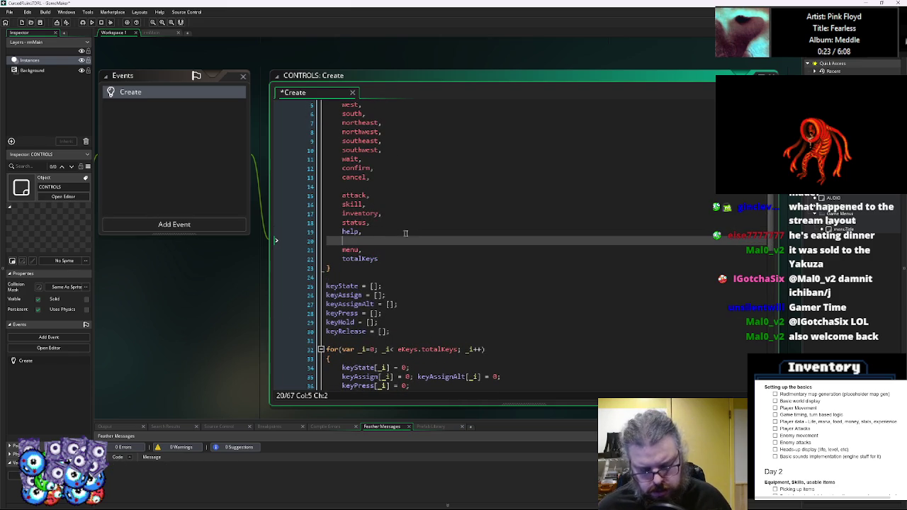
Set the help key assignment to ord("?").
{"action": "scroll", "coordinate": [400, 233], "scroll_direction": "down", "scroll_amount": 10}
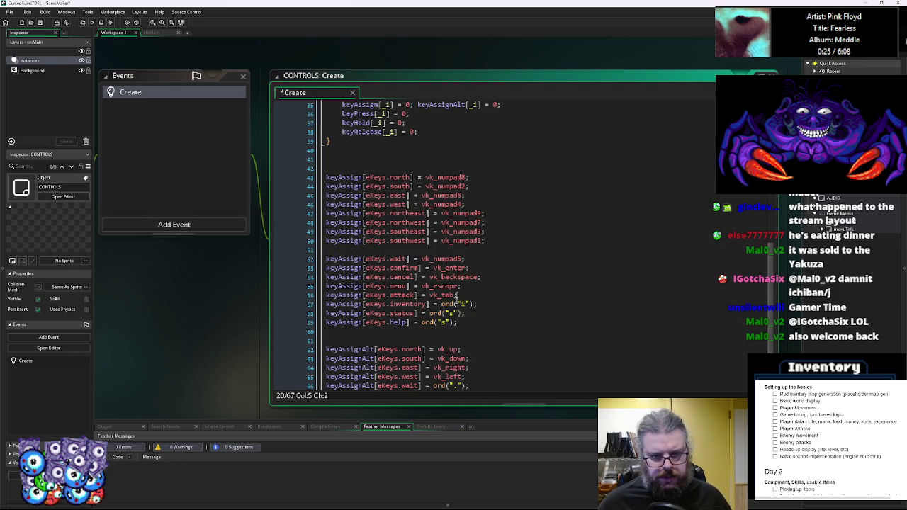
{"action": "scroll", "coordinate": [452, 287], "scroll_direction": "down", "scroll_amount": 1}
{"action": "left_click", "coordinate": [445, 295]}
{"action": "type", "text": "?"}
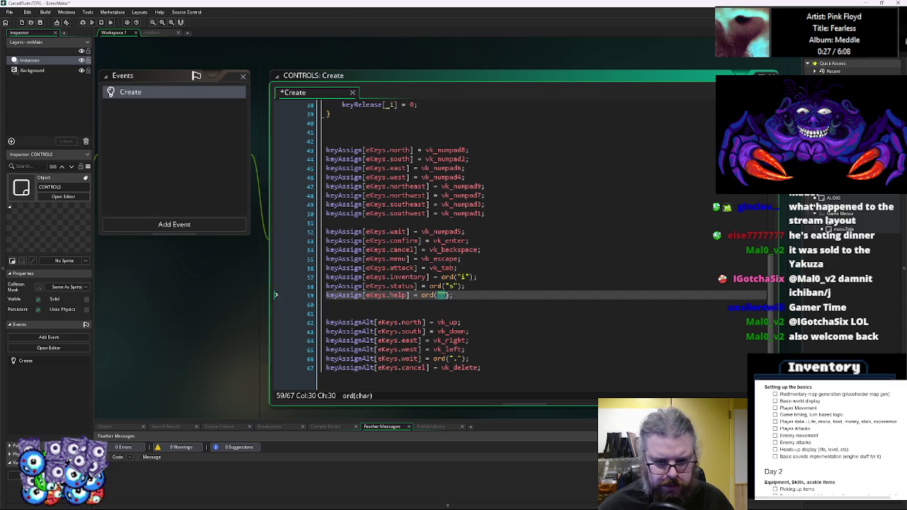
{"action": "key", "text": "Right"}
{"action": "key", "text": "Right"}
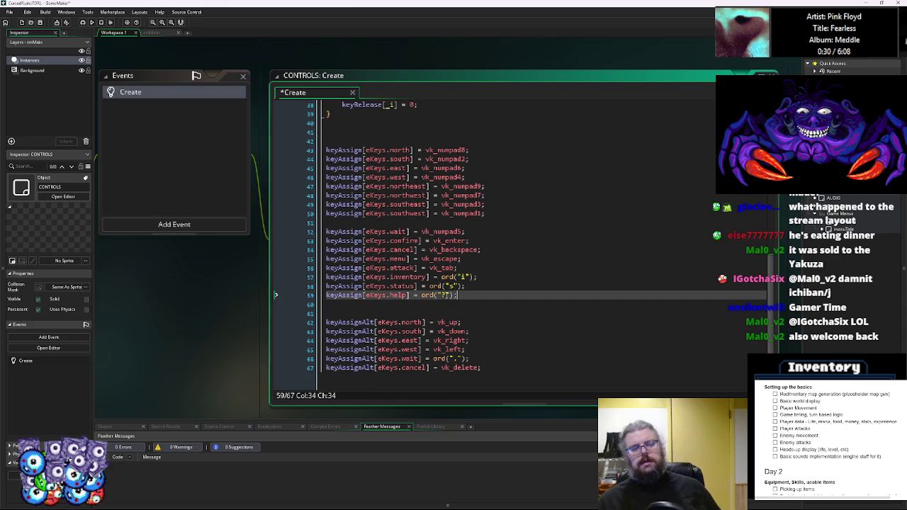
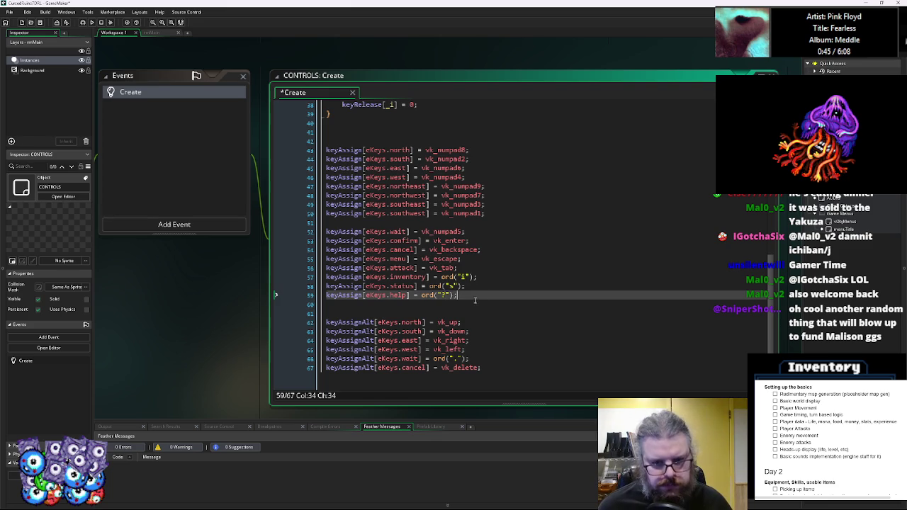
Check the status entry in the eKeys enum against the status key assignment.
{"action": "left_click", "coordinate": [476, 286]}
{"action": "scroll", "coordinate": [474, 292], "scroll_direction": "up", "scroll_amount": 8}
{"action": "scroll", "coordinate": [475, 292], "scroll_direction": "up", "scroll_amount": 3}
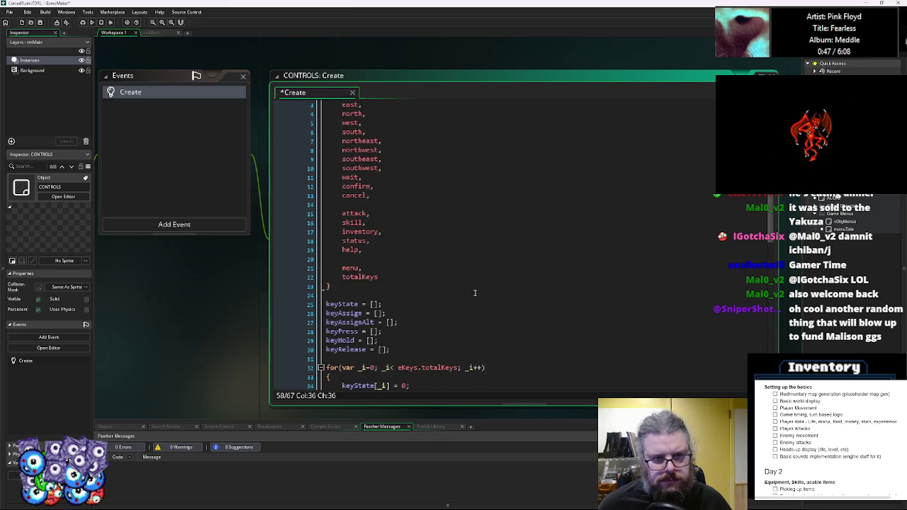
{"action": "left_click", "coordinate": [392, 240]}
{"action": "scroll", "coordinate": [392, 240], "scroll_direction": "up", "scroll_amount": 1}
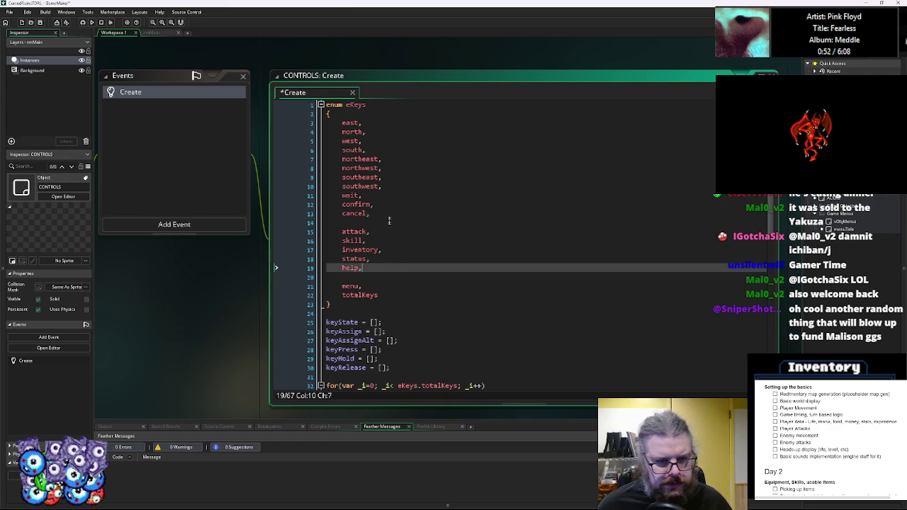
{"action": "left_click", "coordinate": [388, 225]}
{"action": "key", "text": "Down"}
{"action": "key", "text": "Down"}
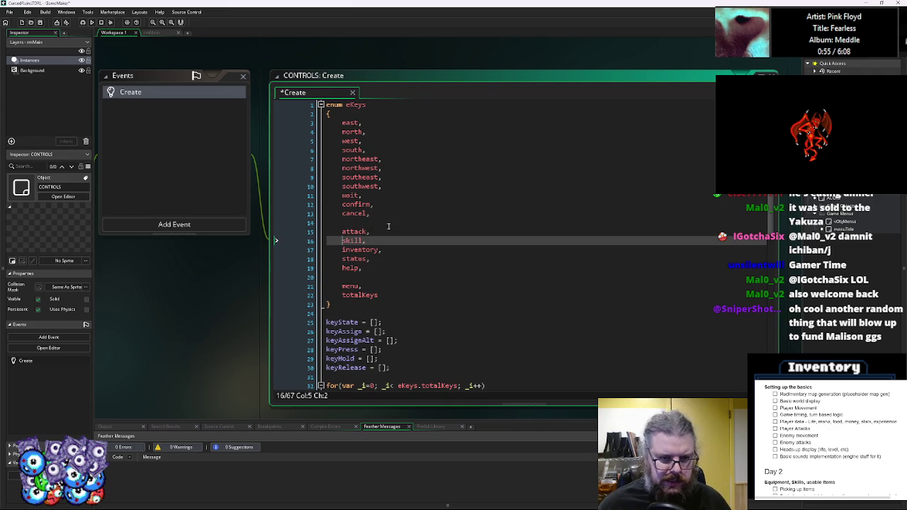
{"action": "scroll", "coordinate": [462, 276], "scroll_direction": "down", "scroll_amount": 11}
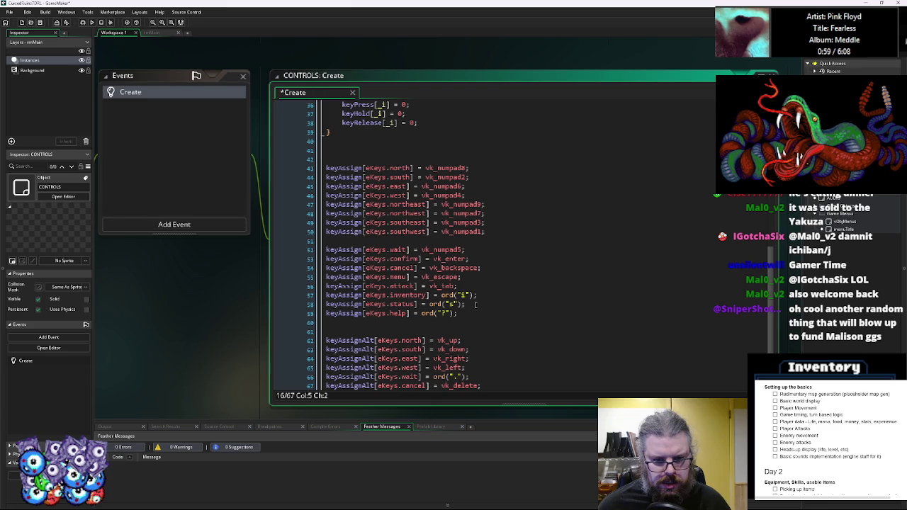
Duplicate keyAssign[eKeys.status] = ord("s"); onto a new line directly below it.
{"action": "left_click", "coordinate": [473, 304]}
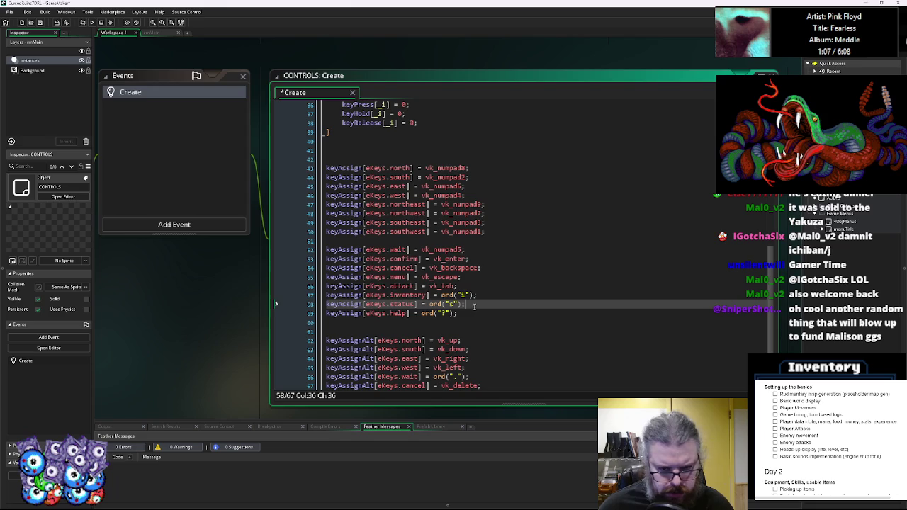
{"action": "left_click", "coordinate": [323, 306], "text": "shift"}
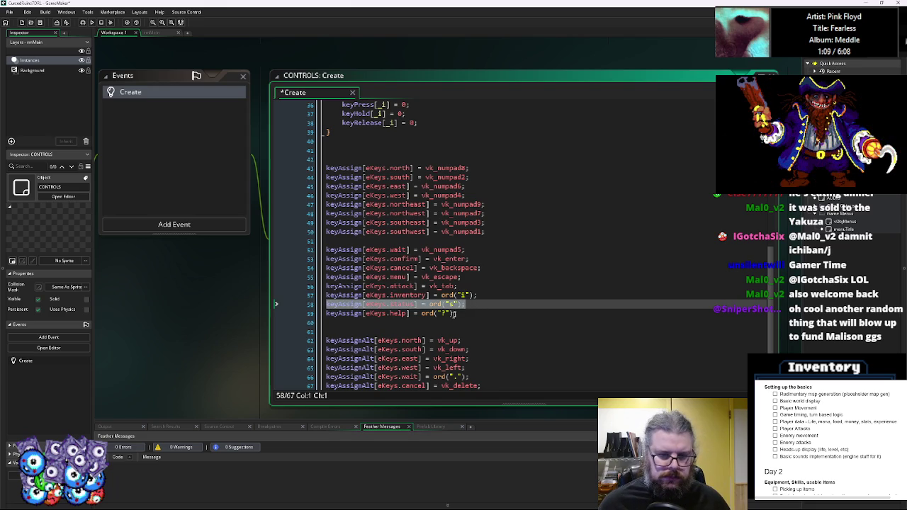
{"action": "left_click", "coordinate": [476, 303]}
{"action": "key", "text": "Return"}
{"action": "type", "text": "keyAssign[eKeys.status] = ord(\"s\");"}
{"action": "scroll", "coordinate": [453, 291], "scroll_direction": "up", "scroll_amount": 10}
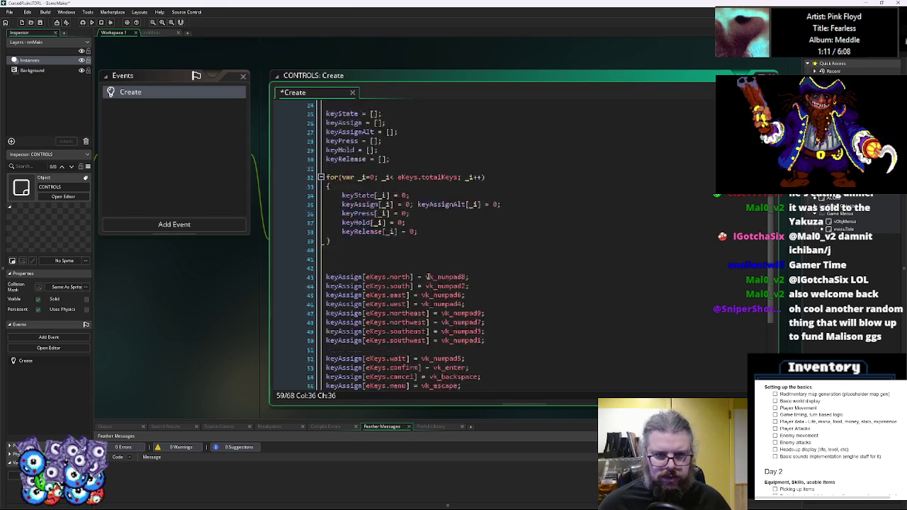
{"action": "left_click", "coordinate": [420, 282]}
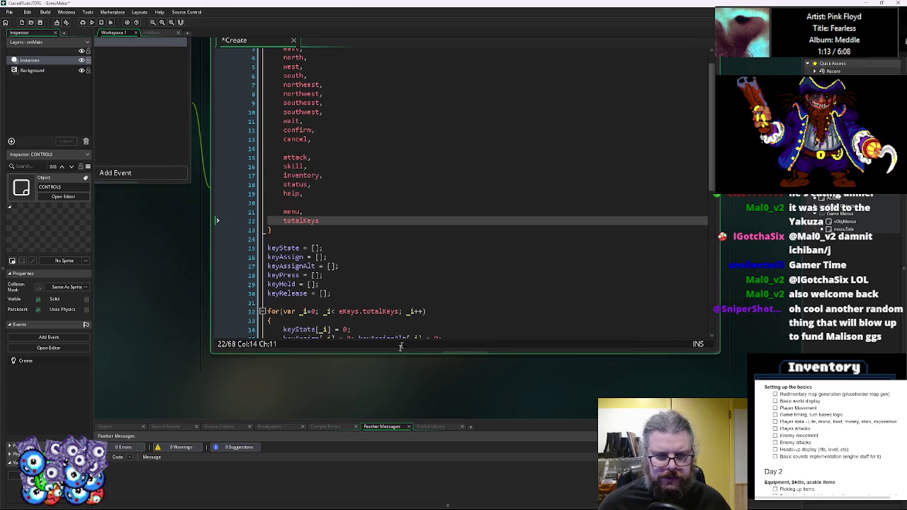
Add a look, entry after status in the eKeys enum.
{"action": "left_click_drag", "start_coordinate": [397, 370], "coordinate": [397, 401]}
{"action": "scroll", "coordinate": [340, 248], "scroll_direction": "up", "scroll_amount": 1}
{"action": "left_click", "coordinate": [323, 221]}
{"action": "left_click", "coordinate": [323, 207]}
{"action": "key", "text": "Return"}
{"action": "type", "text": "look,"}
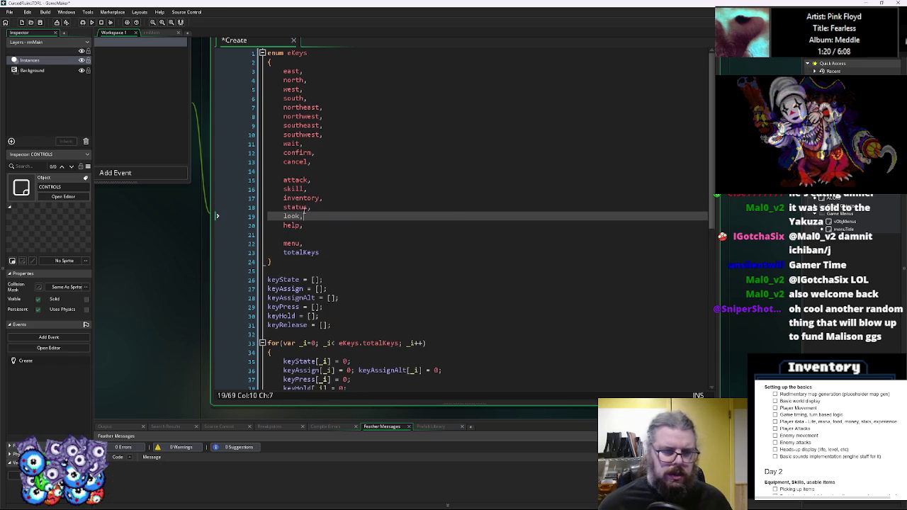
{"action": "key", "text": "Left"}
{"action": "key", "text": "Right"}
Change the duplicated line to keyAssign[eKeys.look] = ord("l");.
{"action": "scroll", "coordinate": [325, 219], "scroll_direction": "down", "scroll_amount": 9}
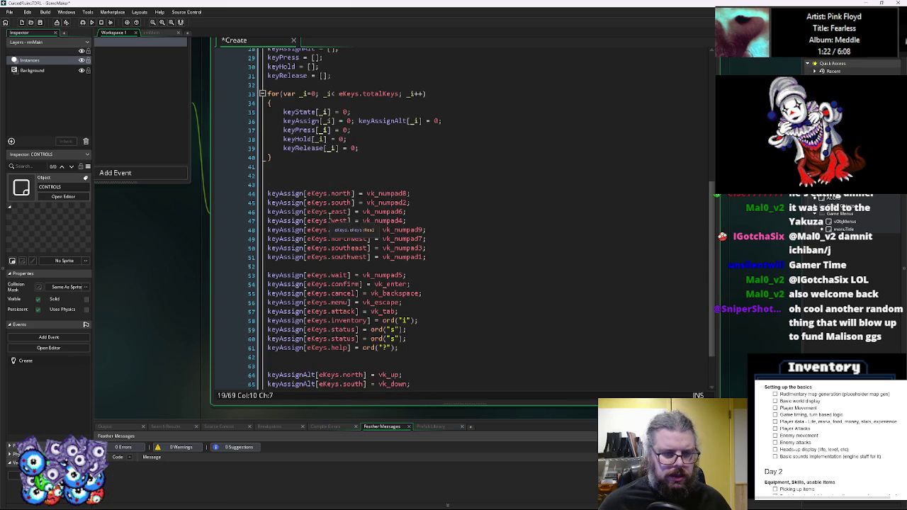
{"action": "double_click", "coordinate": [342, 338]}
{"action": "type", "text": "look"}
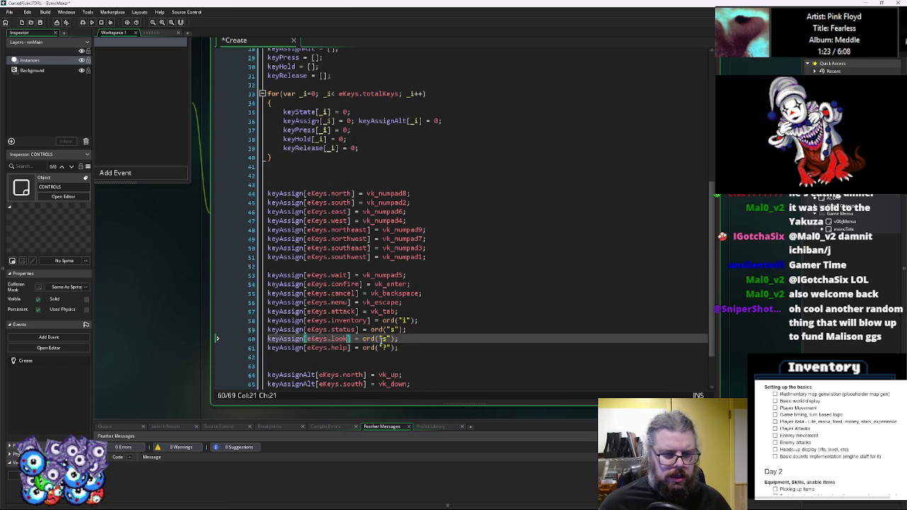
{"action": "key", "text": "End"}
{"action": "scroll", "coordinate": [461, 212], "scroll_direction": "down", "scroll_amount": 1}
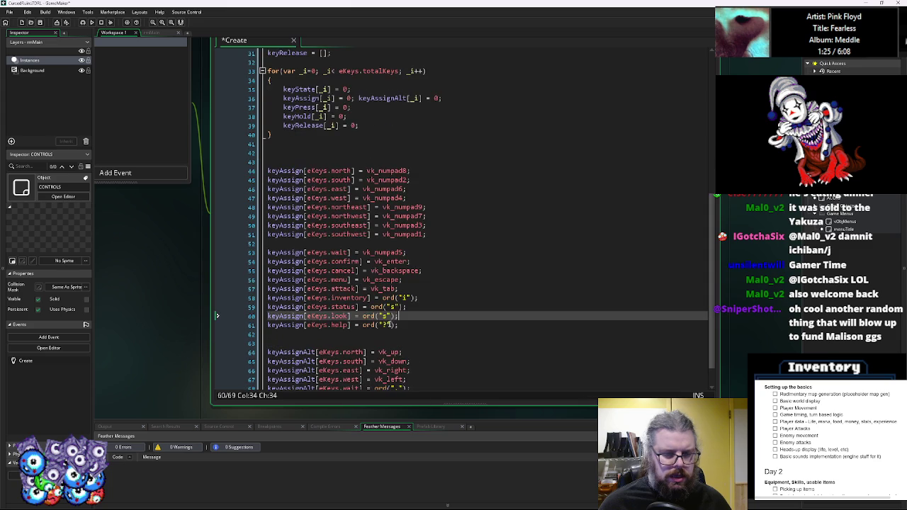
{"action": "key", "text": "Left"}
{"action": "key", "text": "Left"}
{"action": "key", "text": "Left"}
{"action": "key", "text": "BackSpace"}
{"action": "type", "text": "l"}
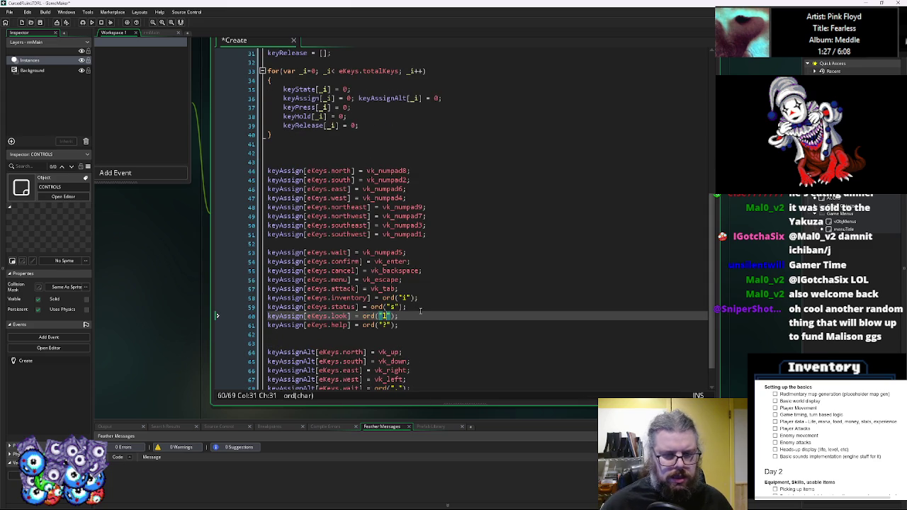
Insert blank lines after the attack and status assignments to separate the groups.
{"action": "left_click", "coordinate": [438, 289]}
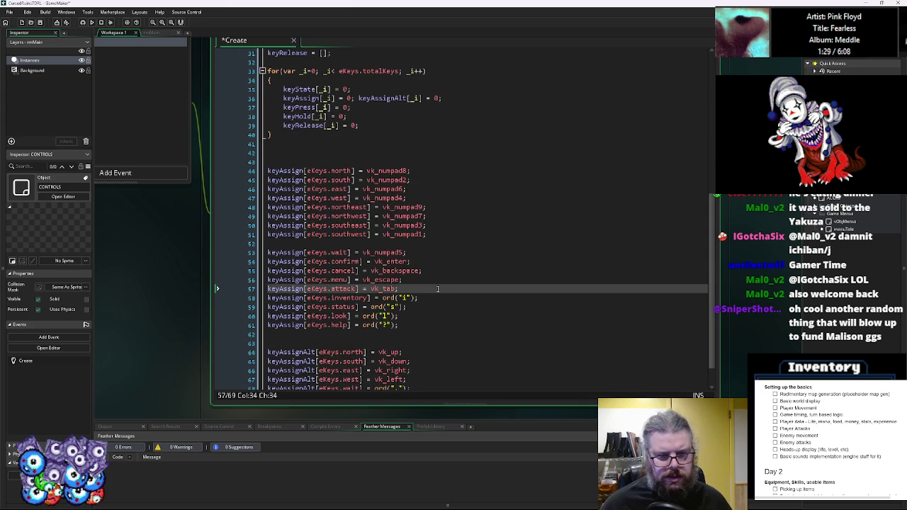
{"action": "key", "text": "Return"}
{"action": "scroll", "coordinate": [425, 287], "scroll_direction": "down", "scroll_amount": 2}
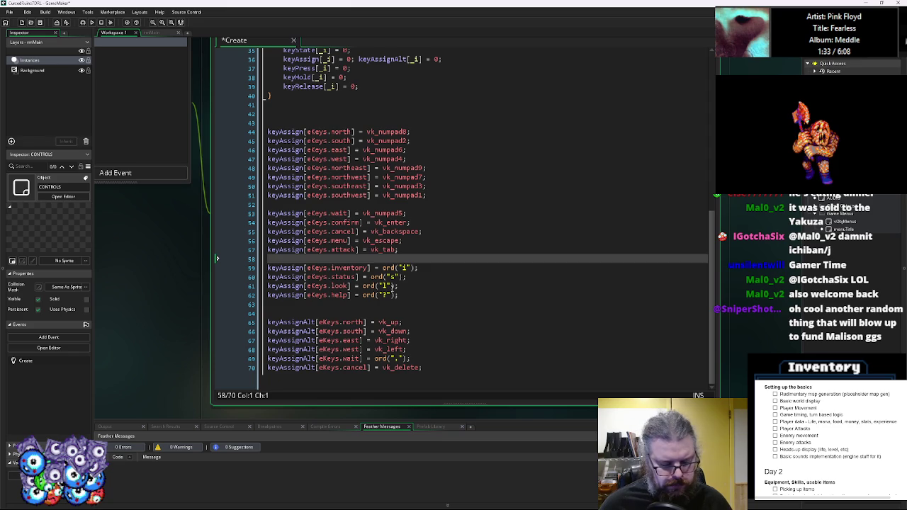
{"action": "left_click", "coordinate": [406, 286]}
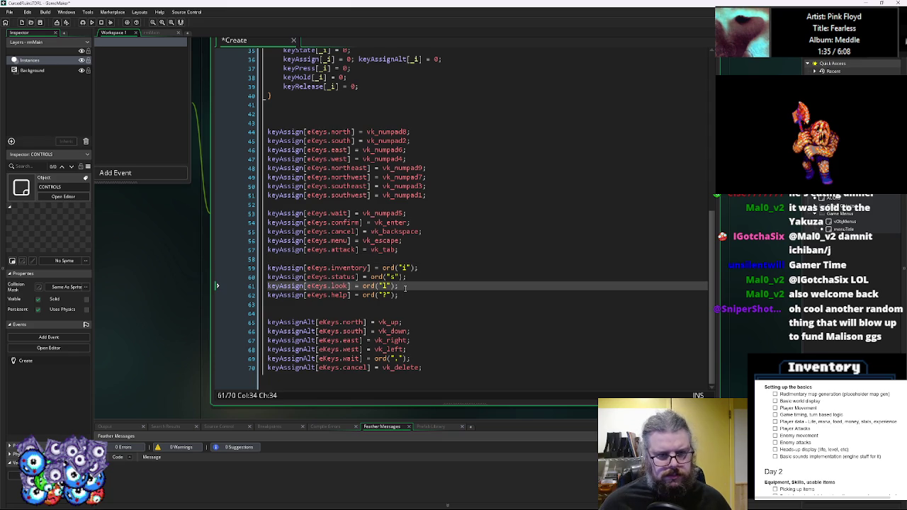
{"action": "left_click", "coordinate": [421, 277]}
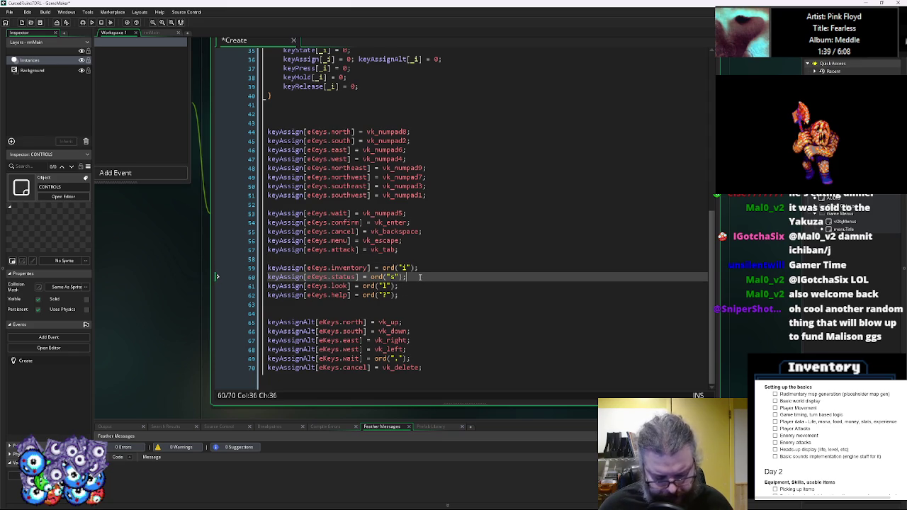
{"action": "key", "text": "Return"}
{"action": "key", "text": "Up"}
{"action": "key", "text": "Up"}
{"action": "key", "text": "Down"}
{"action": "key", "text": "Down"}
{"action": "left_click", "coordinate": [420, 277]}
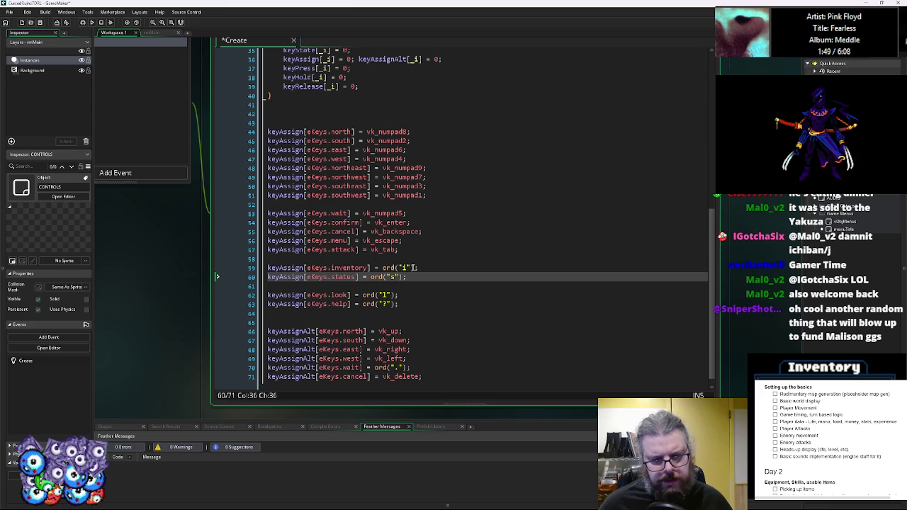
{"action": "mouse_move", "coordinate": [418, 267]}
{"action": "left_mouse_down"}
{"action": "mouse_move", "coordinate": [365, 268]}
{"action": "mouse_move", "coordinate": [379, 268]}
{"action": "left_mouse_up"}
Move the help assignment up beside inventory and status, and start a //menu comment above.
{"action": "left_click", "coordinate": [362, 295]}
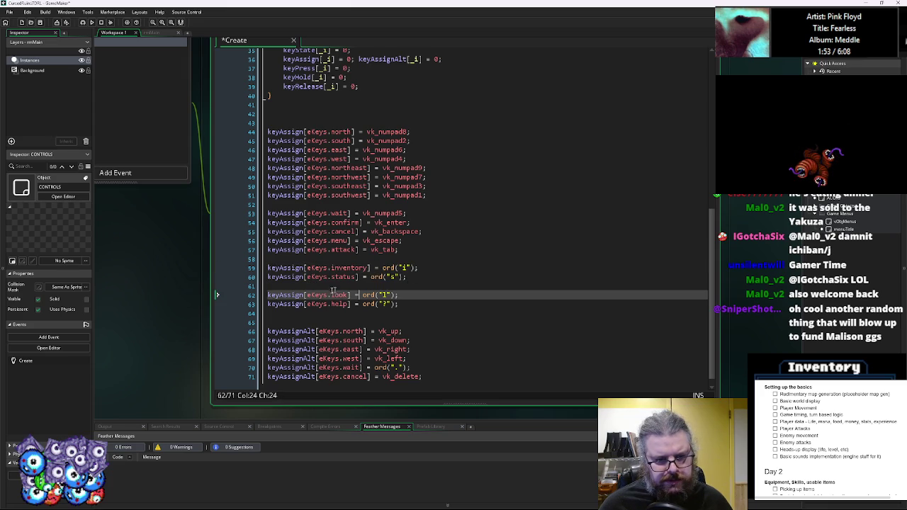
{"action": "left_click_drag", "start_coordinate": [401, 303], "coordinate": [284, 306]}
{"action": "key", "text": "alt+Up"}
{"action": "key", "text": "alt+Up"}
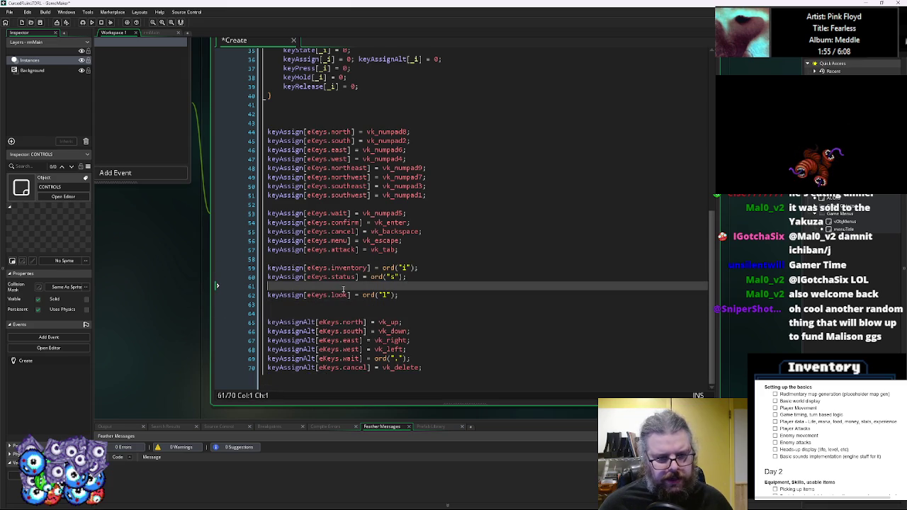
{"action": "key", "text": "End"}
{"action": "key", "text": "Return"}
{"action": "key", "text": "Up"}
{"action": "key", "text": "Up"}
{"action": "key", "text": "Up"}
{"action": "key", "text": "Return"}
{"action": "type", "text": "//men"}
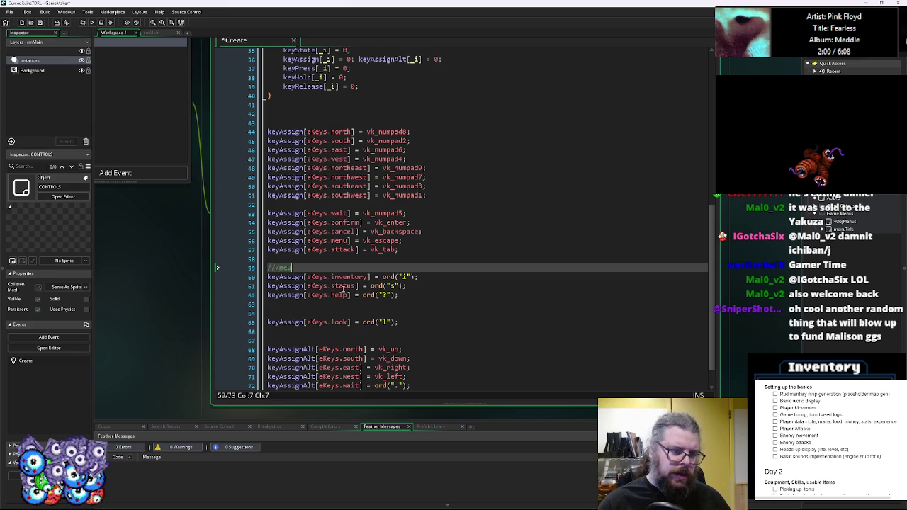
{"action": "type", "text": "us"}
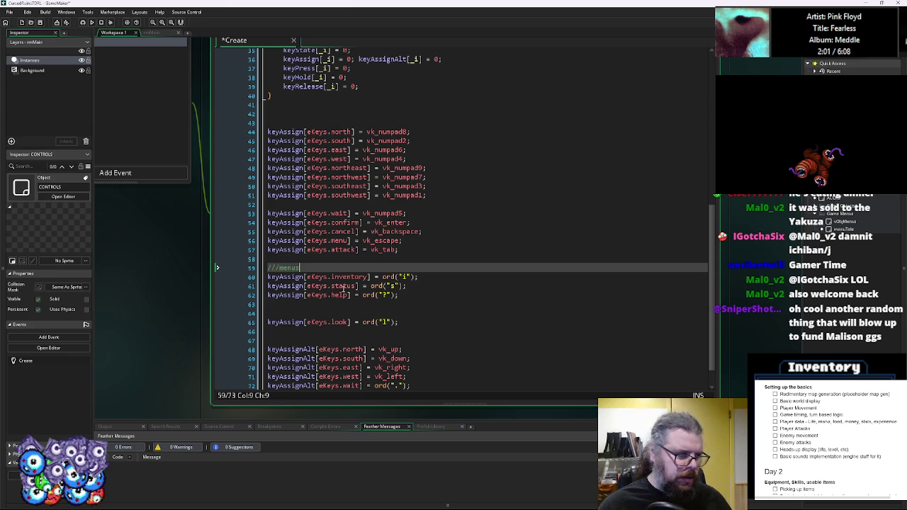
Add a ///commands comment and move the attack assignment under the look line.
{"action": "key", "text": "Down"}
{"action": "key", "text": "Down"}
{"action": "key", "text": "Down"}
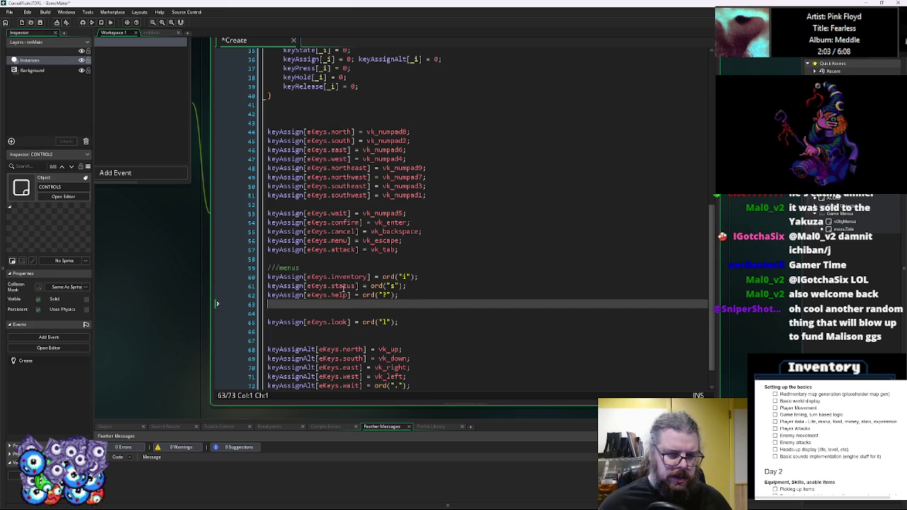
{"action": "key", "text": "Down"}
{"action": "type", "text": "///commands"}
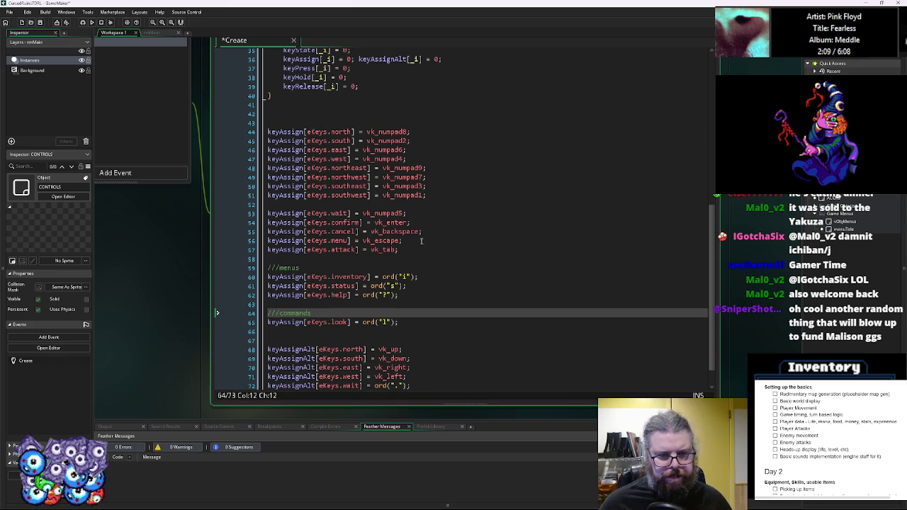
{"action": "left_click_drag", "start_coordinate": [410, 250], "coordinate": [255, 254]}
{"action": "key", "text": "ctrl+x"}
{"action": "left_click", "coordinate": [298, 331]}
{"action": "key", "text": "ctrl+v"}
{"action": "left_click", "coordinate": [376, 257]}
{"action": "key", "text": "BackSpace"}
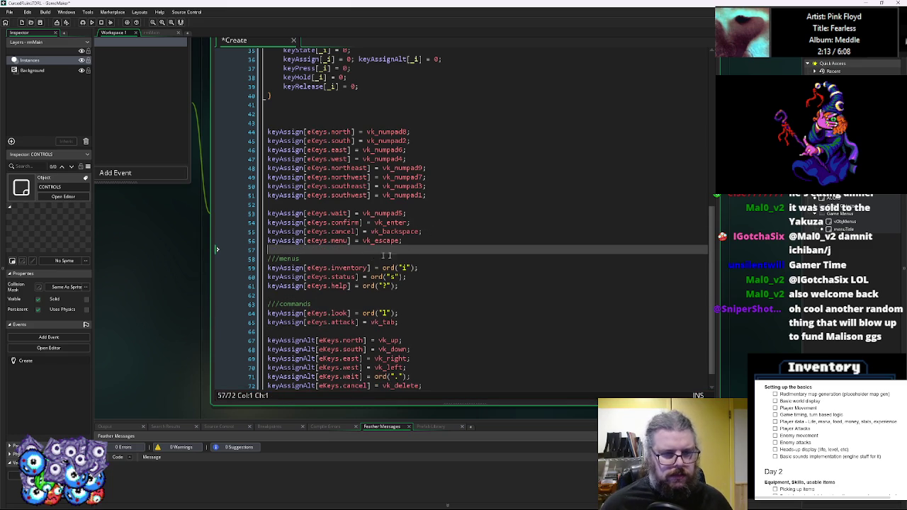
Move the menu key assignment under the menus comment.
{"action": "left_click_drag", "start_coordinate": [404, 241], "coordinate": [250, 244]}
{"action": "key", "text": "ctrl+x"}
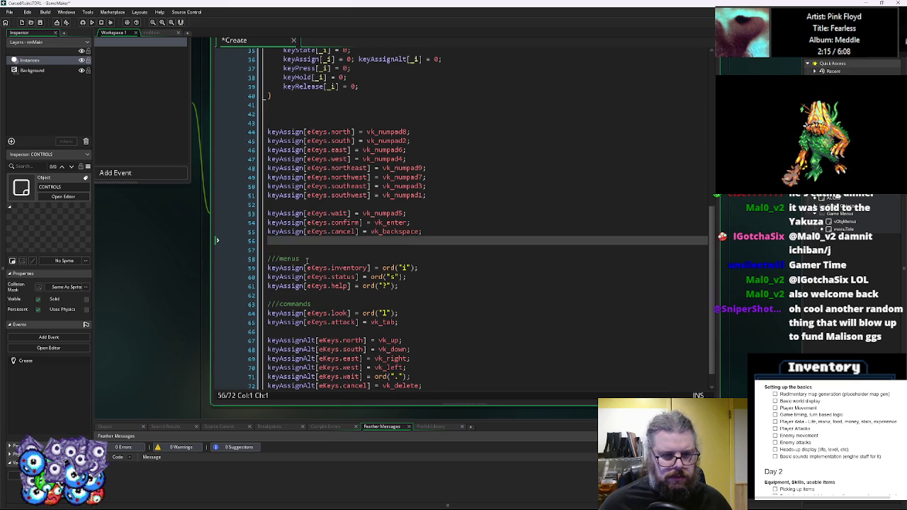
{"action": "left_click", "coordinate": [307, 259]}
{"action": "key", "text": "Return"}
{"action": "key", "text": "ctrl+v"}
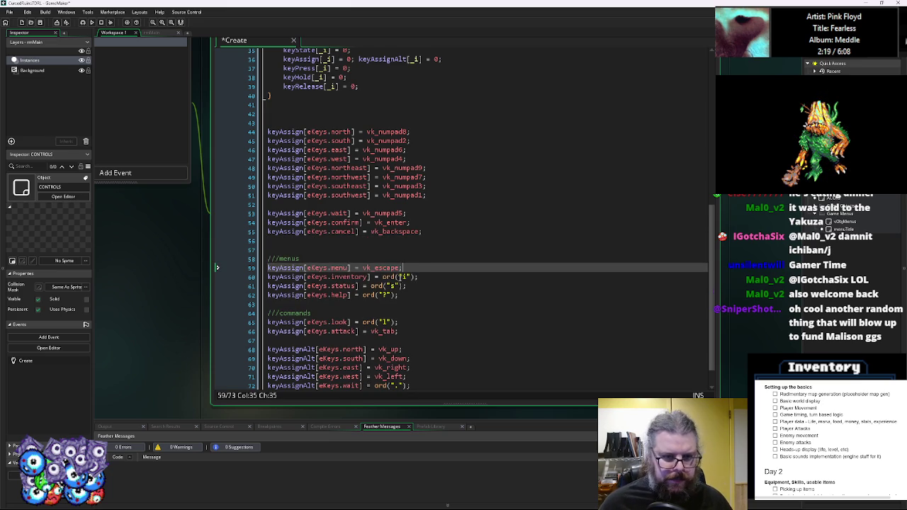
Reorder the help, status and inventory assignments within the menus group.
{"action": "left_click", "coordinate": [427, 277]}
{"action": "key", "text": "shift+Home"}
{"action": "key", "text": "ctrl+x"}
{"action": "left_click", "coordinate": [424, 287]}
{"action": "key", "text": "Return"}
{"action": "key", "text": "ctrl+v"}
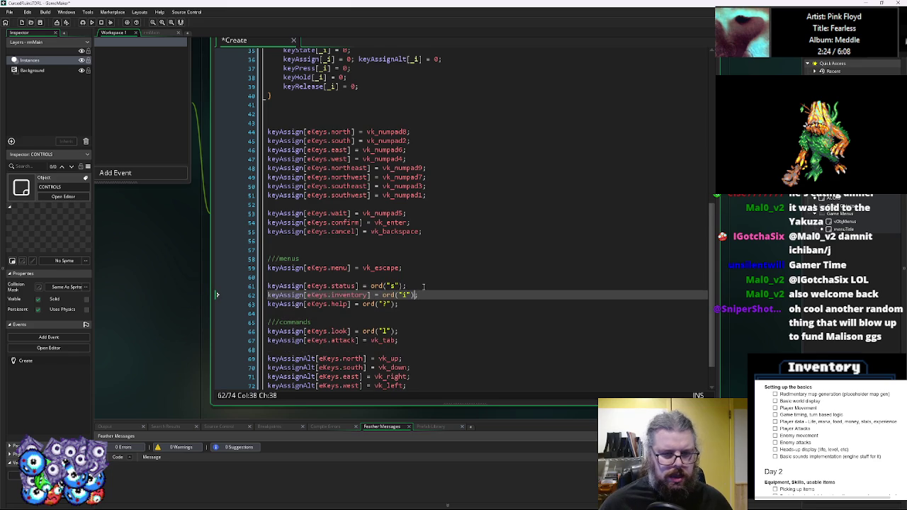
{"action": "left_click", "coordinate": [424, 286]}
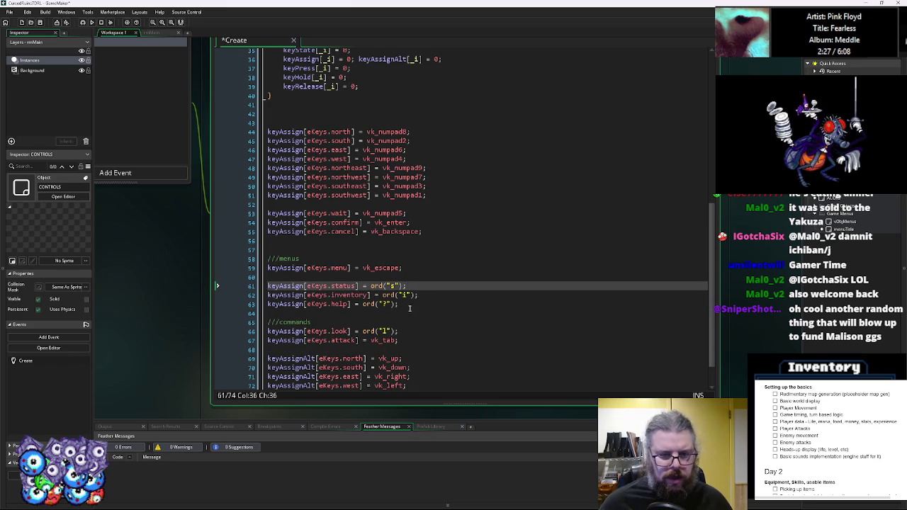
{"action": "left_click", "coordinate": [408, 307]}
{"action": "key", "text": "shift+Home"}
{"action": "key", "text": "ctrl+x"}
{"action": "left_click", "coordinate": [355, 276]}
{"action": "key", "text": "ctrl+v"}
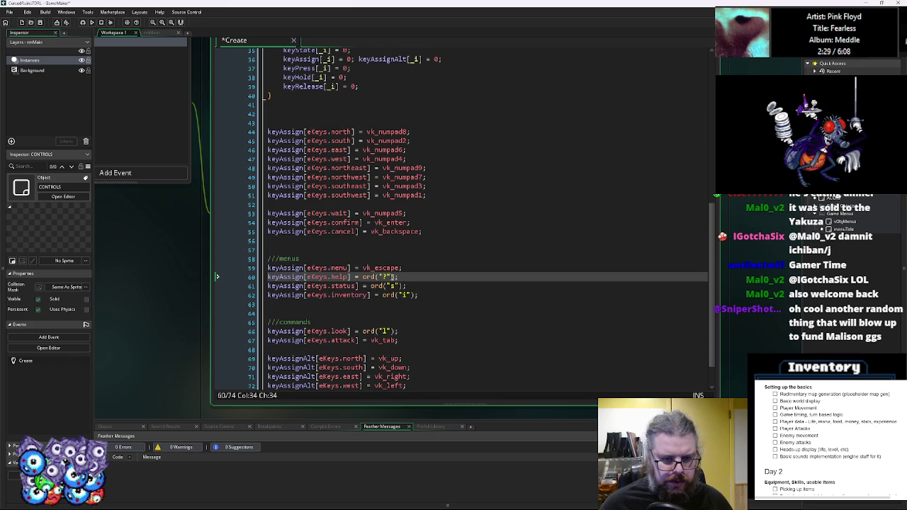
Assign help, status and inventory the keys vk_f1, vk_f2 and vk_f3.
{"action": "left_click_drag", "start_coordinate": [395, 277], "coordinate": [362, 277]}
{"action": "type", "text": "vk"}
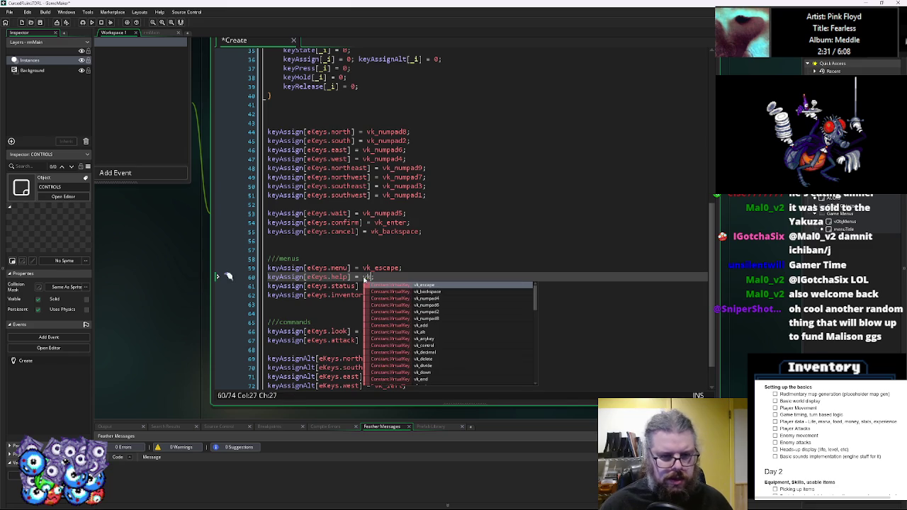
{"action": "type", "text": "_f1"}
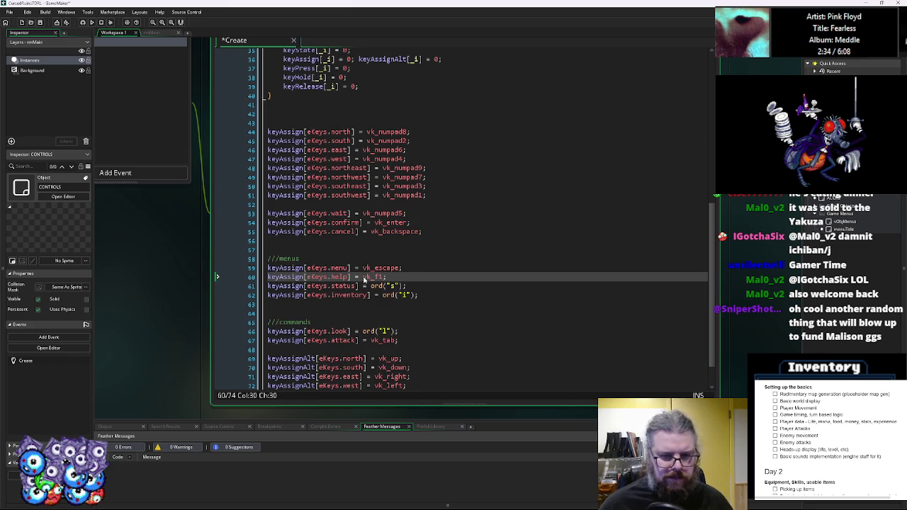
{"action": "key", "text": "Down"}
{"action": "key", "text": "Right"}
{"action": "key", "text": "Right"}
{"action": "key", "text": "Right"}
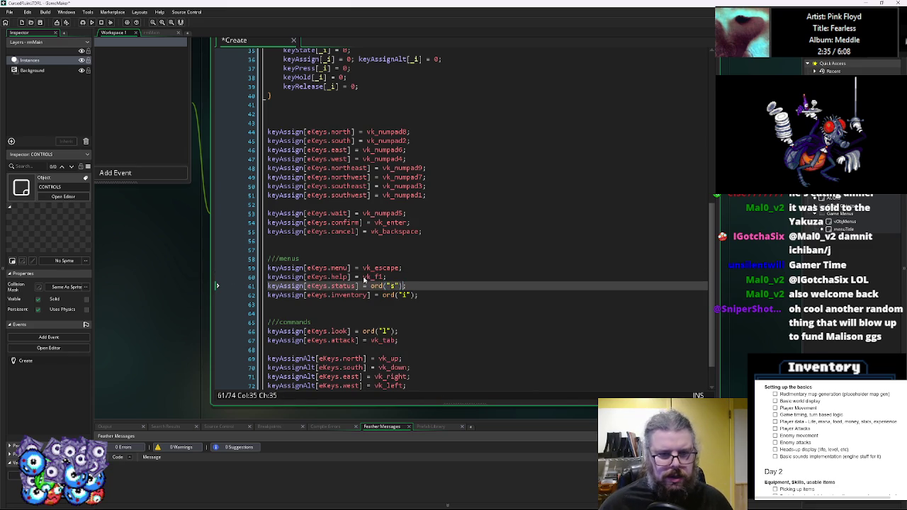
{"action": "key", "text": "BackSpace"}
{"action": "key", "text": "BackSpace"}
{"action": "key", "text": "BackSpace"}
{"action": "type", "text": "vk_f2"}
{"action": "key", "text": "Down"}
{"action": "key", "text": "End"}
{"action": "key", "text": "BackSpace"}
{"action": "key", "text": "BackSpace"}
{"action": "key", "text": "BackSpace"}
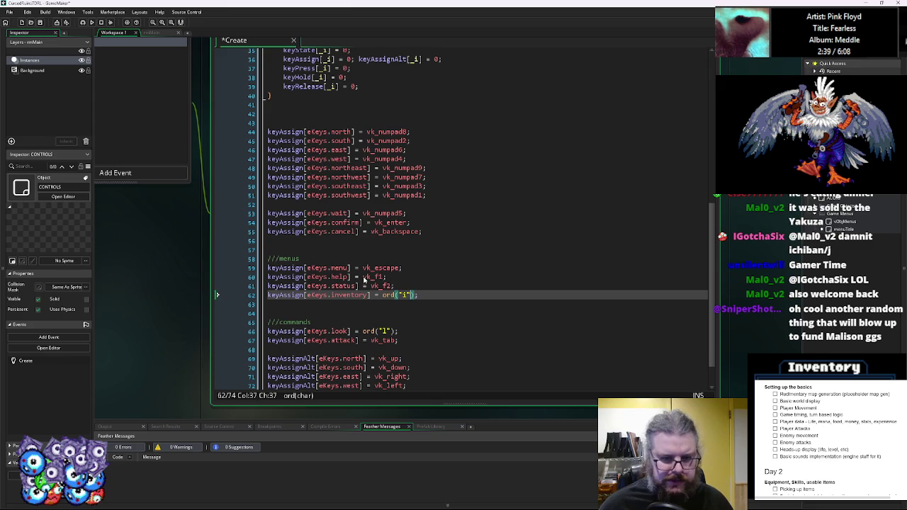
{"action": "key", "text": "BackSpace"}
{"action": "key", "text": "BackSpace"}
{"action": "key", "text": "BackSpace"}
{"action": "type", "text": "vk_f3"}
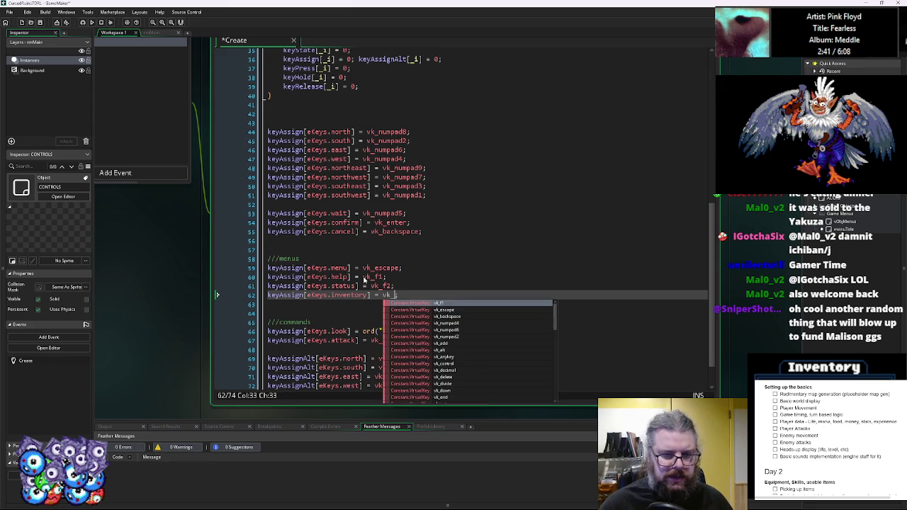
Delete the extra blank lines before the commands and menus groups.
{"action": "key", "text": "Down"}
{"action": "key", "text": "Down"}
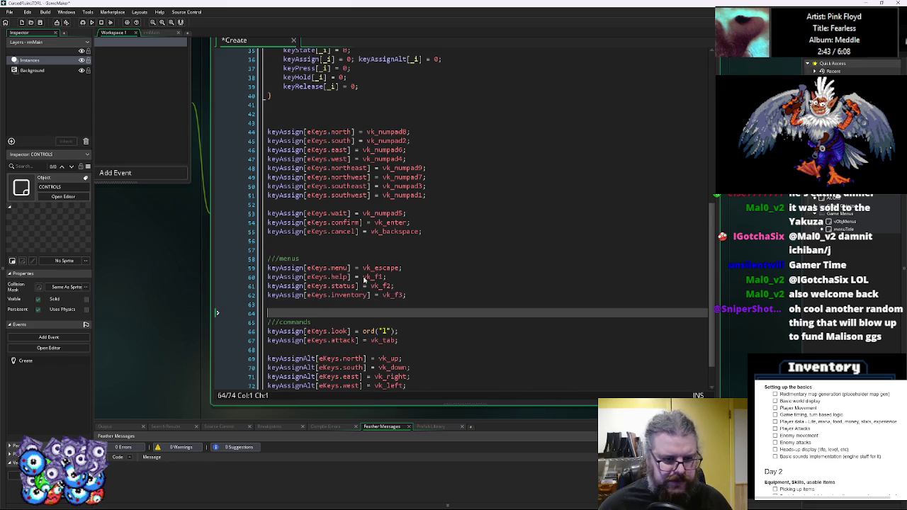
{"action": "key", "text": "BackSpace"}
{"action": "left_click", "coordinate": [322, 248]}
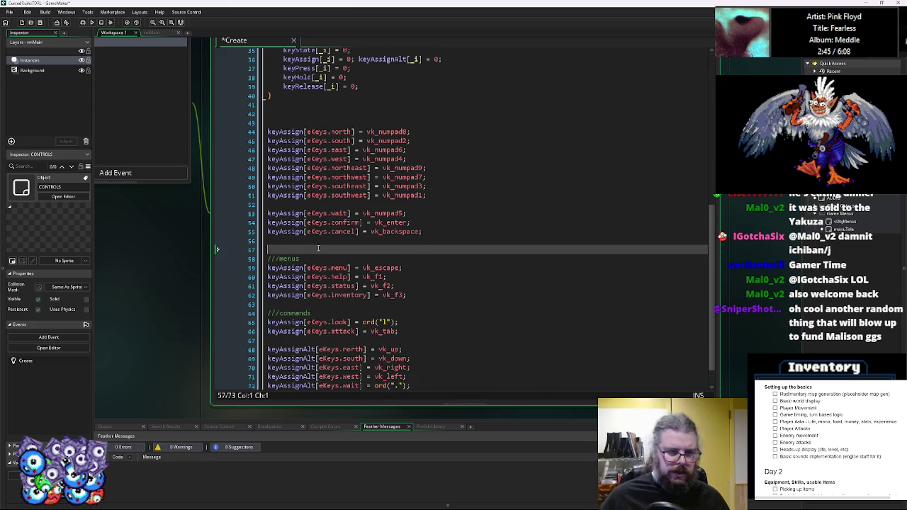
{"action": "key", "text": "BackSpace"}
{"action": "left_click", "coordinate": [401, 232]}
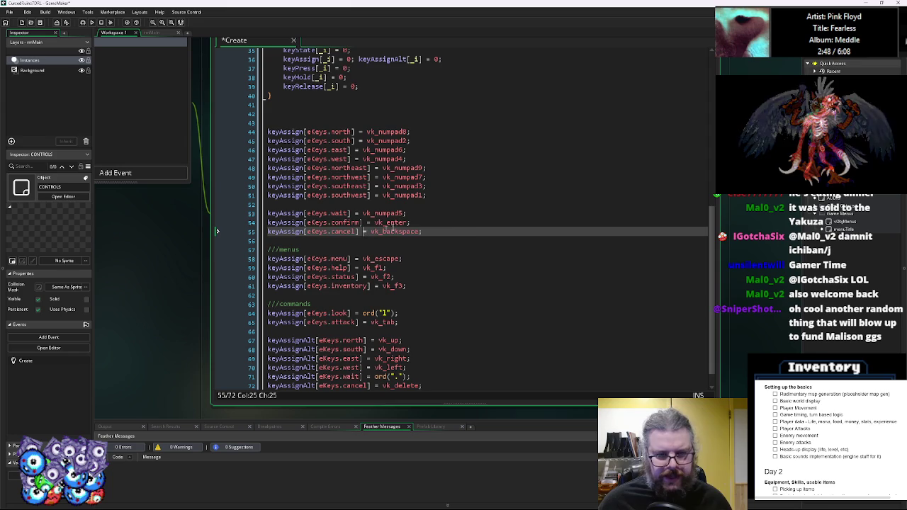
{"action": "key", "text": "Up"}
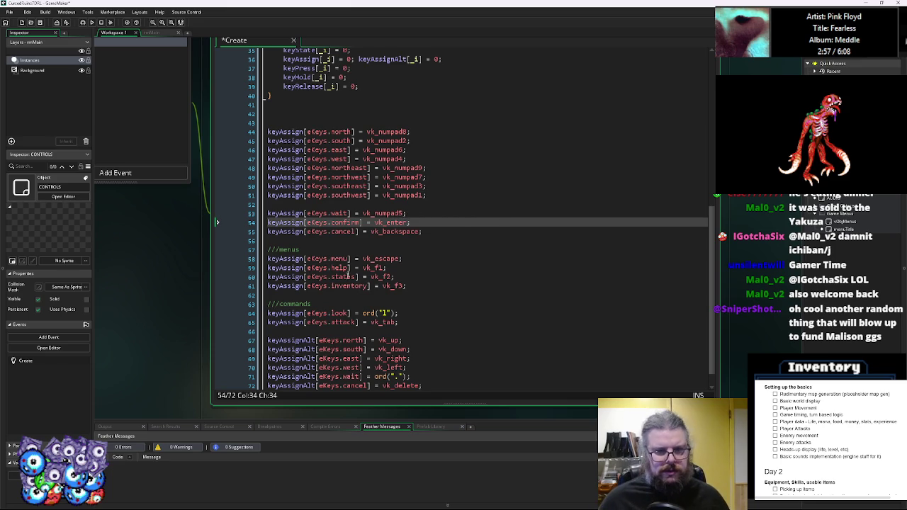
Add a spaced //alt keys comment above the keyAssignAlt bindings.
{"action": "left_click", "coordinate": [433, 286]}
{"action": "scroll", "coordinate": [434, 287], "scroll_direction": "down", "scroll_amount": 1}
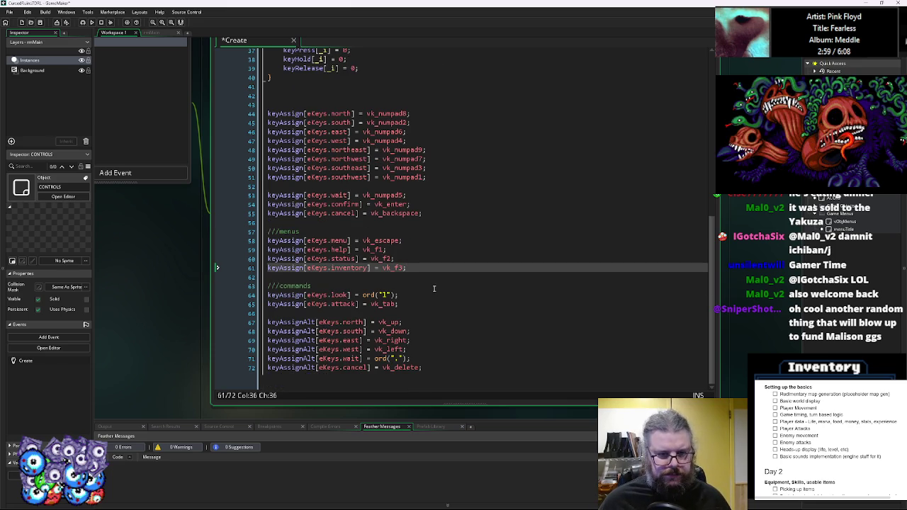
{"action": "double_click", "coordinate": [393, 304]}
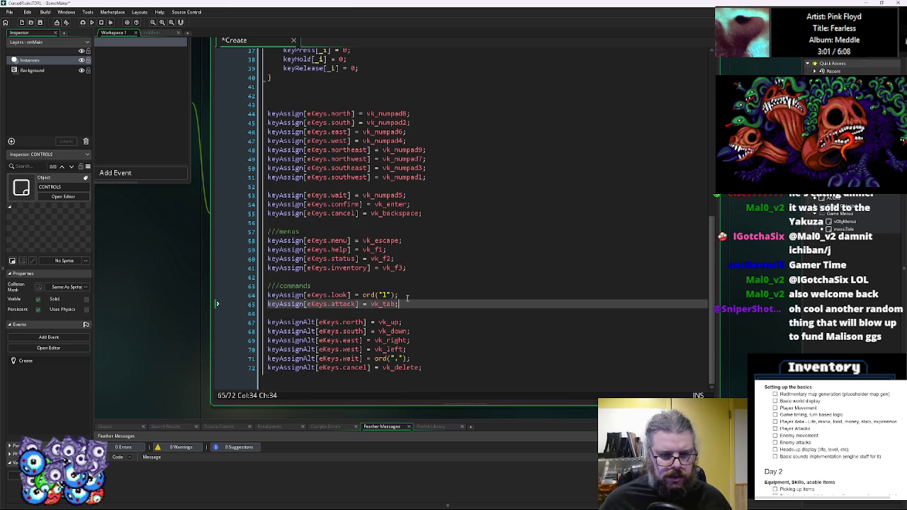
{"action": "key", "text": "Return"}
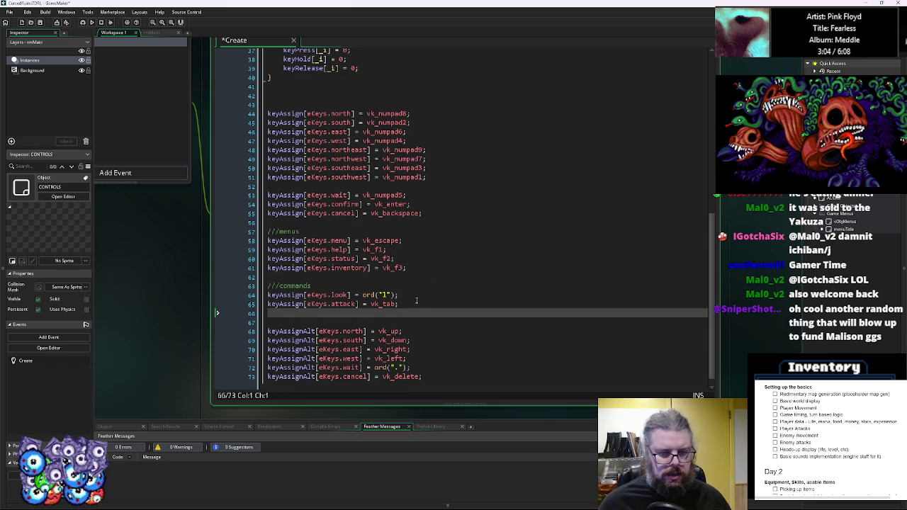
{"action": "key", "text": "Down"}
{"action": "type", "text": "//al"}
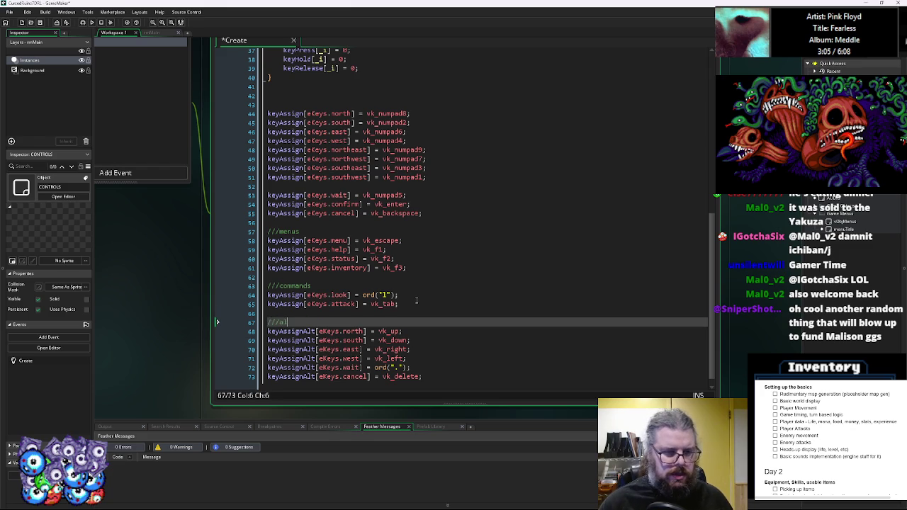
{"action": "type", "text": "t keys"}
{"action": "key", "text": "Home"}
{"action": "key", "text": "Return"}
{"action": "key", "text": "Up"}
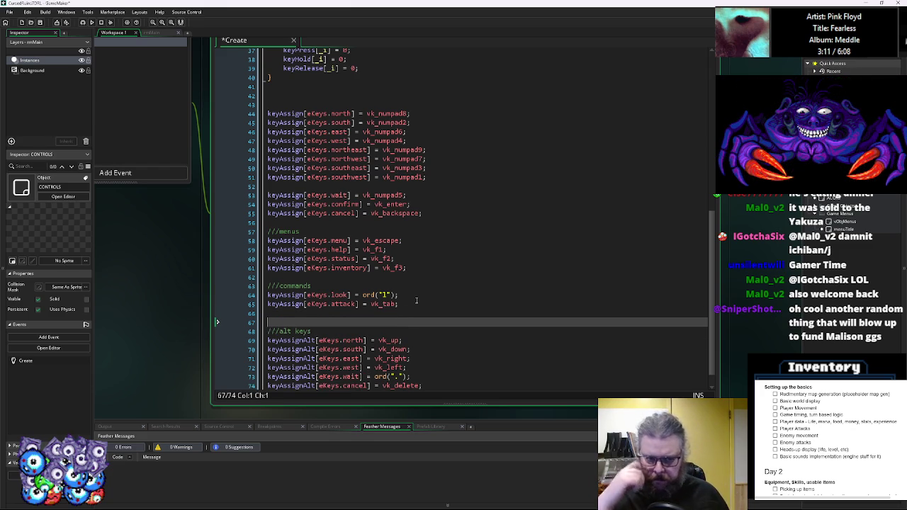
{"action": "left_click", "coordinate": [415, 296]}
{"action": "key", "text": "shift+Home"}
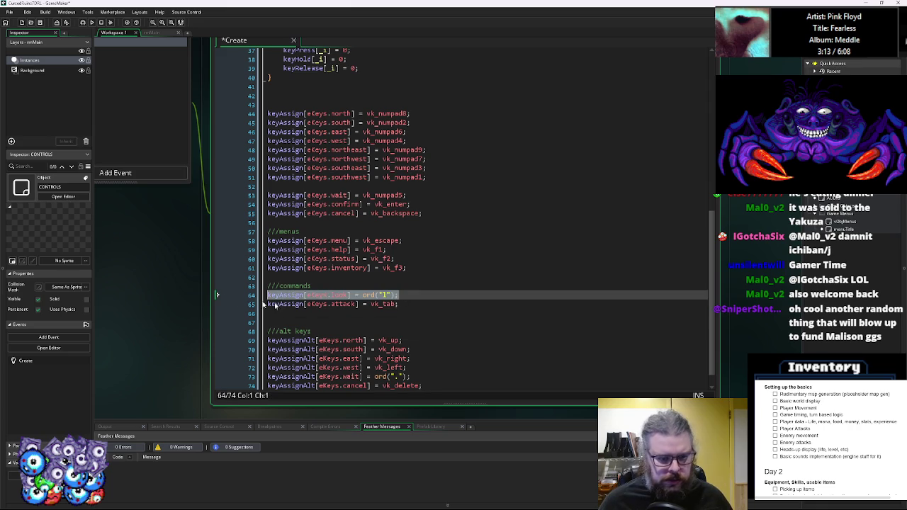
{"action": "left_click", "coordinate": [415, 296]}
{"action": "scroll", "coordinate": [415, 296], "scroll_direction": "up", "scroll_amount": 12}
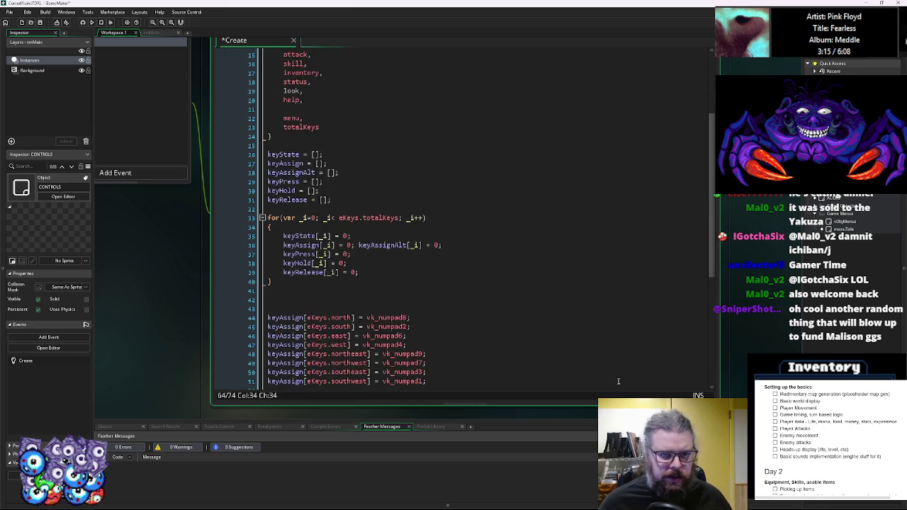
{"action": "left_click", "coordinate": [331, 208]}
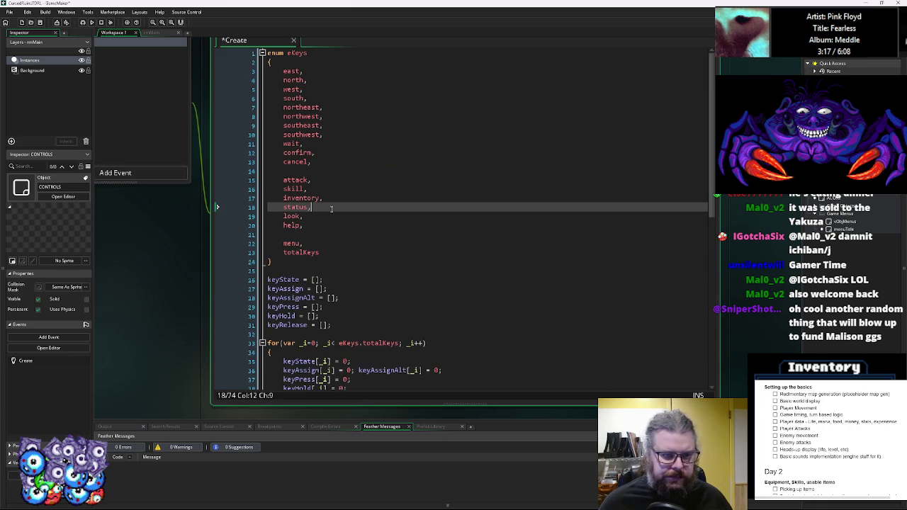
{"action": "key", "text": "Return"}
{"action": "left_click_drag", "start_coordinate": [283, 180], "coordinate": [306, 188]}
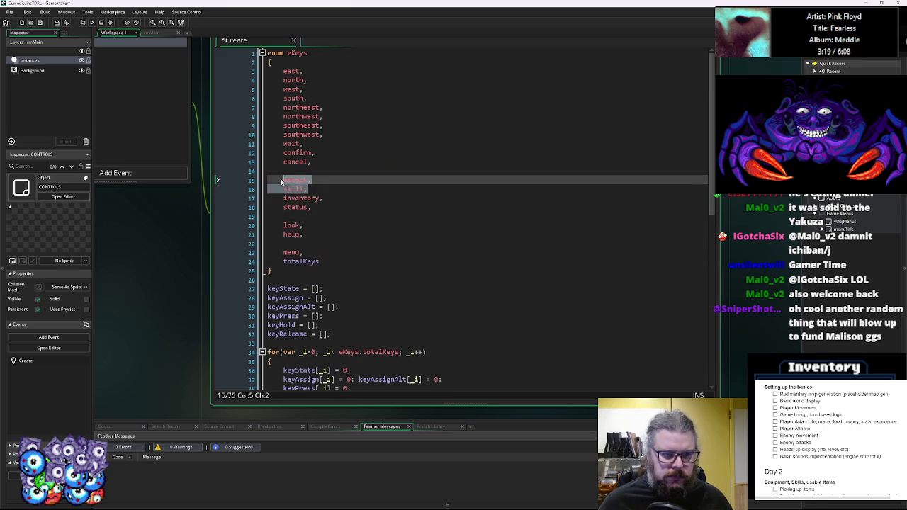
{"action": "key", "text": "BackSpace"}
{"action": "left_click", "coordinate": [301, 207]}
{"action": "key", "text": "ctrl+v"}
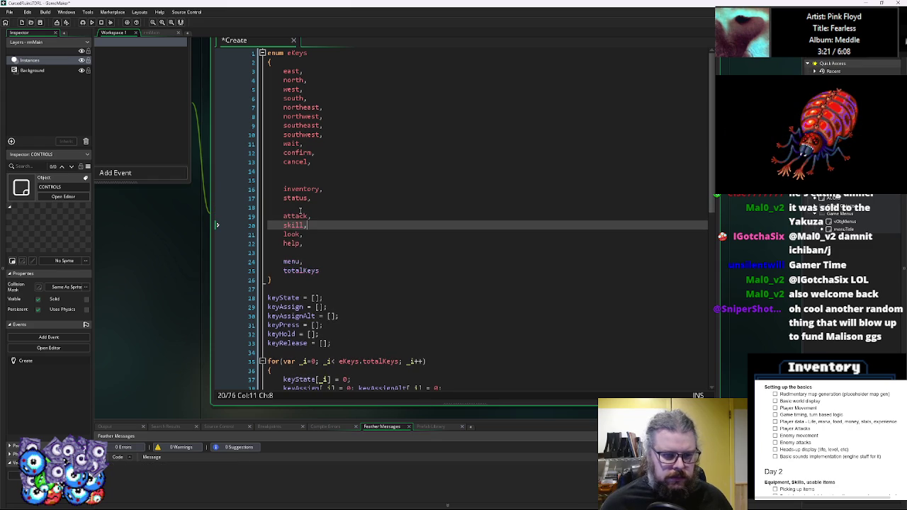
{"action": "left_click", "coordinate": [306, 244]}
{"action": "key", "text": "shift+Home"}
{"action": "key", "text": "ctrl+x"}
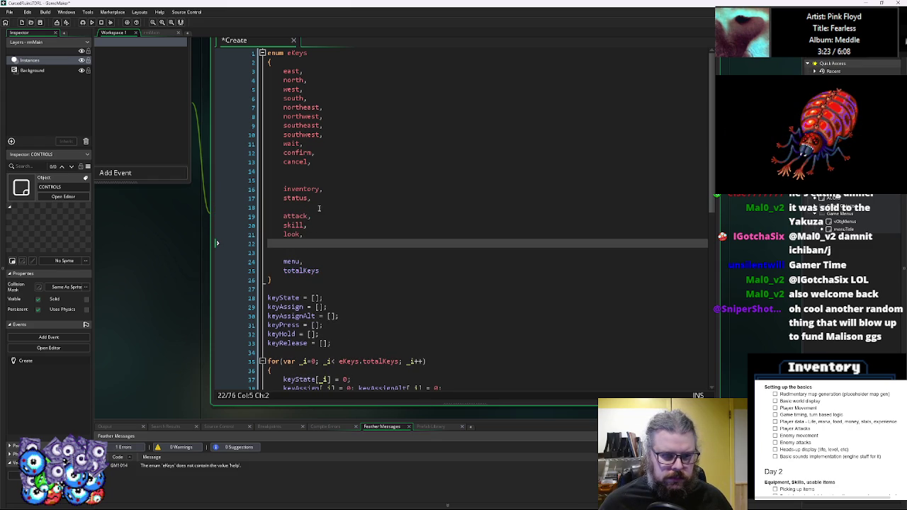
{"action": "left_click", "coordinate": [320, 207]}
{"action": "key", "text": "ctrl+v"}
{"action": "key", "text": "Return"}
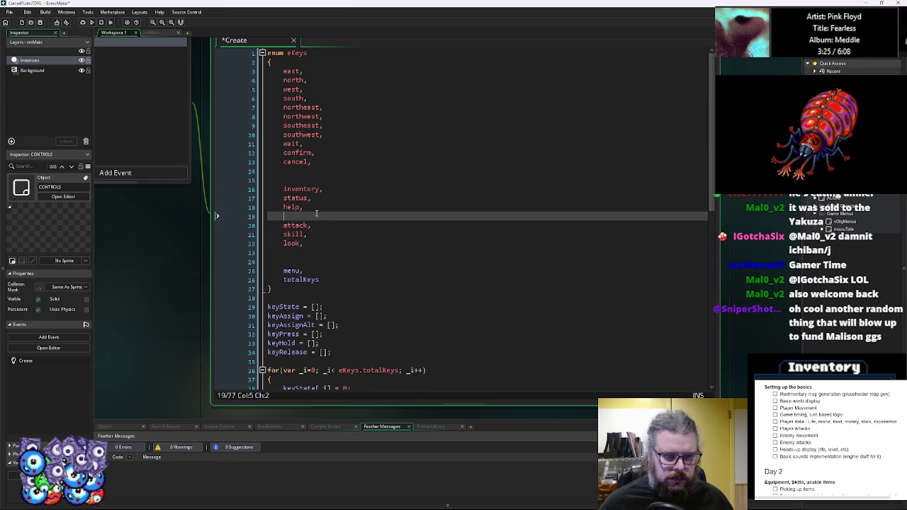
{"action": "left_click_drag", "start_coordinate": [319, 211], "coordinate": [278, 189]}
{"action": "key", "text": "ctrl+x"}
{"action": "left_click", "coordinate": [316, 253]}
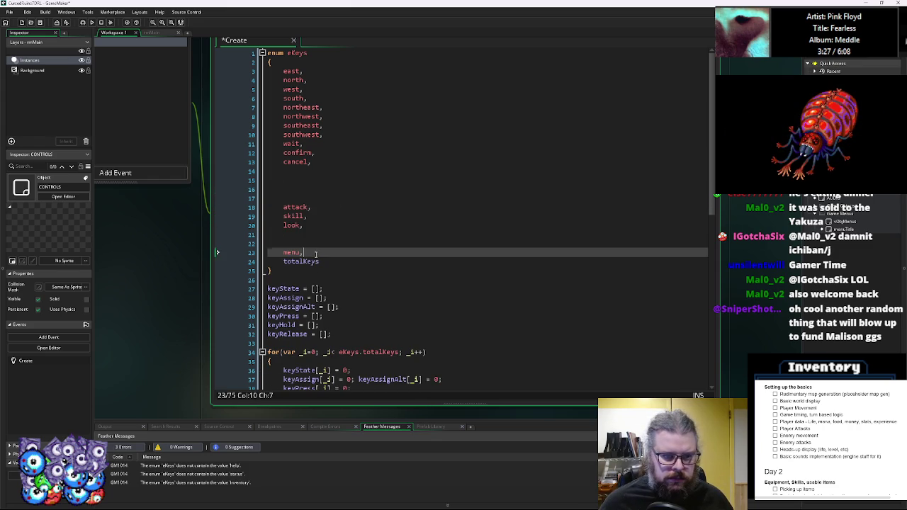
{"action": "key", "text": "ctrl+v"}
{"action": "key", "text": "BackSpace"}
{"action": "key", "text": "BackSpace"}
{"action": "key", "text": "BackSpace"}
{"action": "left_click", "coordinate": [285, 260]}
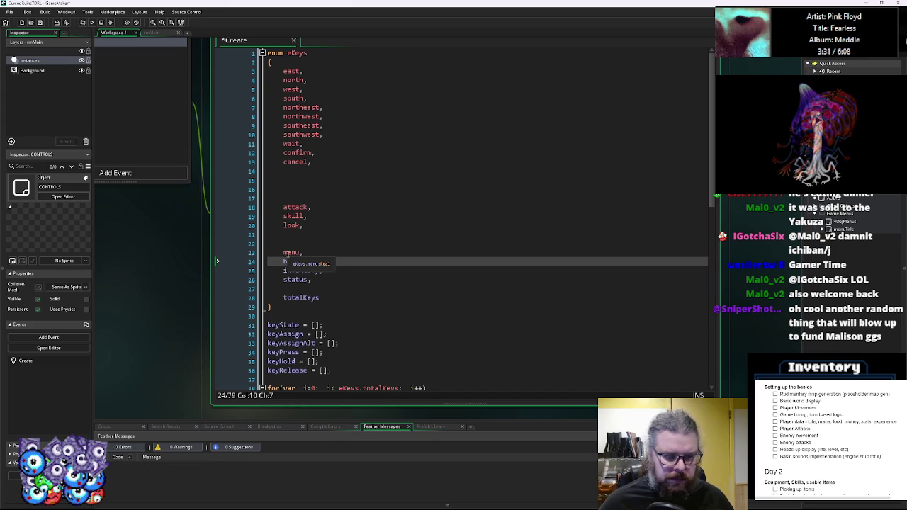
{"action": "left_click", "coordinate": [318, 249]}
{"action": "left_click", "coordinate": [298, 171]}
{"action": "left_click", "coordinate": [302, 190]}
{"action": "key", "text": "BackSpace"}
{"action": "key", "text": "BackSpace"}
{"action": "key", "text": "BackSpace"}
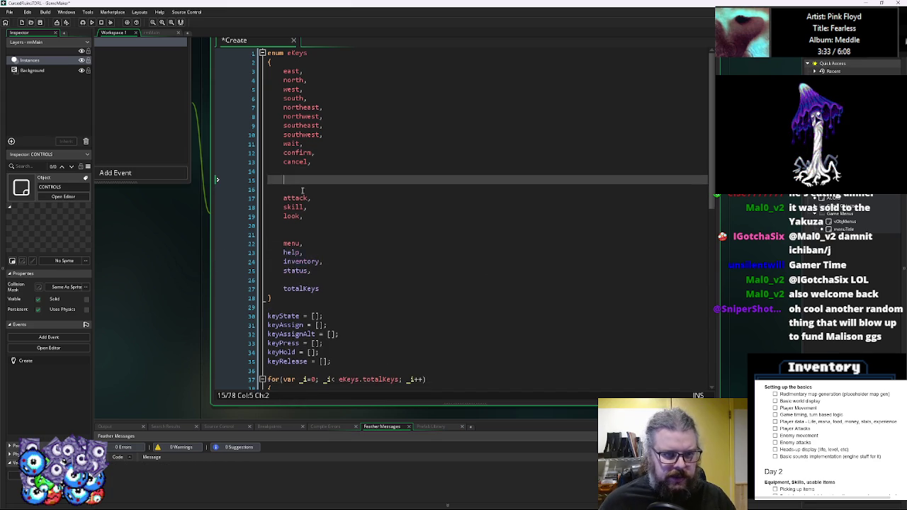
{"action": "left_click", "coordinate": [299, 216]}
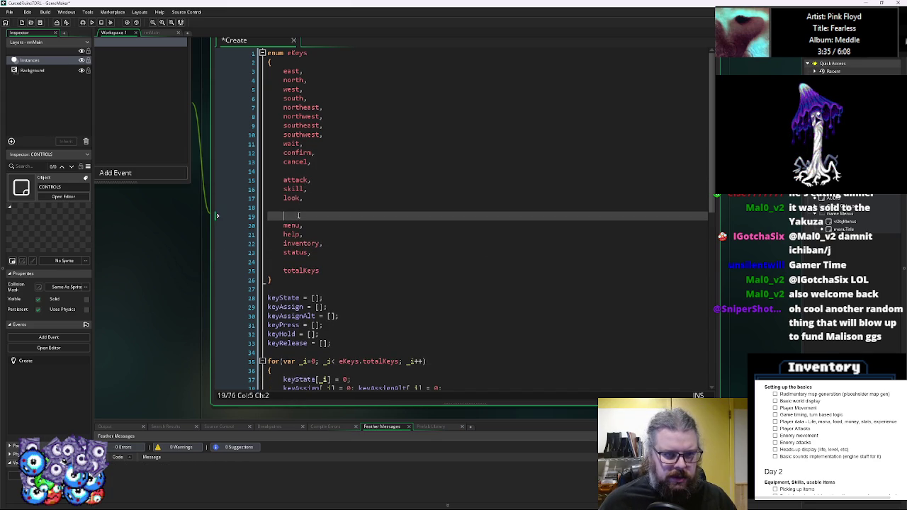
{"action": "key", "text": "BackSpace"}
{"action": "left_click", "coordinate": [351, 225]}
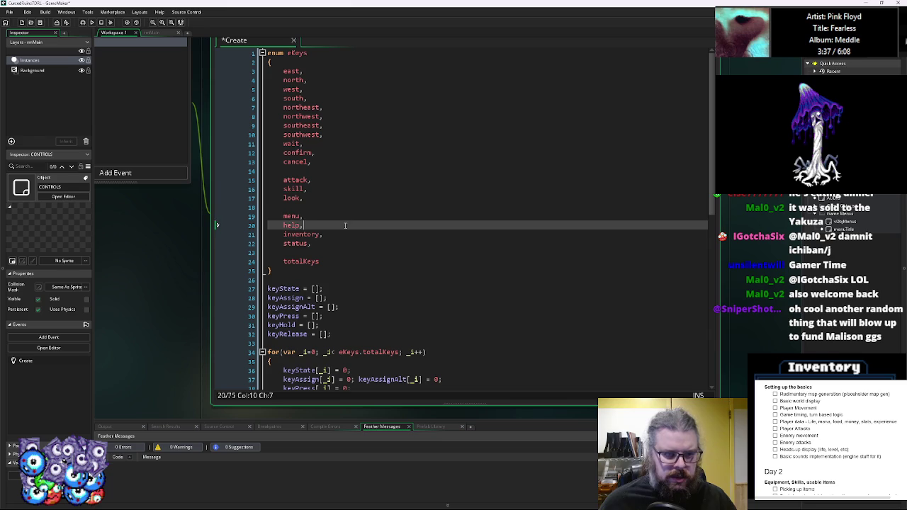
{"action": "left_click", "coordinate": [355, 215]}
{"action": "type", "text": "//menus"}
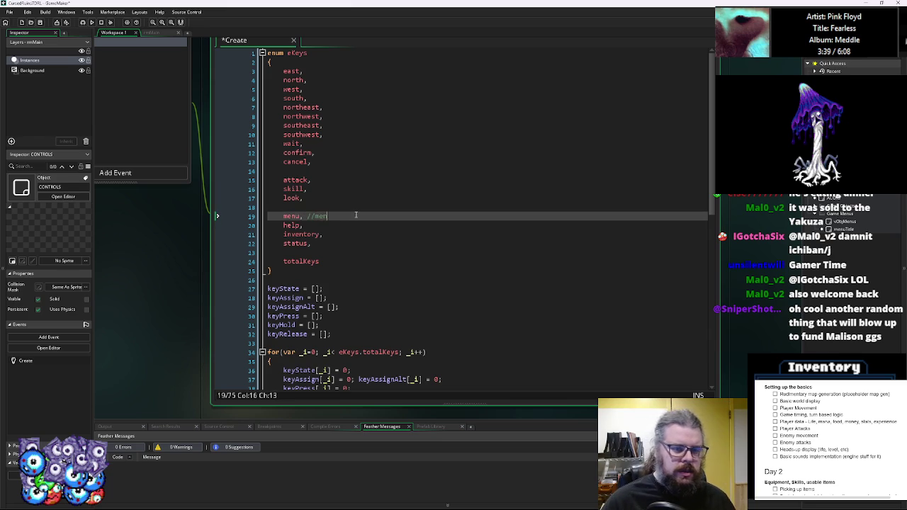
{"action": "key", "text": "Up"}
{"action": "key", "text": "Up"}
{"action": "key", "text": "Up"}
{"action": "key", "text": "Up"}
{"action": "key", "text": "End"}
{"action": "type", "text": "//c"}
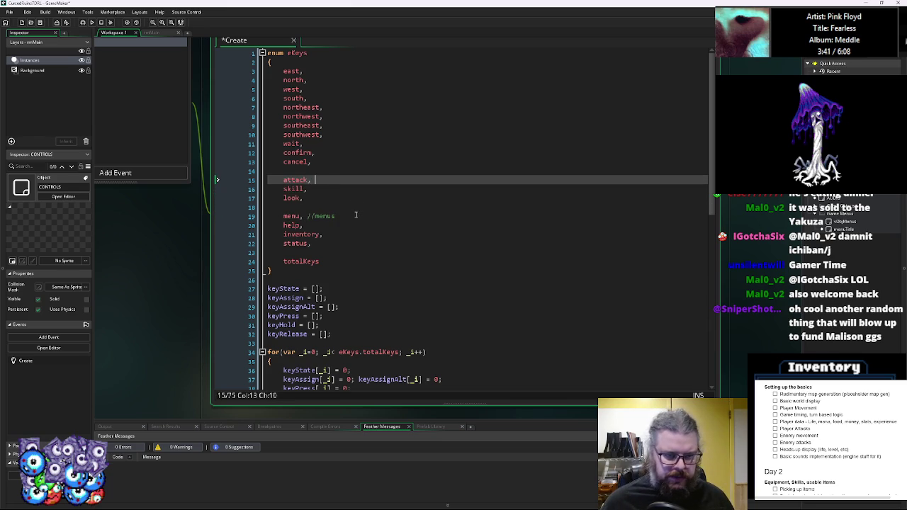
{"action": "type", "text": "ommands"}
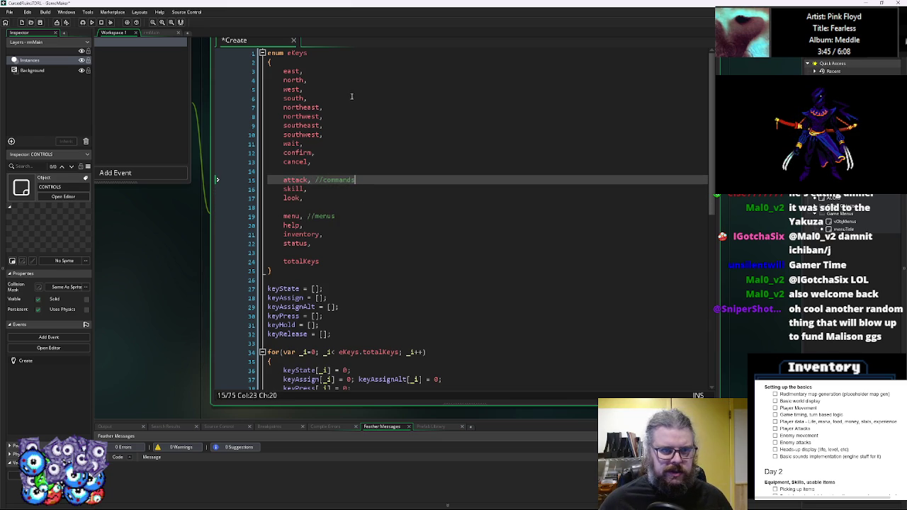
{"action": "left_click", "coordinate": [346, 74]}
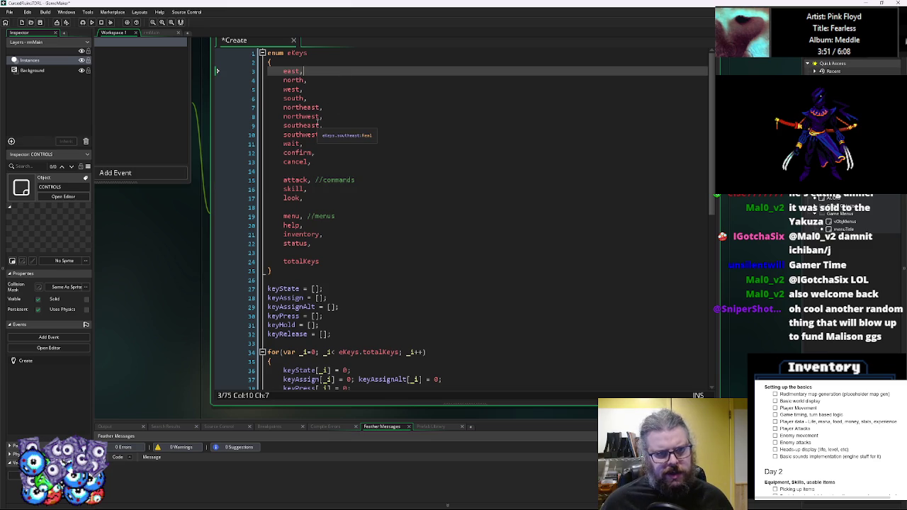
{"action": "left_click", "coordinate": [328, 160]}
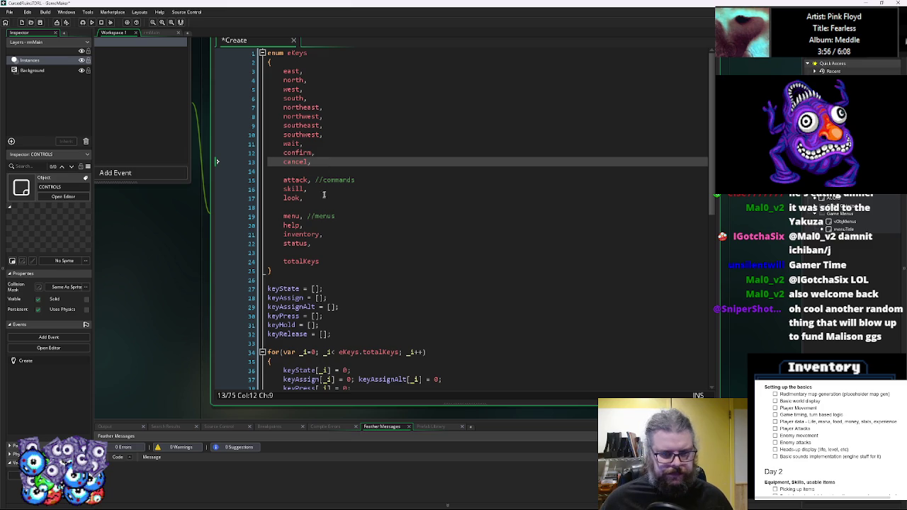
{"action": "left_click", "coordinate": [342, 243]}
{"action": "left_click", "coordinate": [341, 228]}
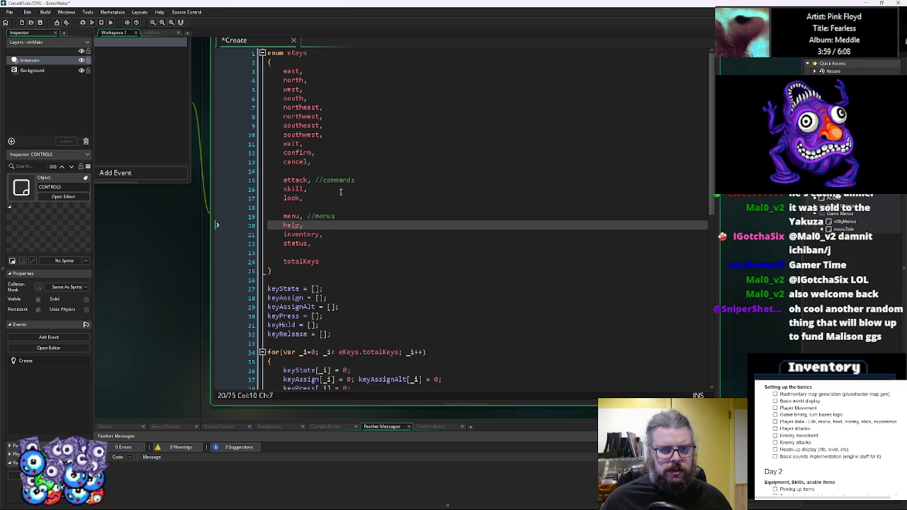
{"action": "left_click", "coordinate": [340, 191]}
{"action": "left_click", "coordinate": [343, 199]}
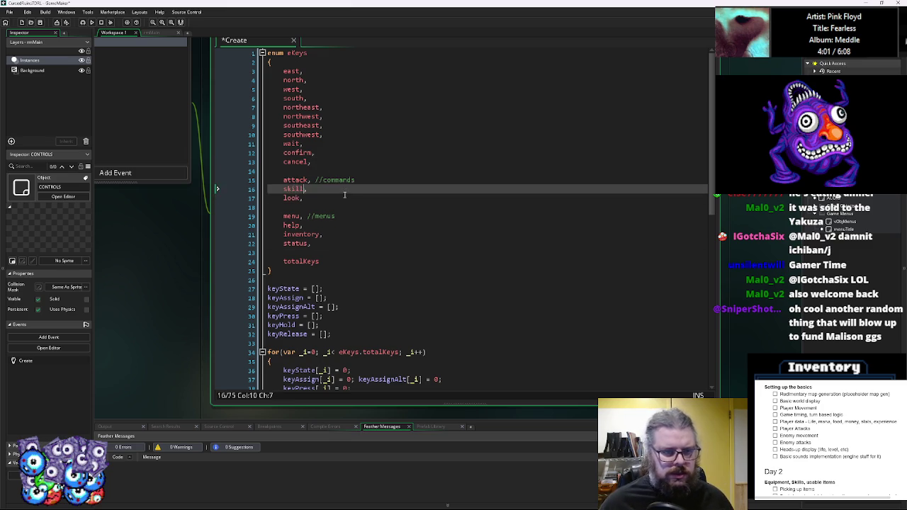
Add use and throw entries after look in the eKeys enum.
{"action": "key", "text": "Return"}
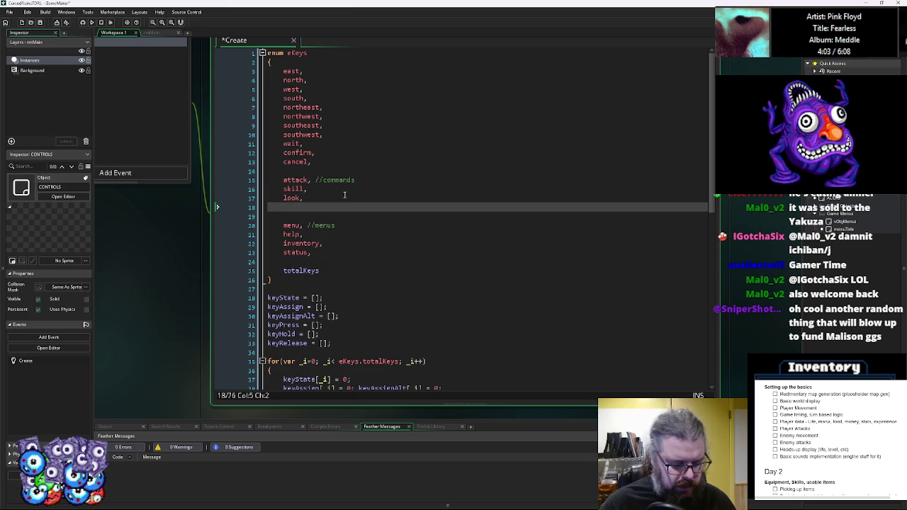
{"action": "type", "text": "use,"}
{"action": "key", "text": "Return"}
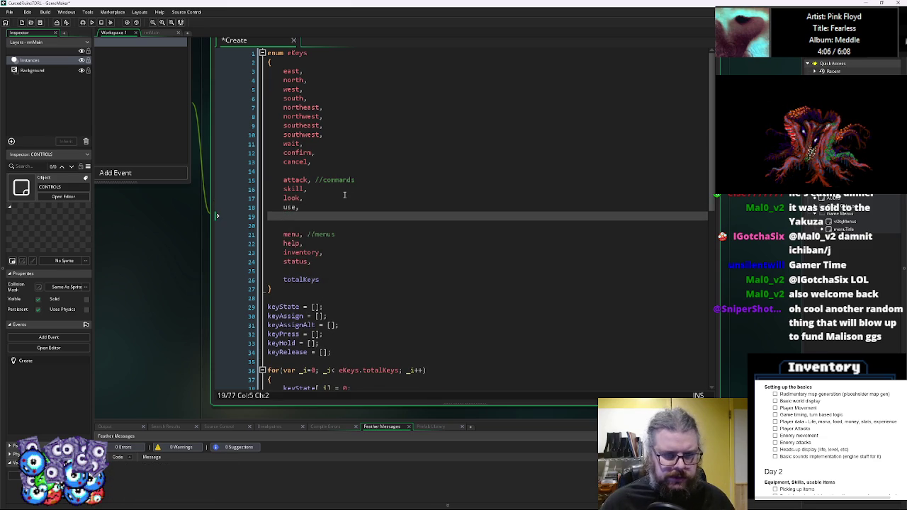
{"action": "type", "text": "throw,"}
{"action": "key", "text": "Return"}
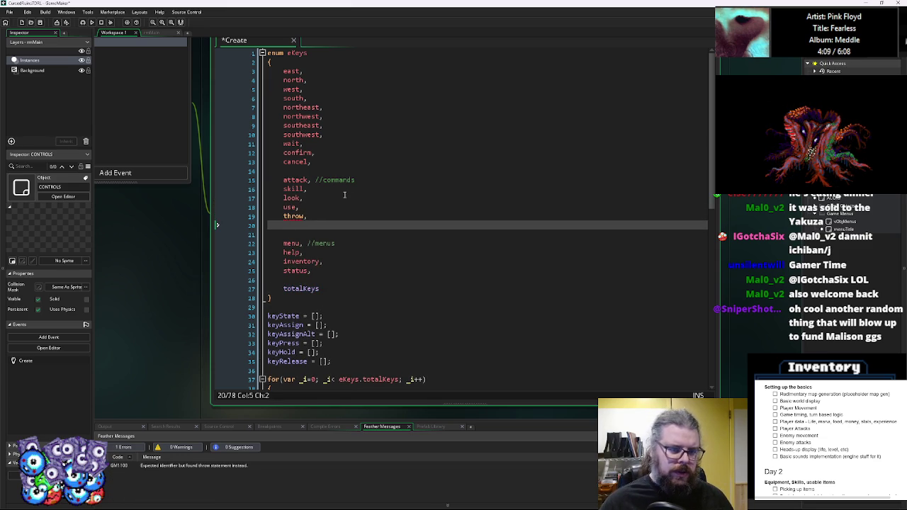
{"action": "key", "text": "Up"}
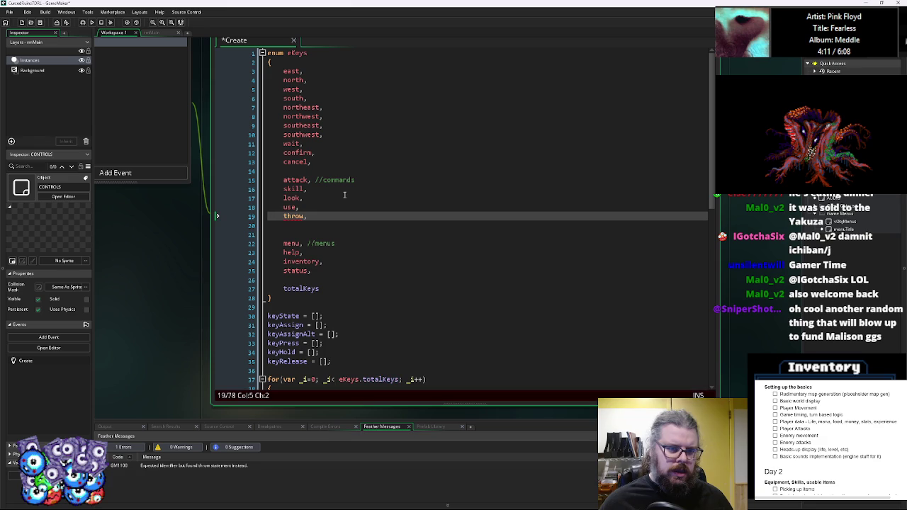
{"action": "key", "text": "Down"}
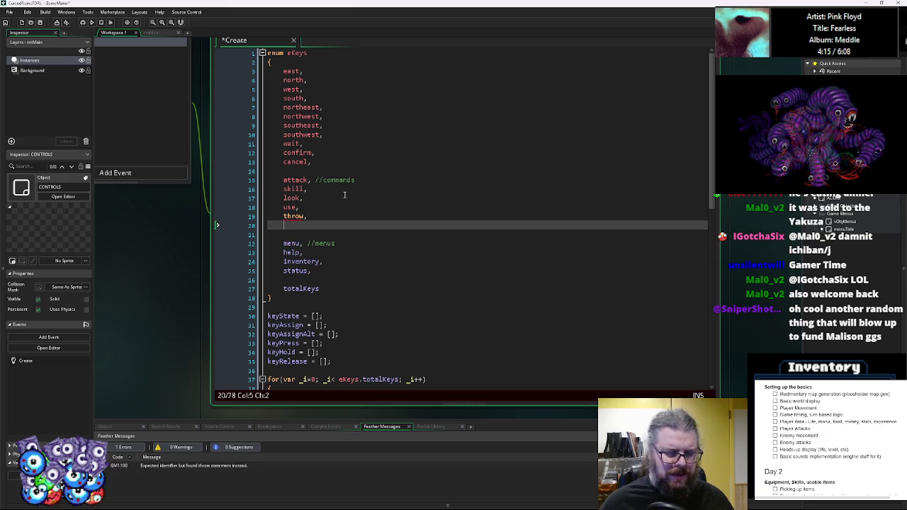
{"action": "key", "text": "Up"}
Prefix the throw, use, look, skill and attack entries with cm_.
{"action": "type", "text": "cm_"}
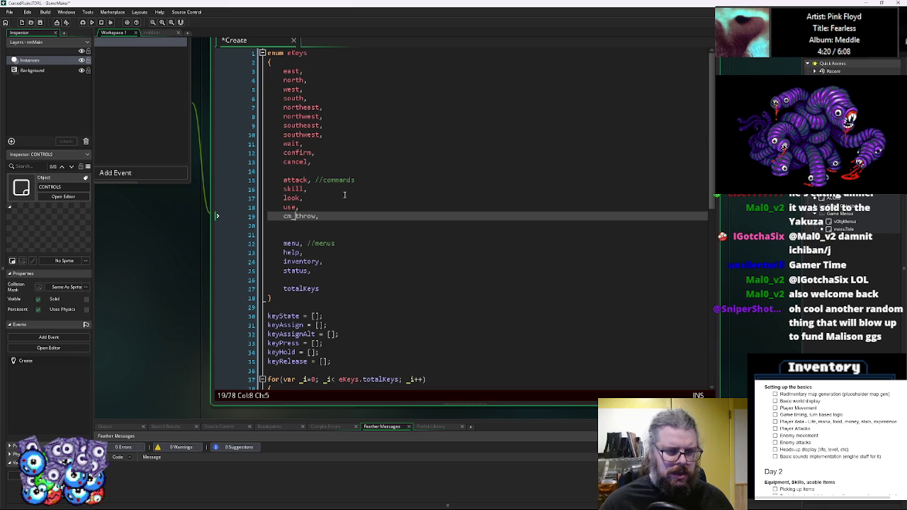
{"action": "key", "text": "Up"}
{"action": "key", "text": "Left"}
{"action": "key", "text": "Left"}
{"action": "key", "text": "Left"}
{"action": "type", "text": "cm_"}
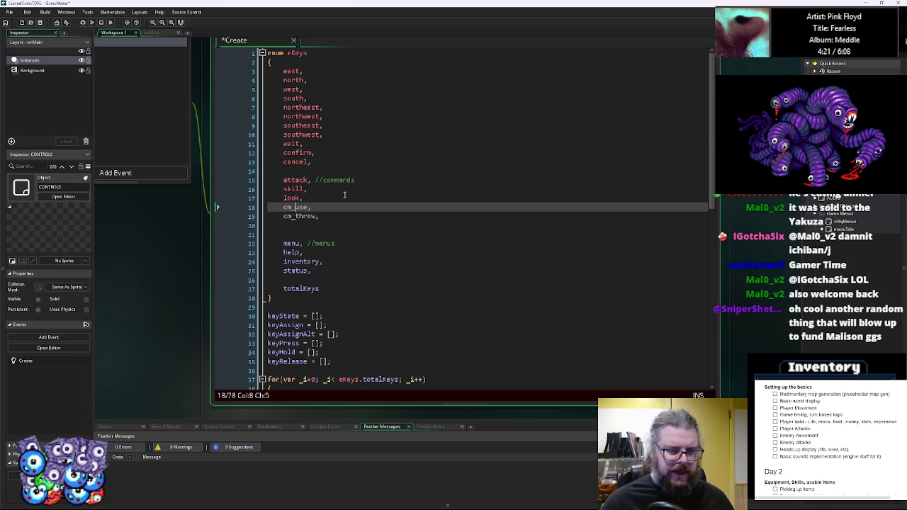
{"action": "key", "text": "Up"}
{"action": "type", "text": "cm_"}
{"action": "key", "text": "Up"}
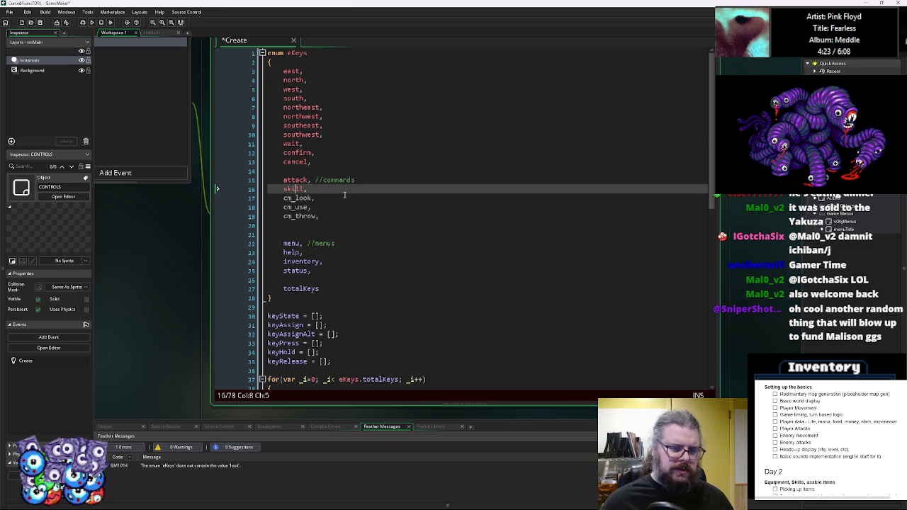
{"action": "type", "text": "cm_"}
{"action": "key", "text": "Up"}
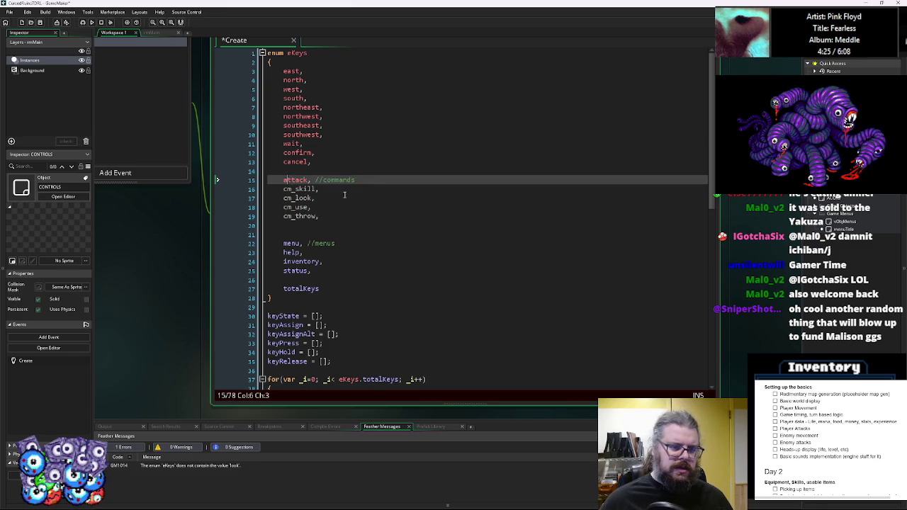
{"action": "type", "text": "cm_"}
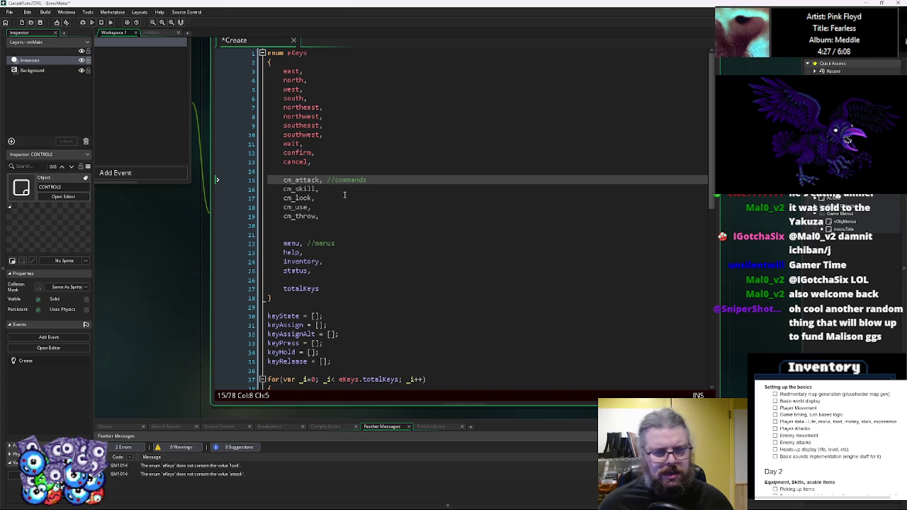
Add cm_open and cm_pickup entries after cm_throw.
{"action": "left_click", "coordinate": [346, 219]}
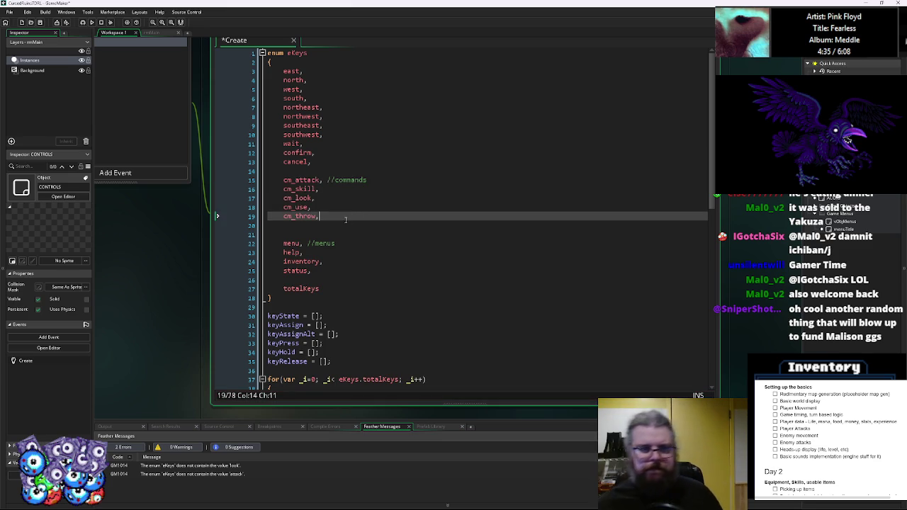
{"action": "key", "text": "Down"}
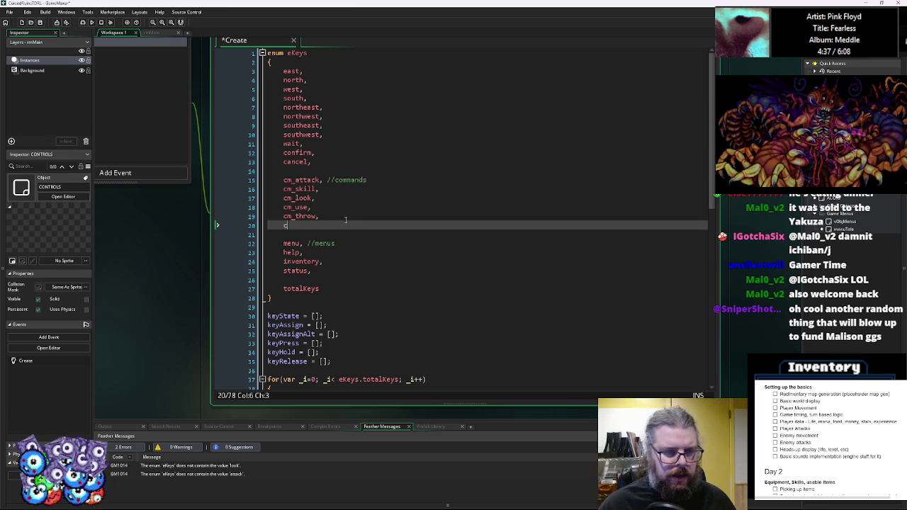
{"action": "type", "text": "cm_"}
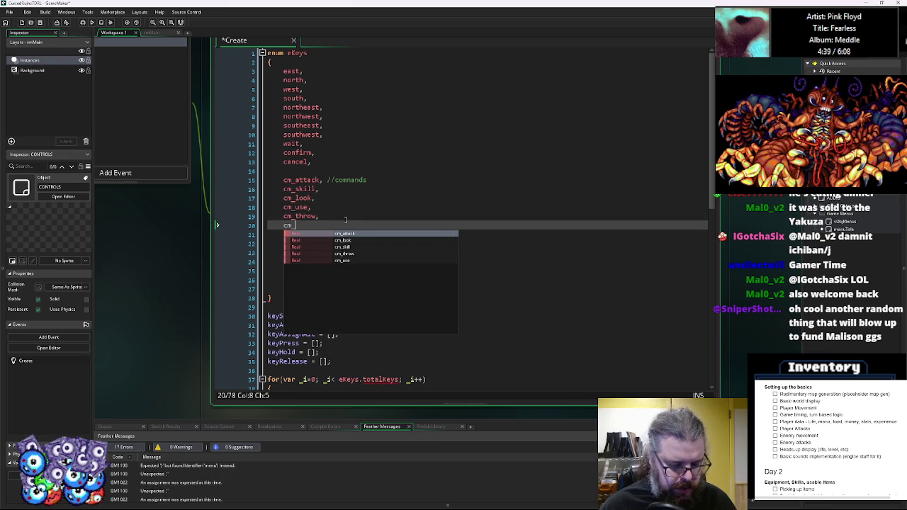
{"action": "type", "text": "open,"}
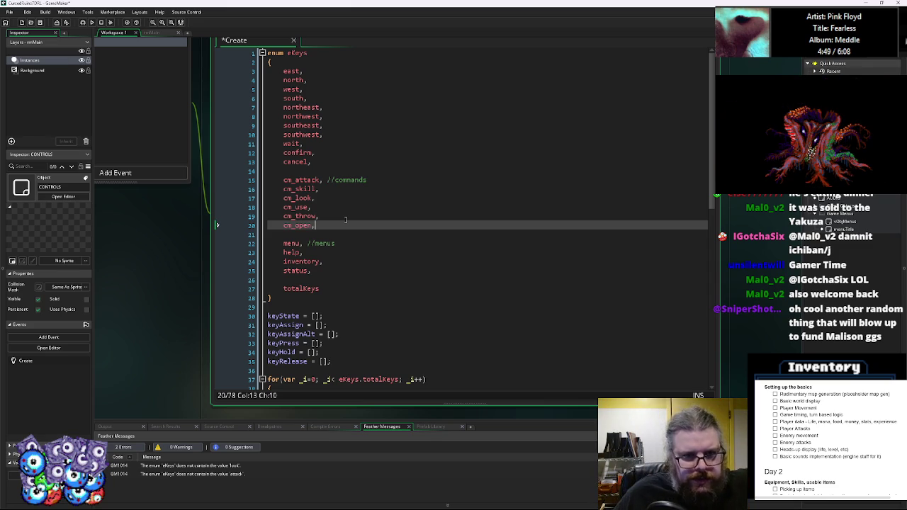
{"action": "key", "text": "Up"}
{"action": "key", "text": "Up"}
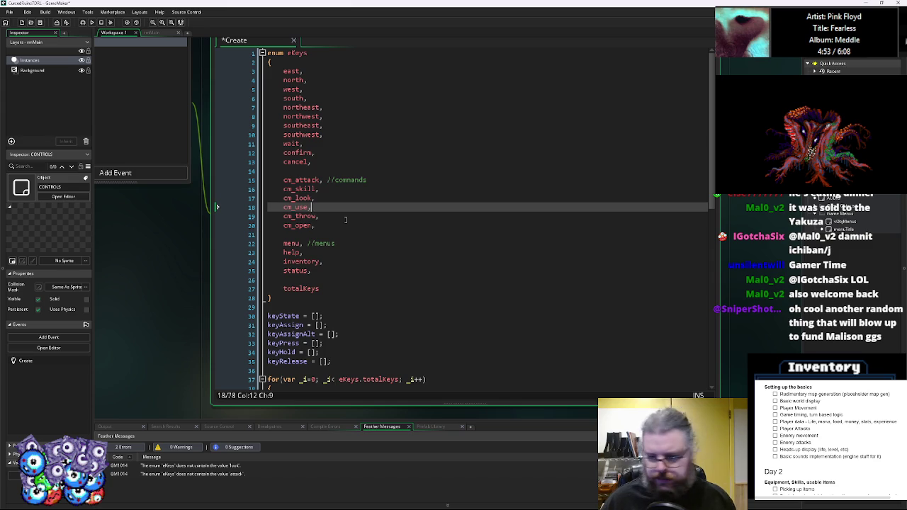
{"action": "key", "text": "Down"}
{"action": "key", "text": "Down"}
{"action": "key", "text": "Return"}
{"action": "type", "text": "cm"}
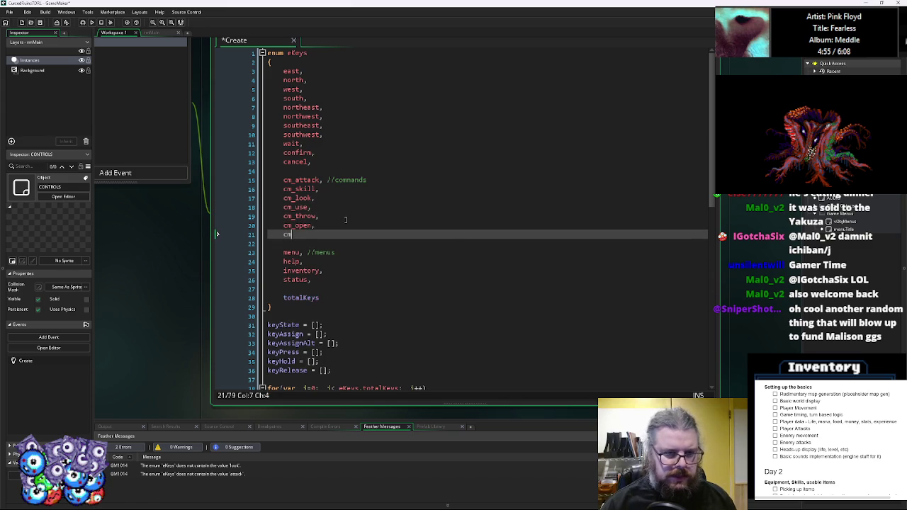
{"action": "type", "text": "_pickup,"}
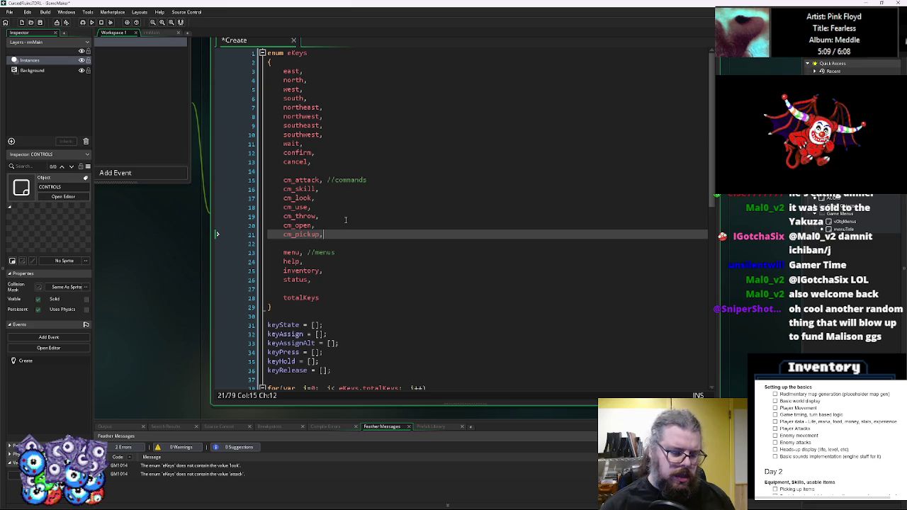
{"action": "scroll", "coordinate": [351, 216], "scroll_direction": "down", "scroll_amount": 1}
Paste the cm_attack through cm_pickup enum names as a comment block above the assignments.
{"action": "scroll", "coordinate": [361, 198], "scroll_direction": "down", "scroll_amount": 1}
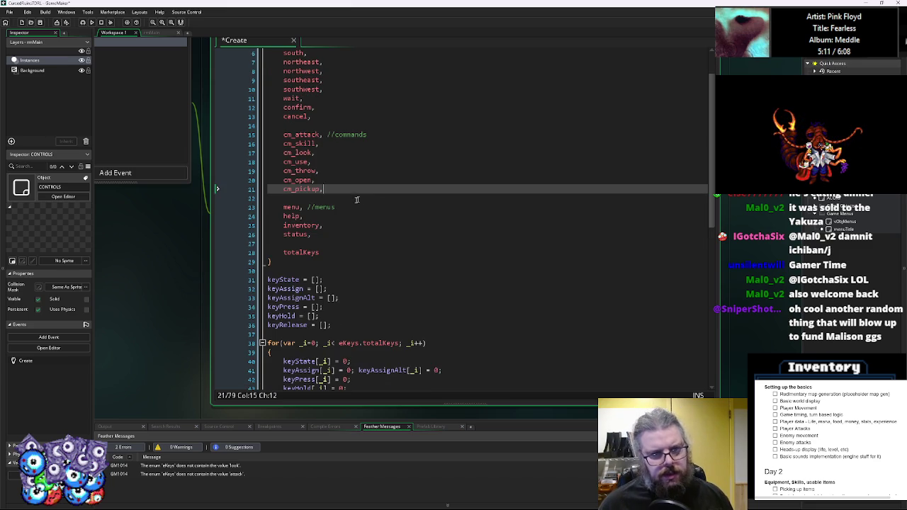
{"action": "mouse_move", "coordinate": [342, 192]}
{"action": "left_mouse_down"}
{"action": "mouse_move", "coordinate": [305, 147]}
{"action": "mouse_move", "coordinate": [269, 137]}
{"action": "mouse_move", "coordinate": [282, 141]}
{"action": "left_mouse_up"}
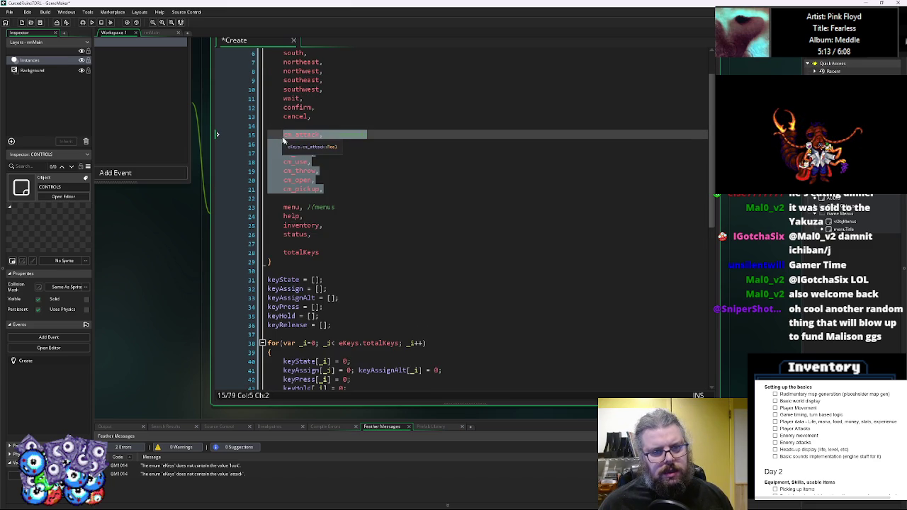
{"action": "scroll", "coordinate": [349, 212], "scroll_direction": "down", "scroll_amount": 10}
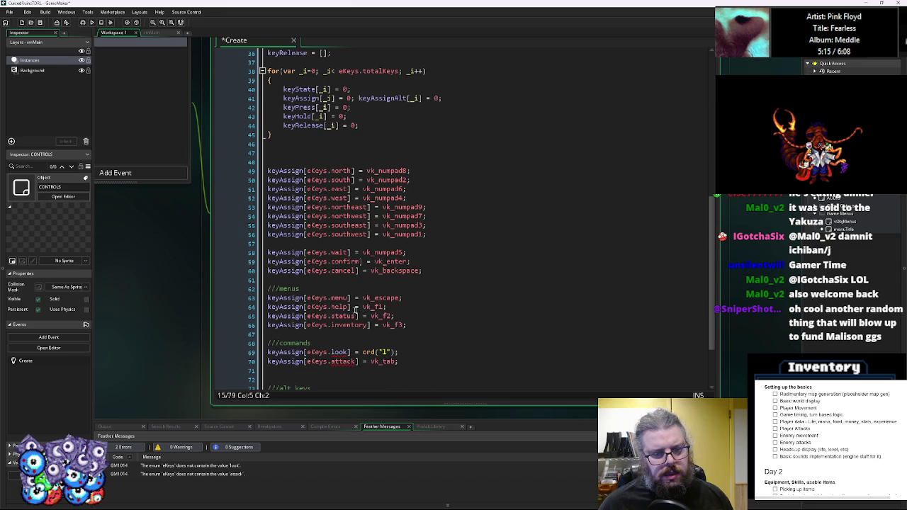
{"action": "left_click", "coordinate": [331, 335]}
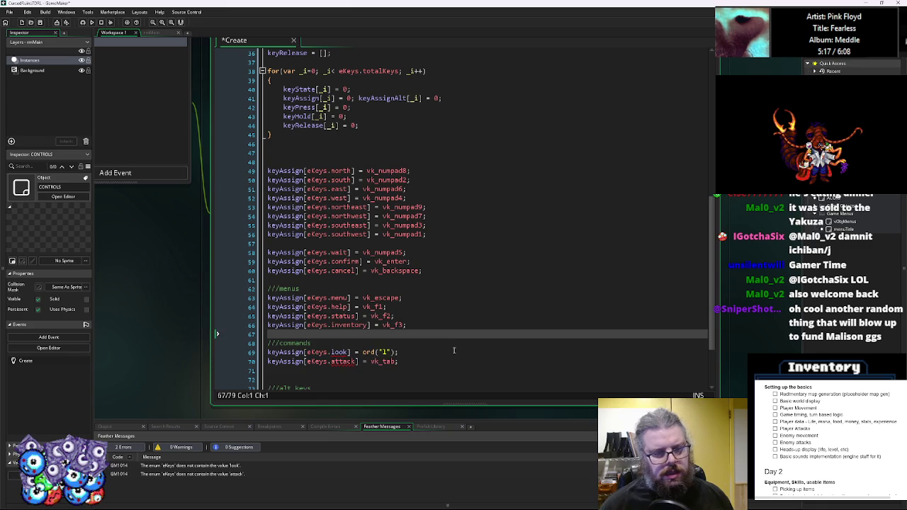
{"action": "key", "text": "Return"}
{"action": "type", "text": "//"}
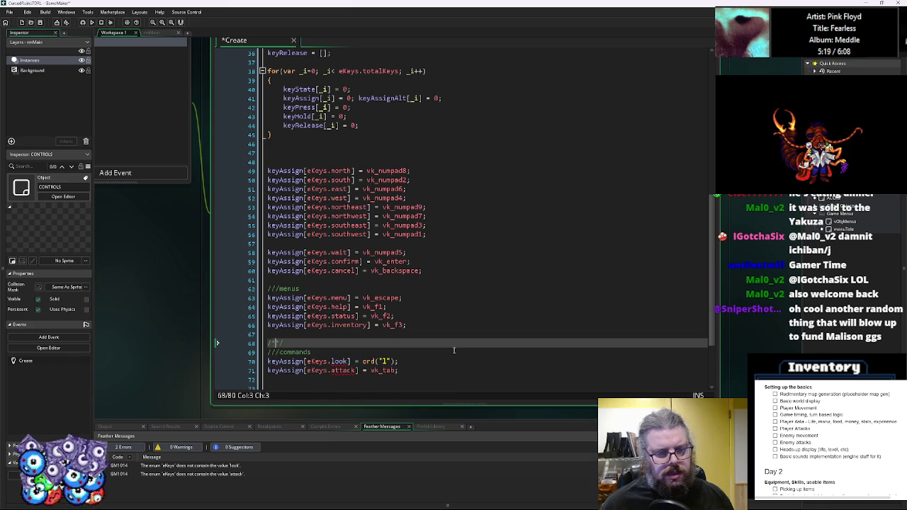
{"action": "type", "text": "cm_attack, //commands \tcm_skill, \tcm_look, \tcm_use, \tcm_throw, \tcm_open, \tcm_pickup,"}
Rename attack to cm_attack in its key assignment.
{"action": "scroll", "coordinate": [459, 349], "scroll_direction": "down", "scroll_amount": 3}
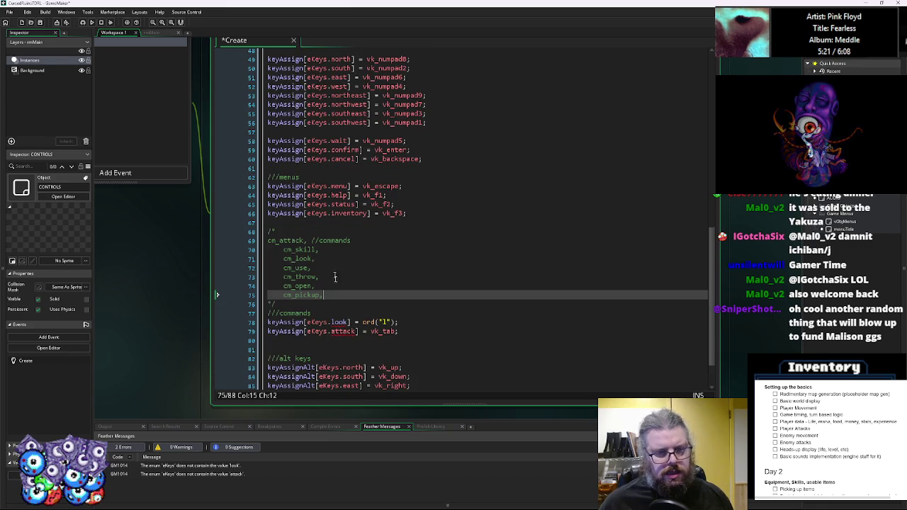
{"action": "double_click", "coordinate": [290, 240]}
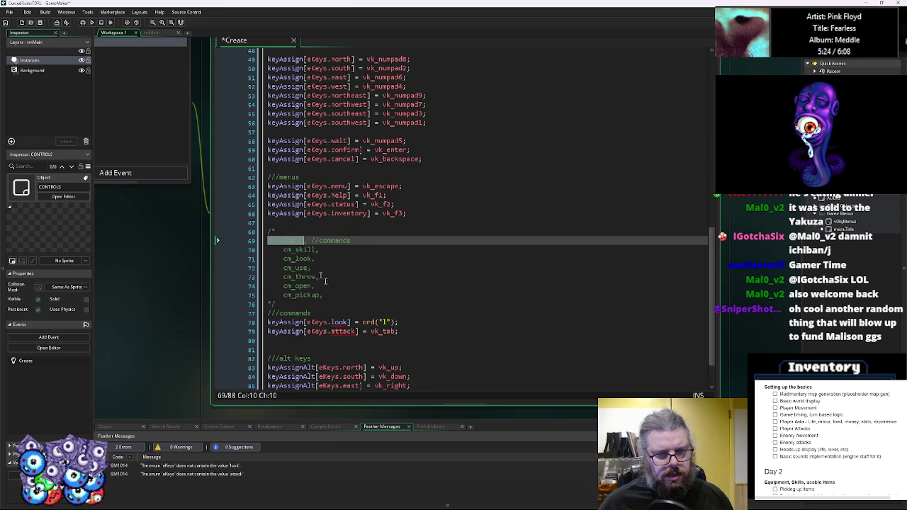
{"action": "key", "text": "ctrl+c"}
{"action": "double_click", "coordinate": [343, 331]}
{"action": "key", "text": "ctrl+v"}
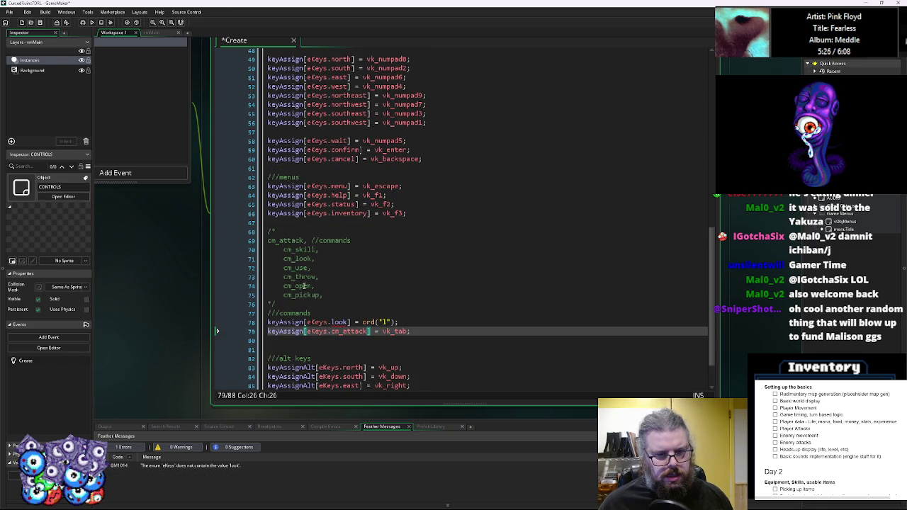
Rename look to cm_look and move that assignment line below cm_attack.
{"action": "double_click", "coordinate": [297, 258]}
{"action": "left_click", "coordinate": [341, 322]}
{"action": "double_click", "coordinate": [341, 322]}
{"action": "key", "text": "ctrl+v"}
{"action": "left_click_drag", "start_coordinate": [411, 322], "coordinate": [268, 323]}
{"action": "key", "text": "ctrl+x"}
{"action": "left_click", "coordinate": [292, 341]}
{"action": "key", "text": "ctrl+v"}
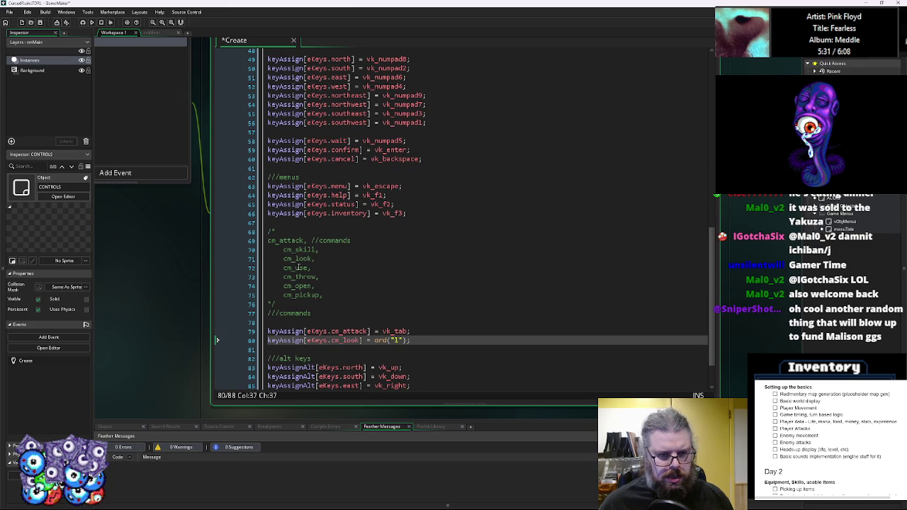
Duplicate the cm_look assignment line four times below it.
{"action": "left_click", "coordinate": [247, 343]}
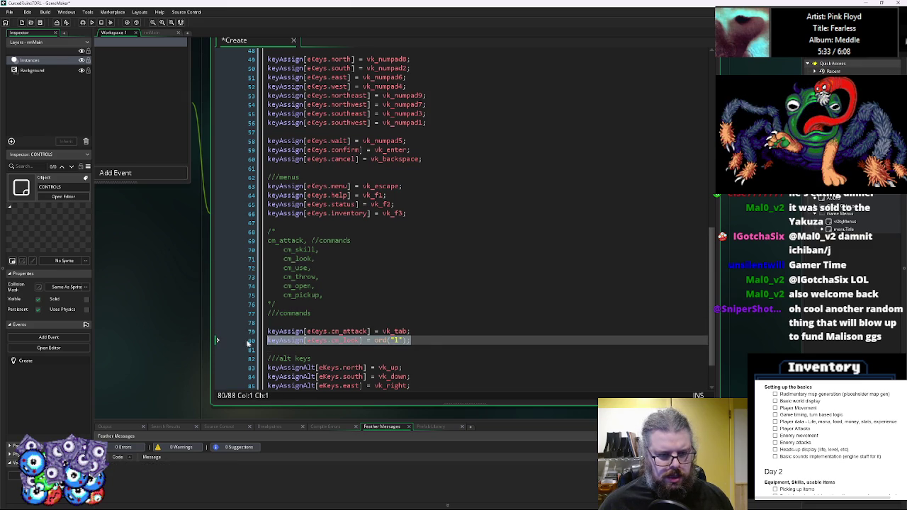
{"action": "key", "text": "End"}
{"action": "key", "text": "Return"}
{"action": "key", "text": "ctrl+v"}
{"action": "key", "text": "Return"}
{"action": "key", "text": "ctrl+v"}
{"action": "key", "text": "Return"}
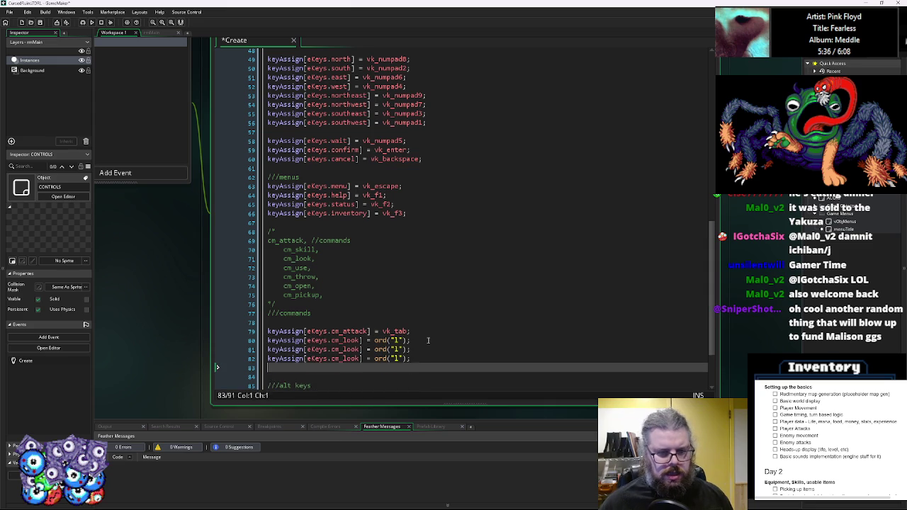
{"action": "key", "text": "ctrl+v"}
{"action": "key", "text": "Return"}
Rename the first two cm_look copies to cm_use and cm_throw.
{"action": "key", "text": "ctrl+v"}
{"action": "scroll", "coordinate": [428, 340], "scroll_direction": "down", "scroll_amount": 3}
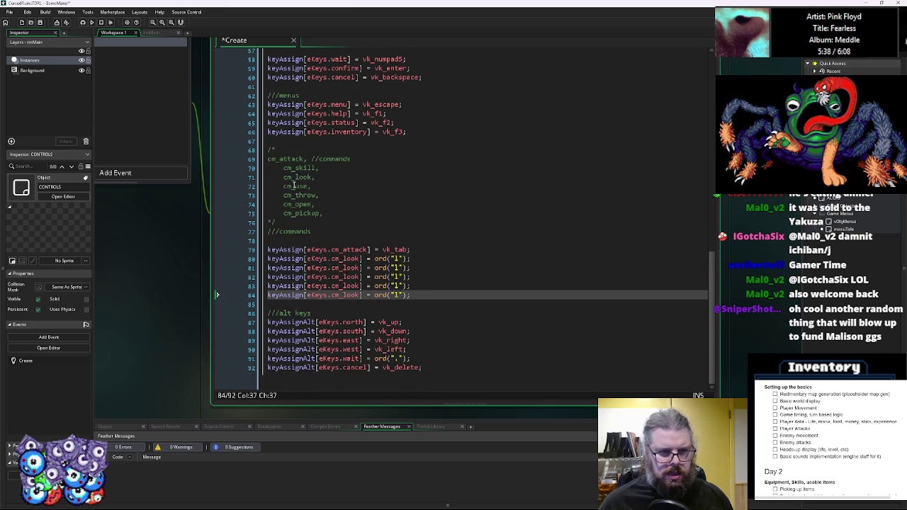
{"action": "double_click", "coordinate": [294, 186]}
{"action": "key", "text": "ctrl+c"}
{"action": "double_click", "coordinate": [346, 268]}
{"action": "key", "text": "ctrl+v"}
{"action": "double_click", "coordinate": [298, 195]}
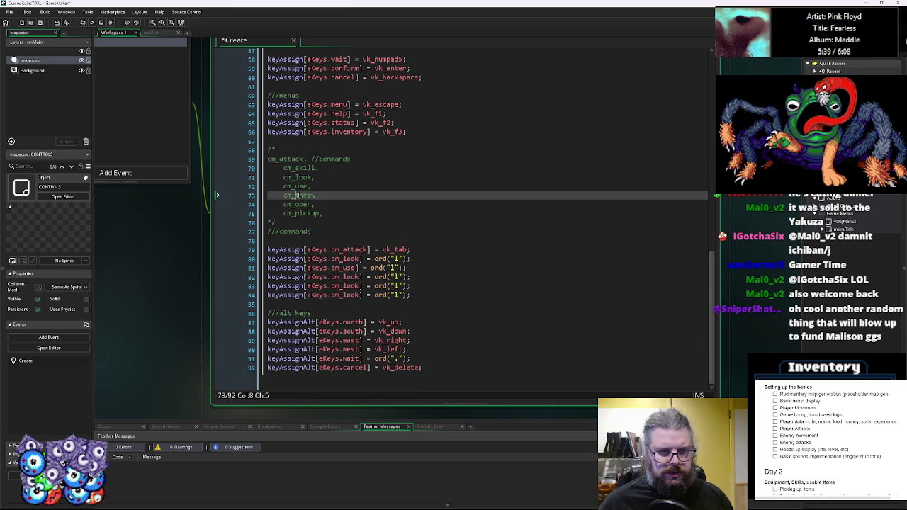
{"action": "key", "text": "ctrl+c"}
{"action": "double_click", "coordinate": [346, 277]}
{"action": "key", "text": "ctrl+v"}
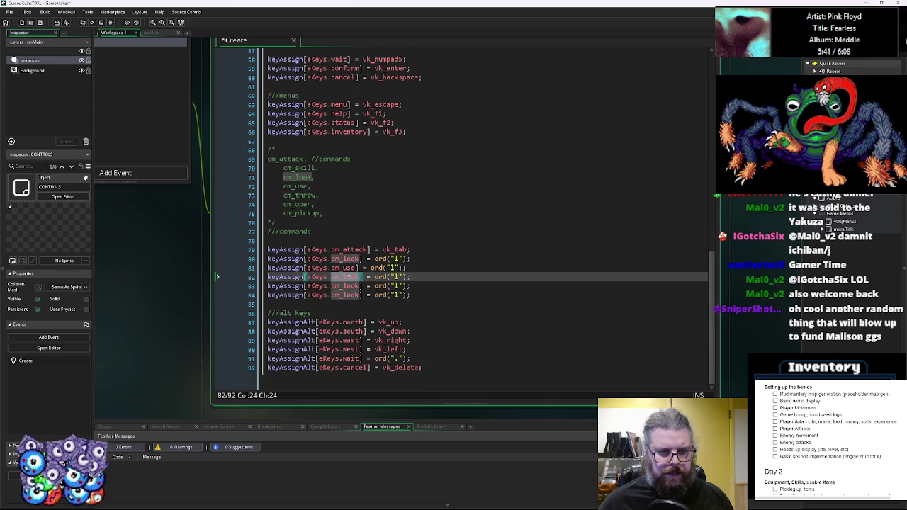
Rename the remaining cm_look copies to cm_open and cm_pickup.
{"action": "double_click", "coordinate": [296, 204]}
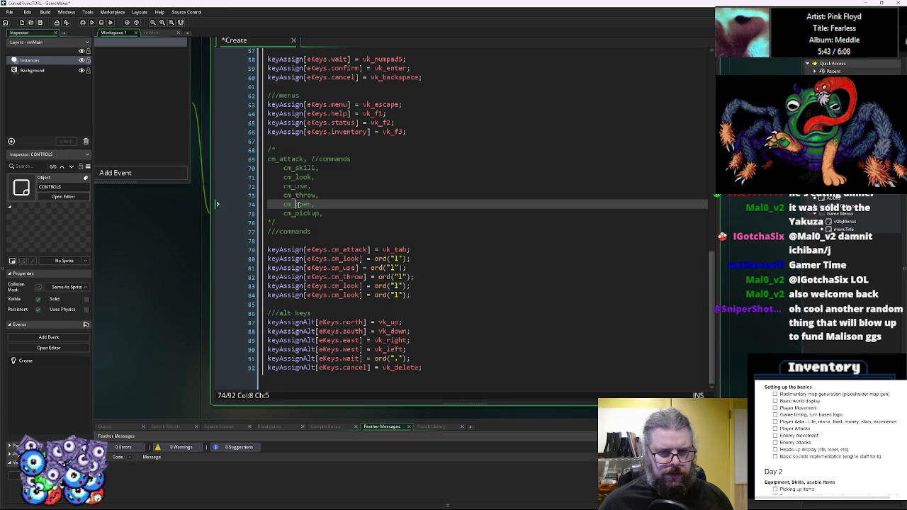
{"action": "left_click", "coordinate": [343, 285]}
{"action": "double_click", "coordinate": [346, 286]}
{"action": "key", "text": "ctrl+v"}
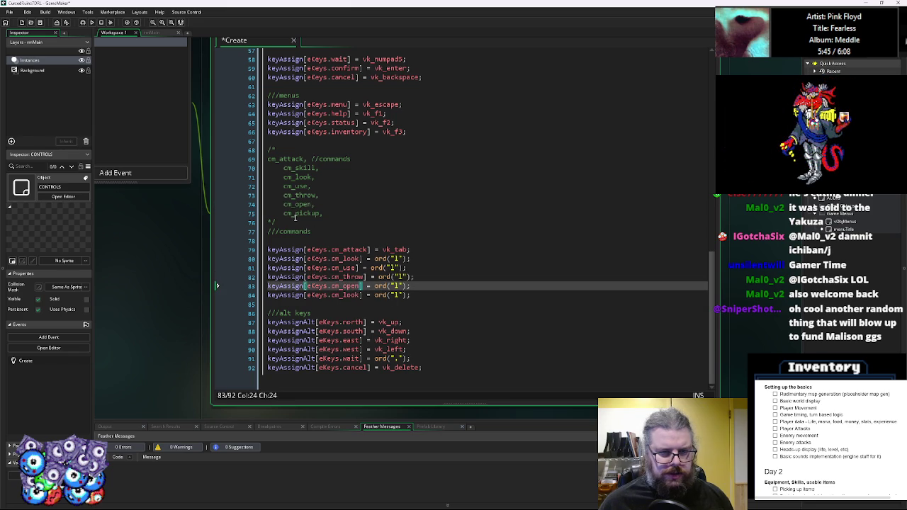
{"action": "double_click", "coordinate": [297, 213]}
{"action": "key", "text": "ctrl+c"}
{"action": "double_click", "coordinate": [346, 295]}
{"action": "key", "text": "ctrl+v"}
Duplicate the cm_pickup line and rename the copy to cm_skill.
{"action": "left_click", "coordinate": [429, 294]}
{"action": "key", "text": "ctrl+d"}
{"action": "key", "text": "Down"}
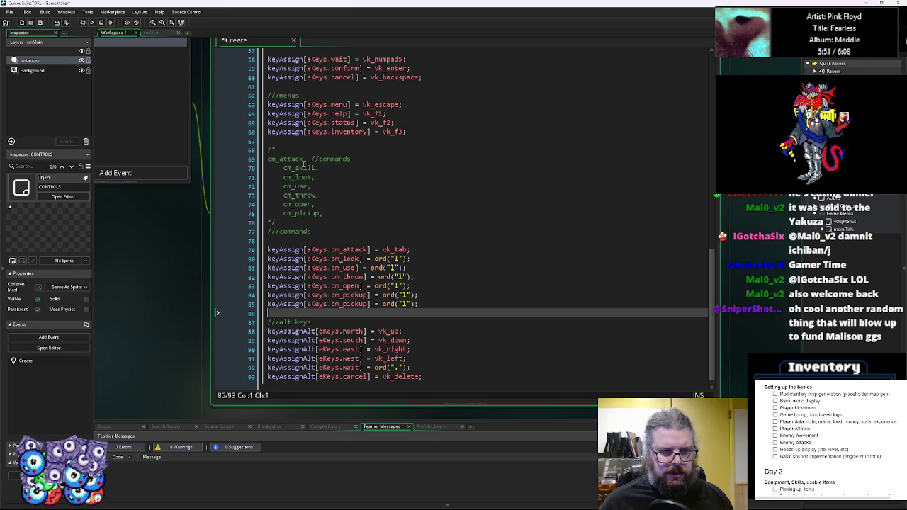
{"action": "double_click", "coordinate": [300, 168]}
{"action": "key", "text": "ctrl+c"}
{"action": "double_click", "coordinate": [349, 304]}
{"action": "key", "text": "ctrl+v"}
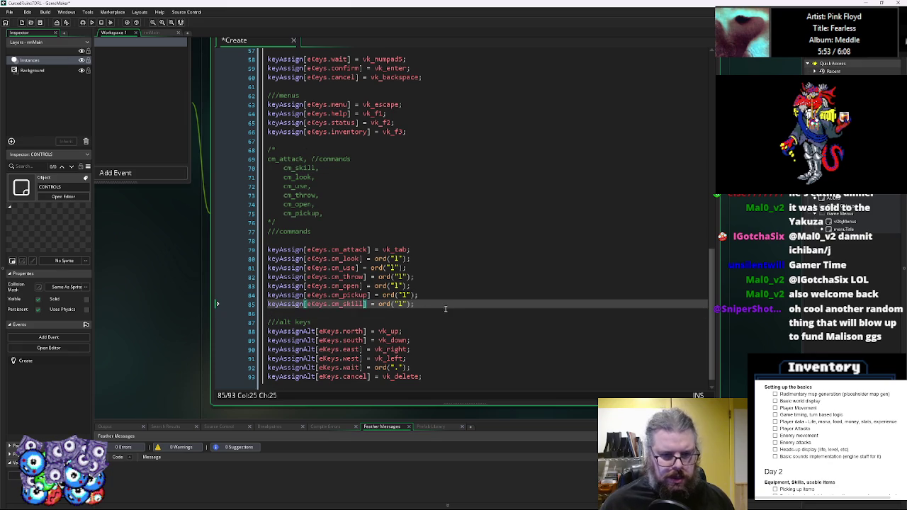
Set the keys for cm_use, cm_throw and cm_open to u, t and o.
{"action": "double_click", "coordinate": [396, 259]}
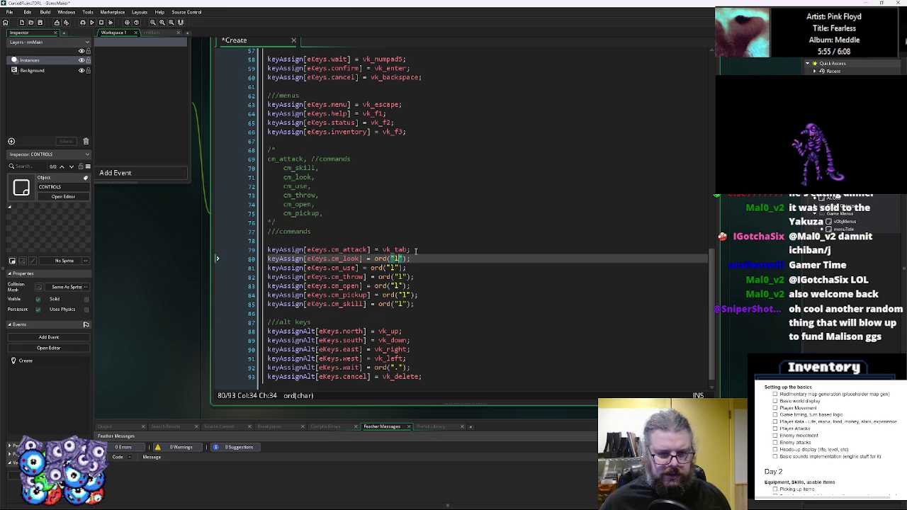
{"action": "key", "text": "Down"}
{"action": "key", "text": "Left"}
{"action": "key", "text": "Left"}
{"action": "key", "text": "shift+Right"}
{"action": "key", "text": "Down"}
{"action": "key", "text": "Right"}
{"action": "key", "text": "shift+Right"}
{"action": "type", "text": "t"}
{"action": "key", "text": "Down"}
{"action": "key", "text": "Left"}
{"action": "key", "text": "Left"}
{"action": "key", "text": "shift+Right"}
{"action": "type", "text": "o"}
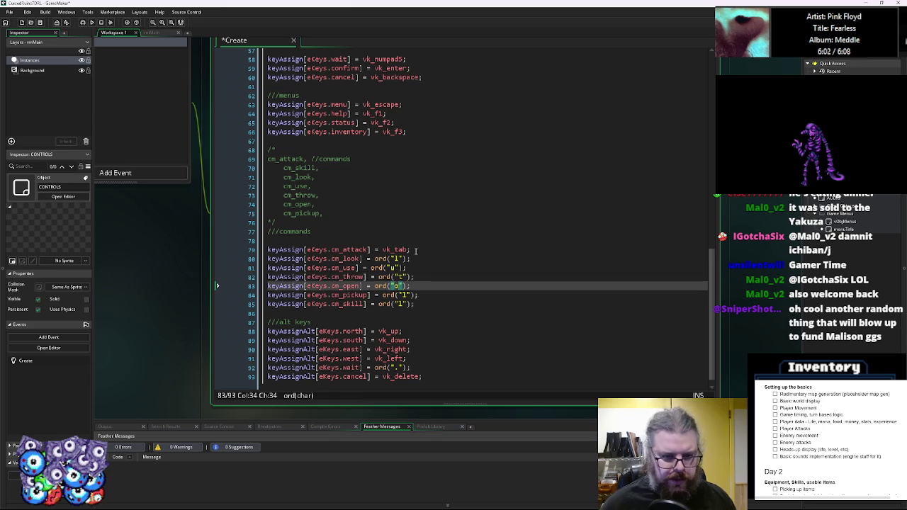
{"action": "scroll", "coordinate": [416, 250], "scroll_direction": "up", "scroll_amount": 20}
{"action": "left_click", "coordinate": [332, 237]}
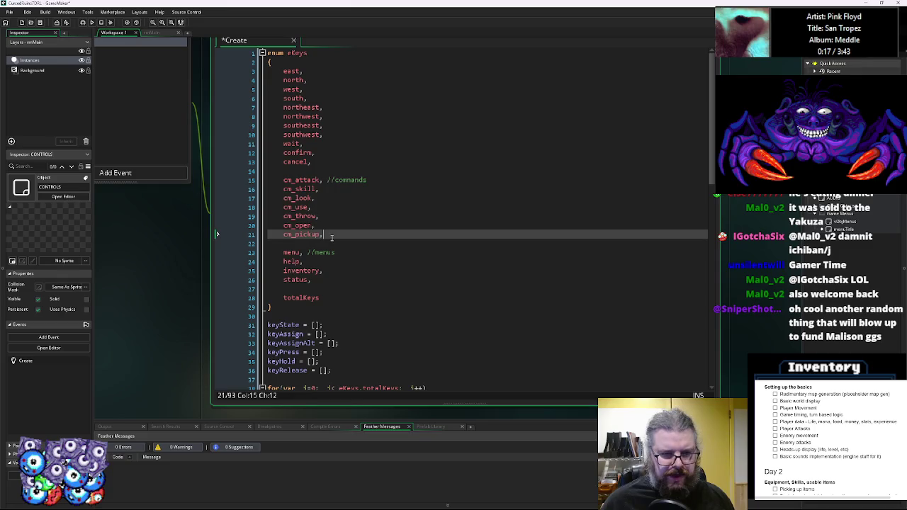
Insert 'cm_ascend,' and 'cm_descent,' on new lines below cm_pickup in eKeys.
{"action": "key", "text": "Return"}
{"action": "type", "text": "cm_"}
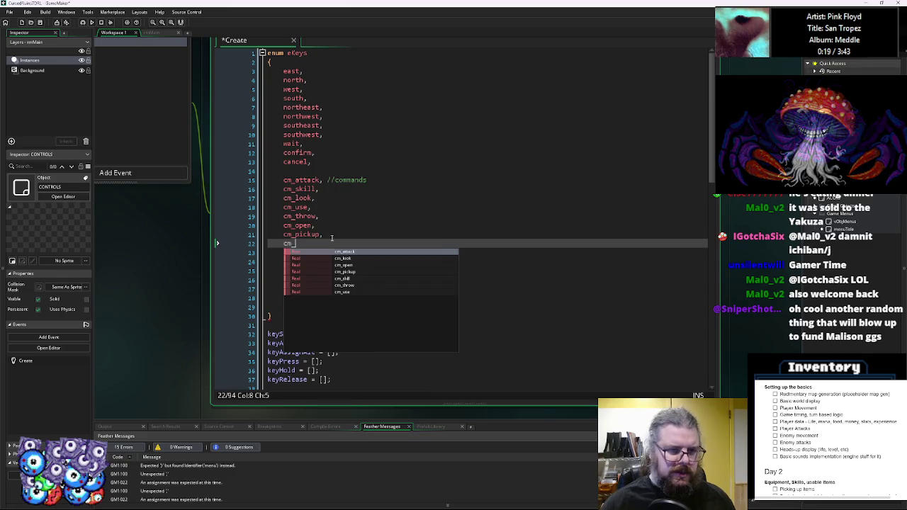
{"action": "type", "text": "ascend,"}
{"action": "key", "text": "Return"}
{"action": "type", "text": "cm_descent,"}
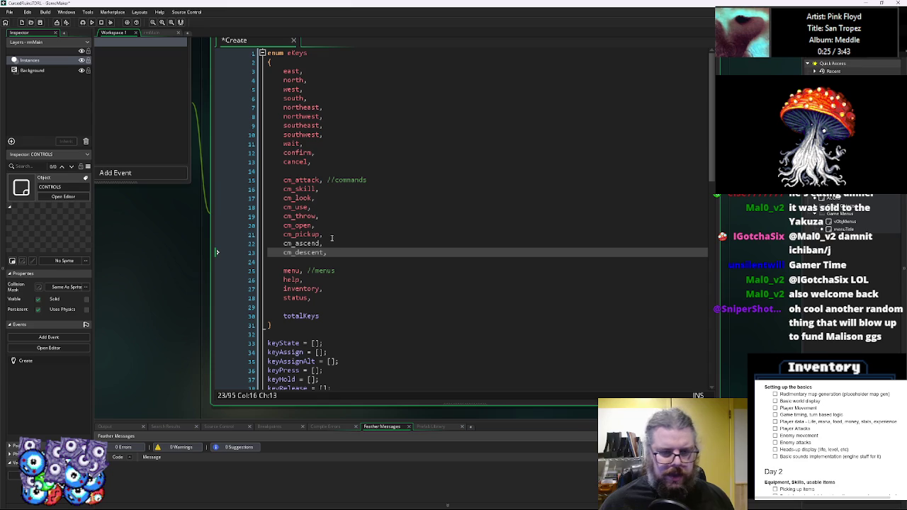
{"action": "scroll", "coordinate": [387, 320], "scroll_direction": "down", "scroll_amount": 15}
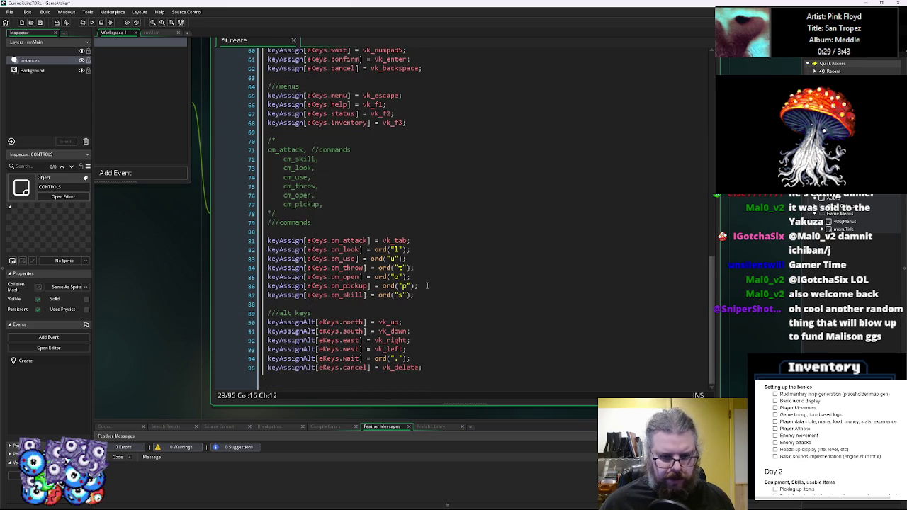
Duplicate the cm_skill keyAssign line twice below it.
{"action": "left_click_drag", "start_coordinate": [427, 295], "coordinate": [241, 297]}
{"action": "key", "text": "ctrl+c"}
{"action": "key", "text": "End"}
{"action": "key", "text": "Return"}
{"action": "key", "text": "ctrl+v"}
{"action": "key", "text": "Return"}
{"action": "key", "text": "ctrl+v"}
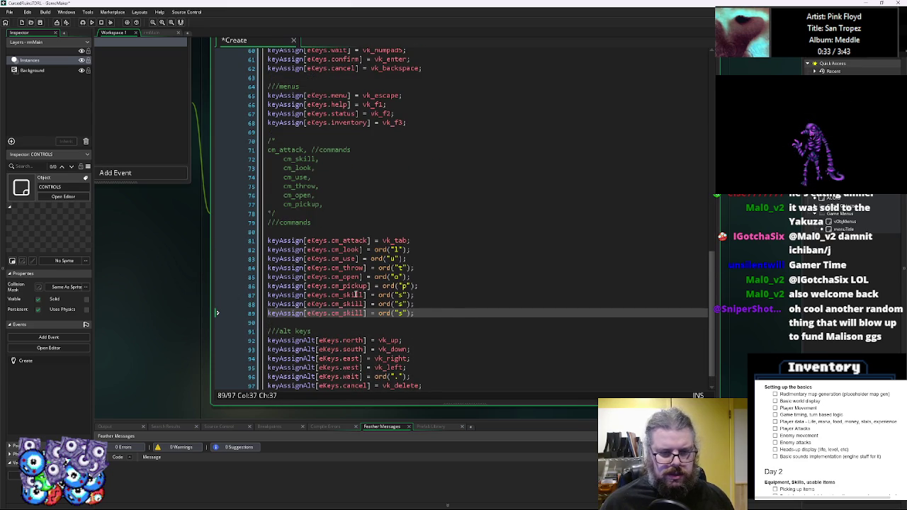
Rename the two copies to cm_ascend and cm_descend.
{"action": "double_click", "coordinate": [350, 304]}
{"action": "type", "text": "ascend"}
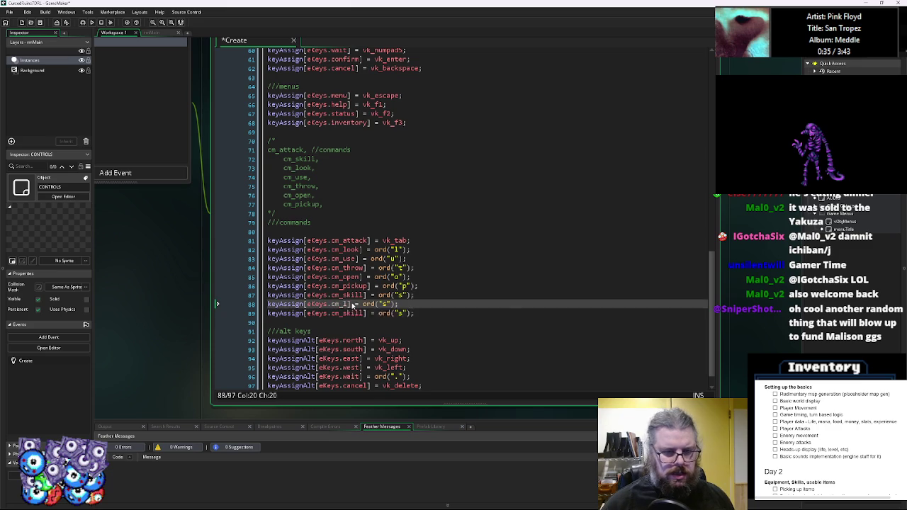
{"action": "key", "text": "Down"}
{"action": "key", "text": "Left"}
{"action": "key", "text": "BackSpace"}
{"action": "key", "text": "BackSpace"}
{"action": "key", "text": "BackSpace"}
{"action": "type", "text": "des"}
{"action": "type", "text": "cend"}
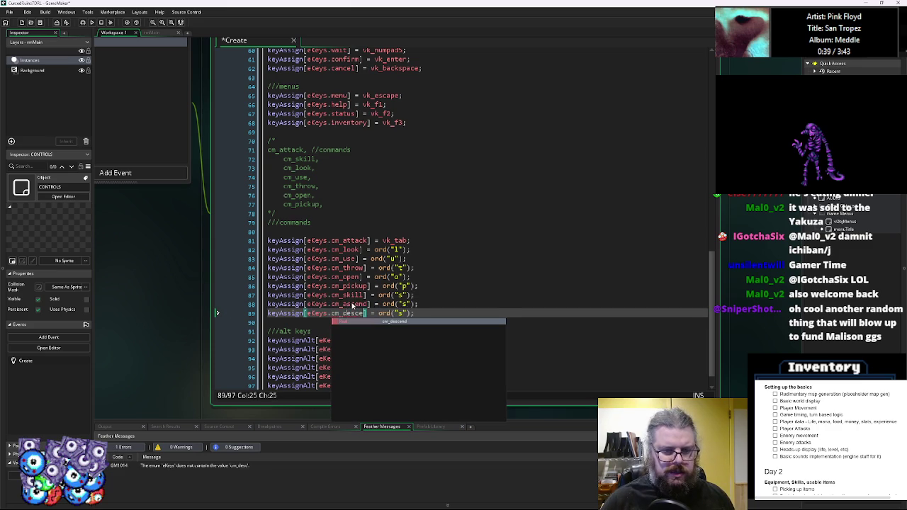
Set cm_ascend's key to "<" and cm_descend's key to ">".
{"action": "double_click", "coordinate": [406, 304]}
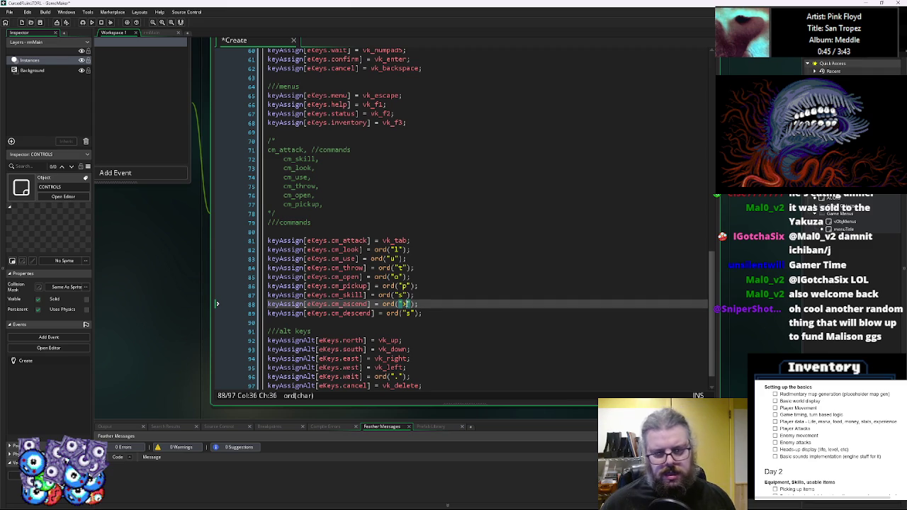
{"action": "key", "text": "Down"}
{"action": "key", "text": "shift+Right"}
{"action": "type", "text": "<"}
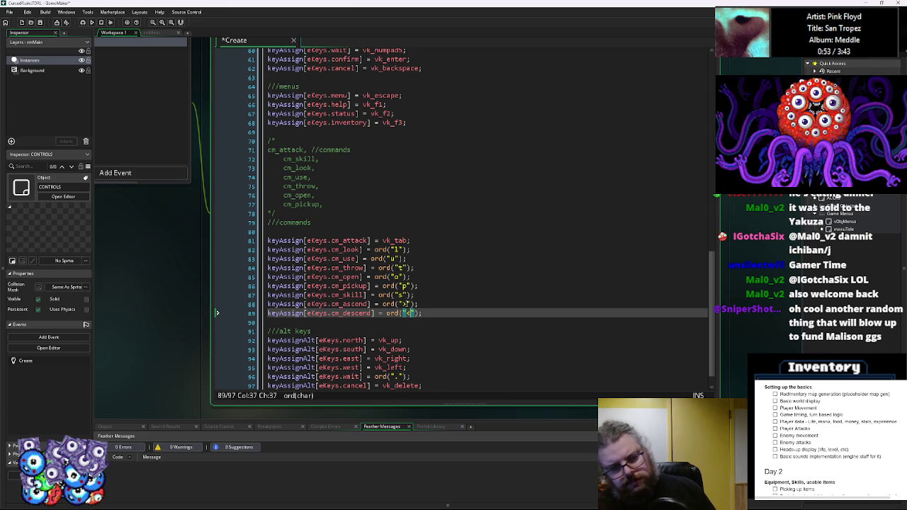
{"action": "key", "text": "Up"}
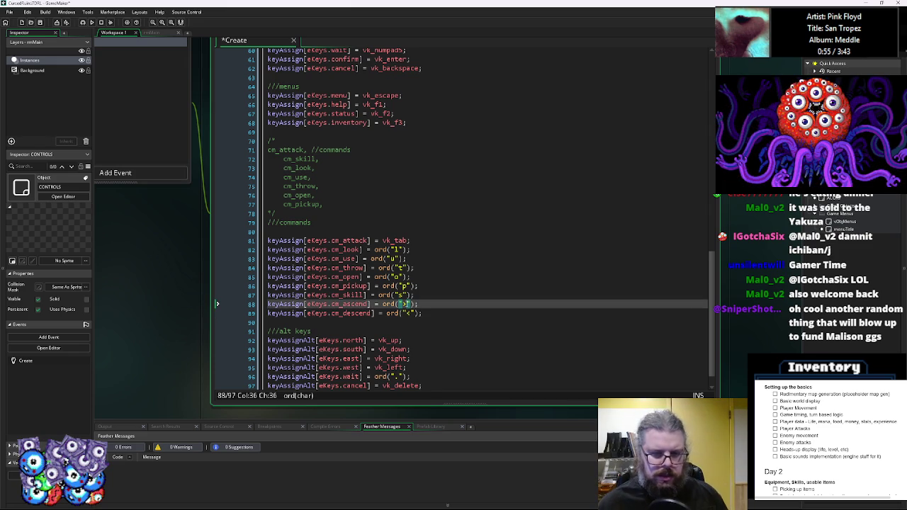
{"action": "key", "text": "Down"}
{"action": "key", "text": "Delete"}
{"action": "type", "text": ">"}
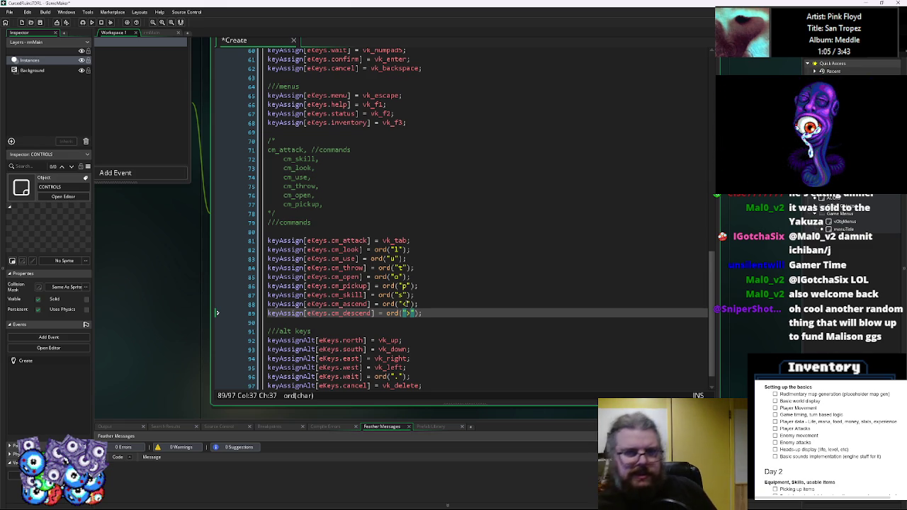
Delete the commented-out list of command names.
{"action": "scroll", "coordinate": [409, 280], "scroll_direction": "up", "scroll_amount": 4}
{"action": "scroll", "coordinate": [409, 280], "scroll_direction": "up", "scroll_amount": 13}
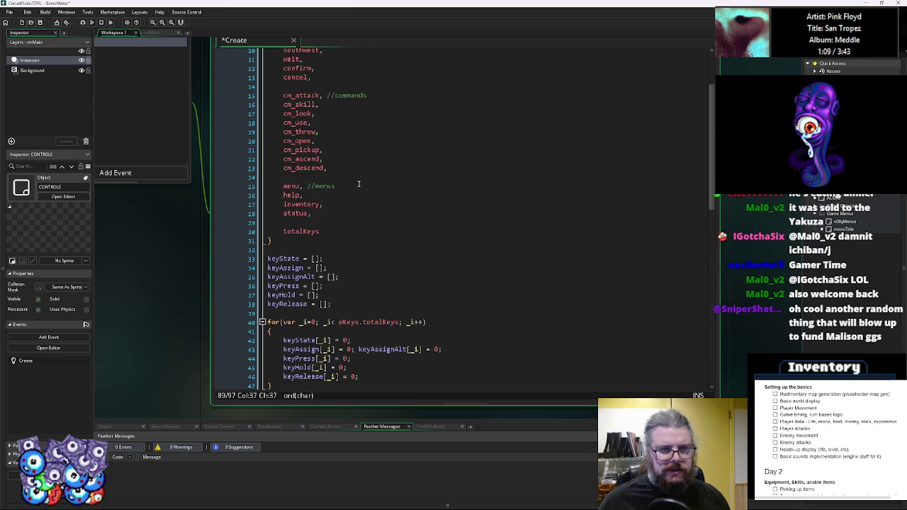
{"action": "scroll", "coordinate": [358, 184], "scroll_direction": "up", "scroll_amount": 2}
{"action": "scroll", "coordinate": [358, 186], "scroll_direction": "up", "scroll_amount": 2}
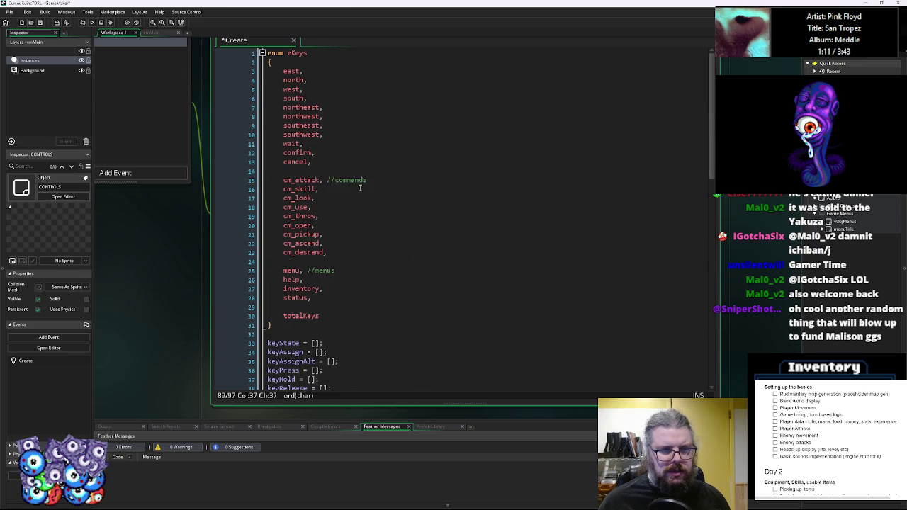
{"action": "scroll", "coordinate": [359, 187], "scroll_direction": "down", "scroll_amount": 16}
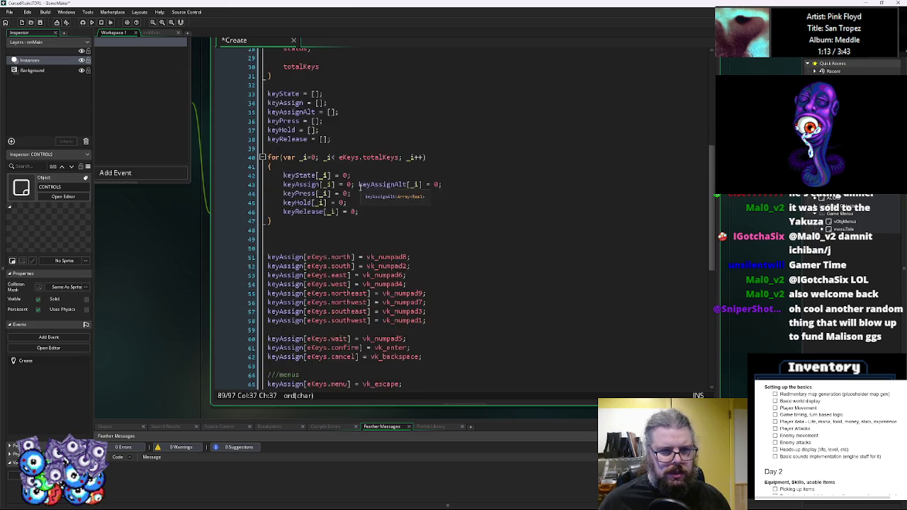
{"action": "scroll", "coordinate": [360, 192], "scroll_direction": "down", "scroll_amount": 4}
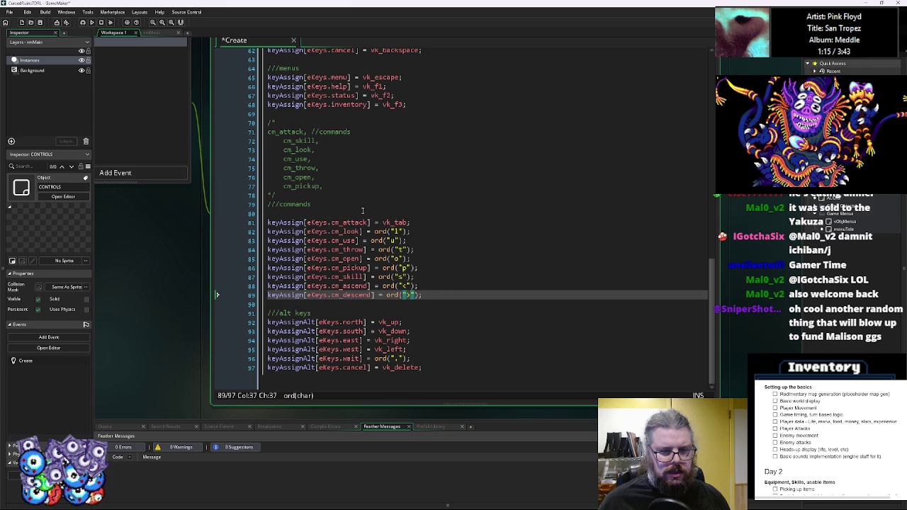
{"action": "scroll", "coordinate": [362, 210], "scroll_direction": "up", "scroll_amount": 3}
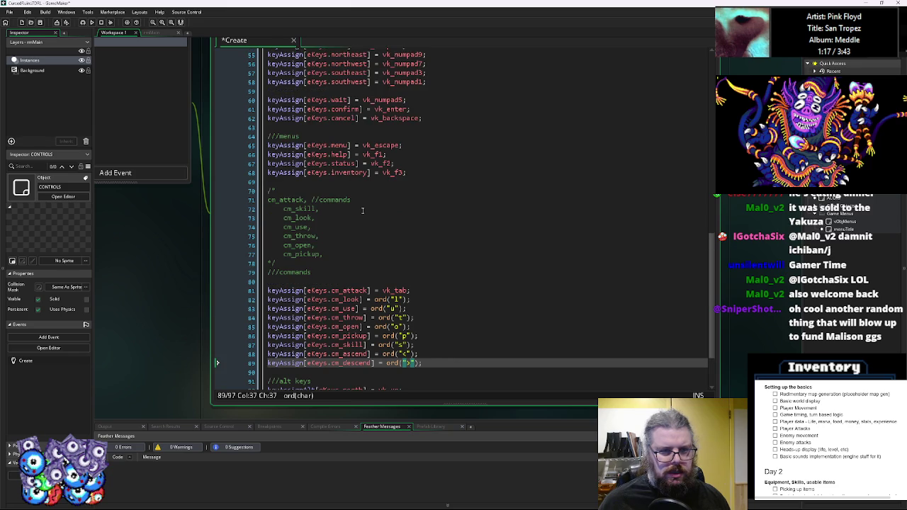
{"action": "mouse_move", "coordinate": [320, 273]}
{"action": "left_mouse_down"}
{"action": "mouse_move", "coordinate": [247, 180]}
{"action": "mouse_move", "coordinate": [242, 190]}
{"action": "left_mouse_up"}
{"action": "key", "text": "Delete"}
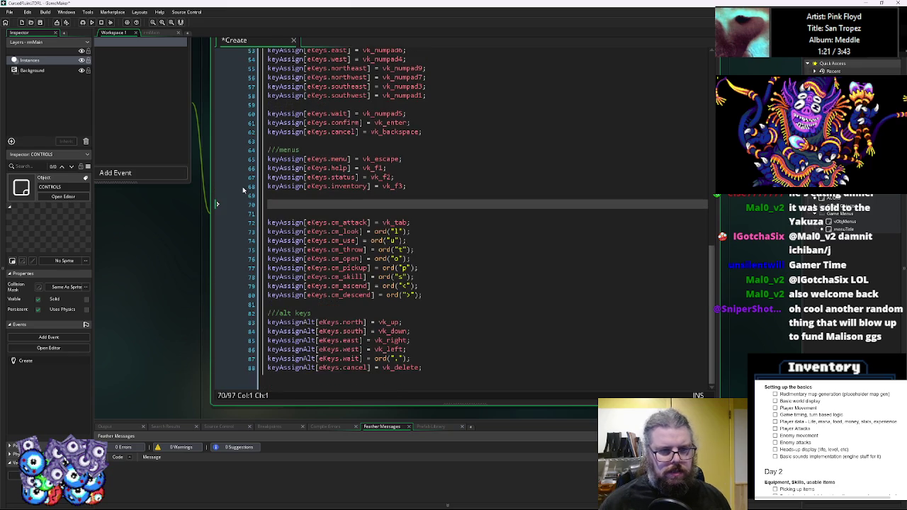
Add a '// commands' comment above the command key assignments.
{"action": "key", "text": "Down"}
{"action": "type", "text": "// "}
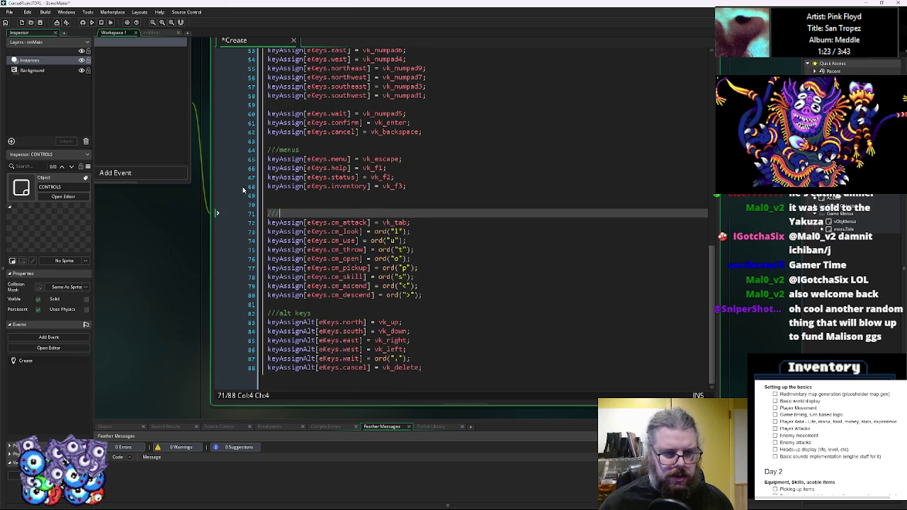
{"action": "type", "text": "commands"}
{"action": "key", "text": "Up"}
{"action": "key", "text": "BackSpace"}
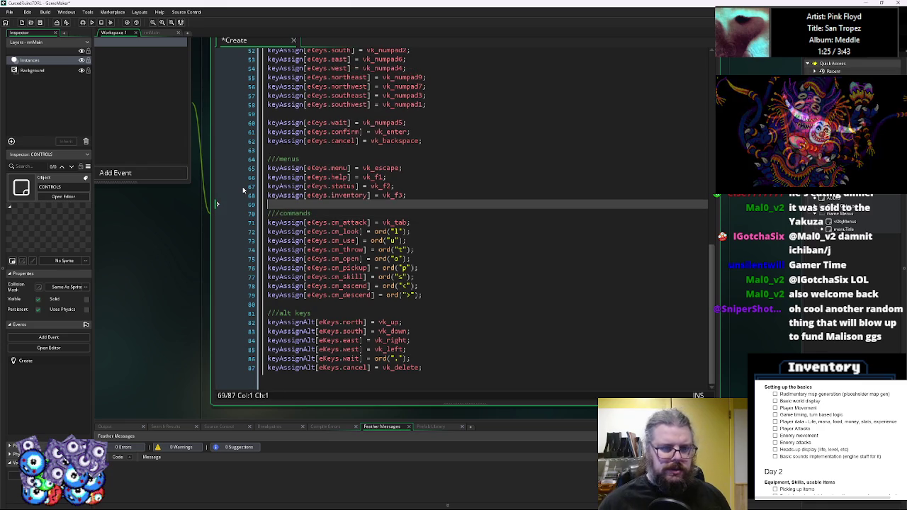
Remove two extra blank lines before the keyAssign block.
{"action": "left_click", "coordinate": [261, 305]}
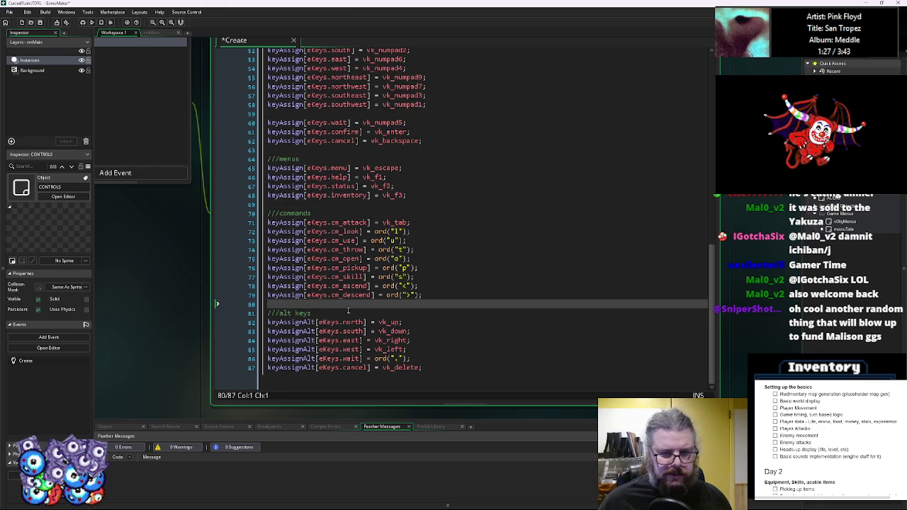
{"action": "left_click", "coordinate": [322, 312]}
{"action": "left_click", "coordinate": [449, 280]}
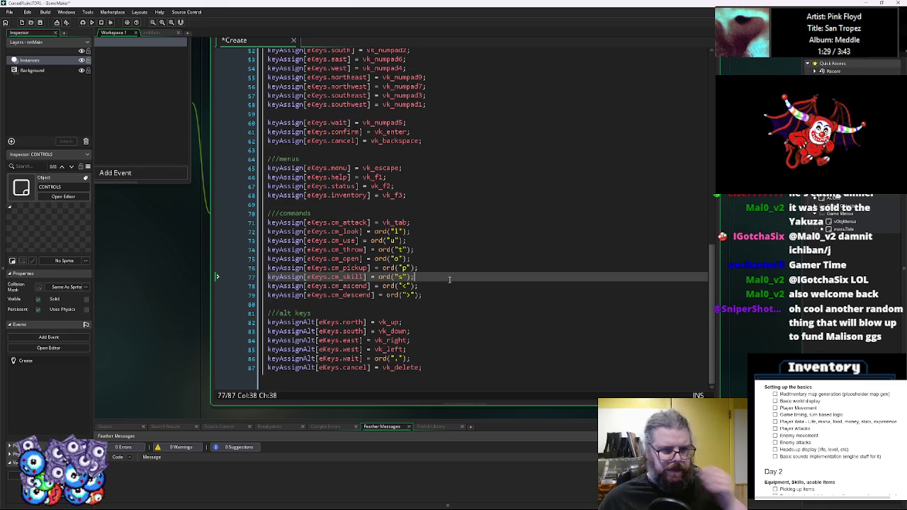
{"action": "scroll", "coordinate": [449, 279], "scroll_direction": "up", "scroll_amount": 4}
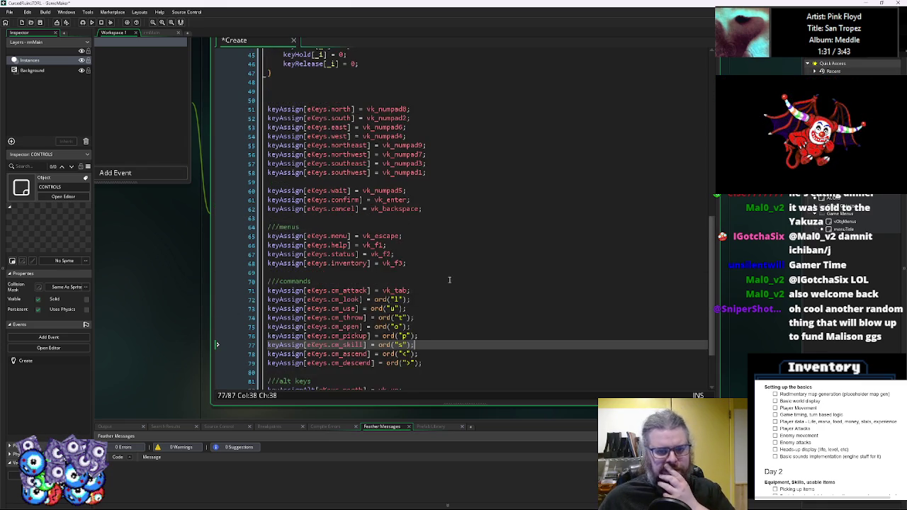
{"action": "left_click", "coordinate": [310, 140]}
{"action": "key", "text": "Delete"}
{"action": "key", "text": "BackSpace"}
{"action": "scroll", "coordinate": [474, 296], "scroll_direction": "down", "scroll_amount": 3}
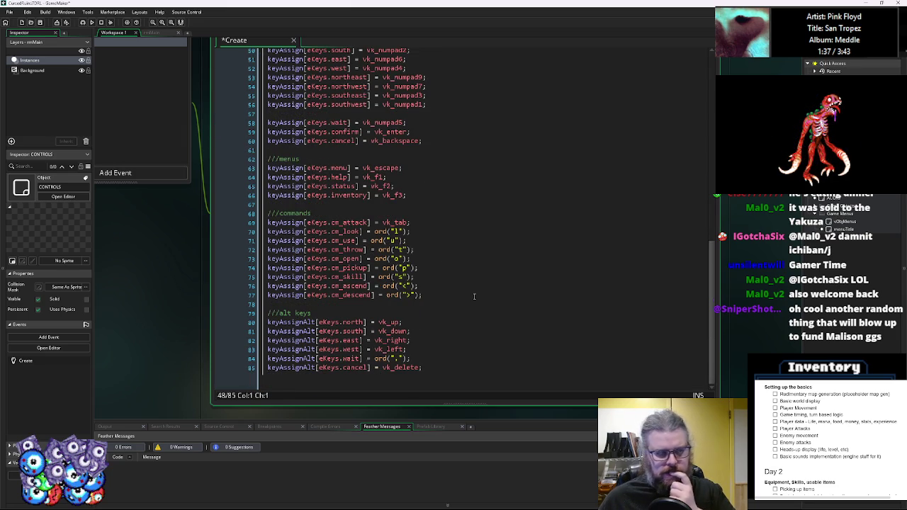
{"action": "left_click", "coordinate": [435, 303]}
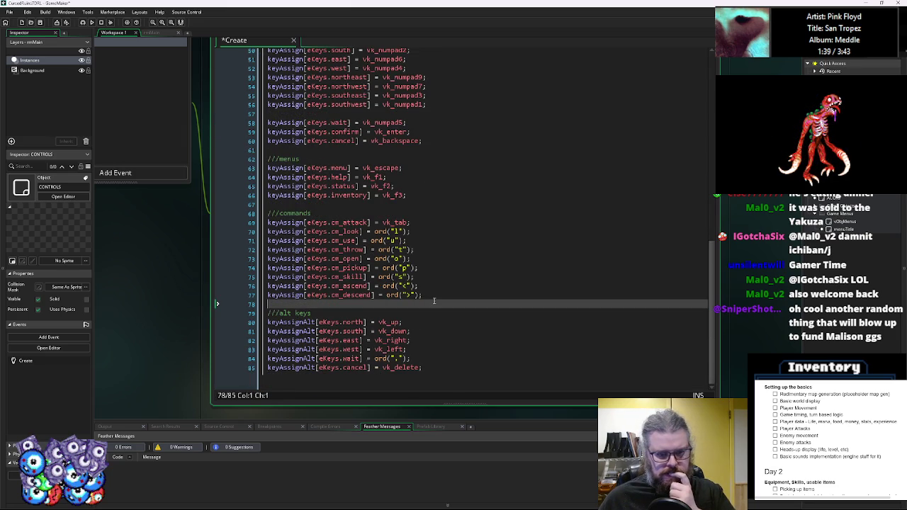
{"action": "key", "text": "ctrl+End"}
{"action": "scroll", "coordinate": [453, 373], "scroll_direction": "up", "scroll_amount": 3}
{"action": "scroll", "coordinate": [453, 373], "scroll_direction": "up", "scroll_amount": 8}
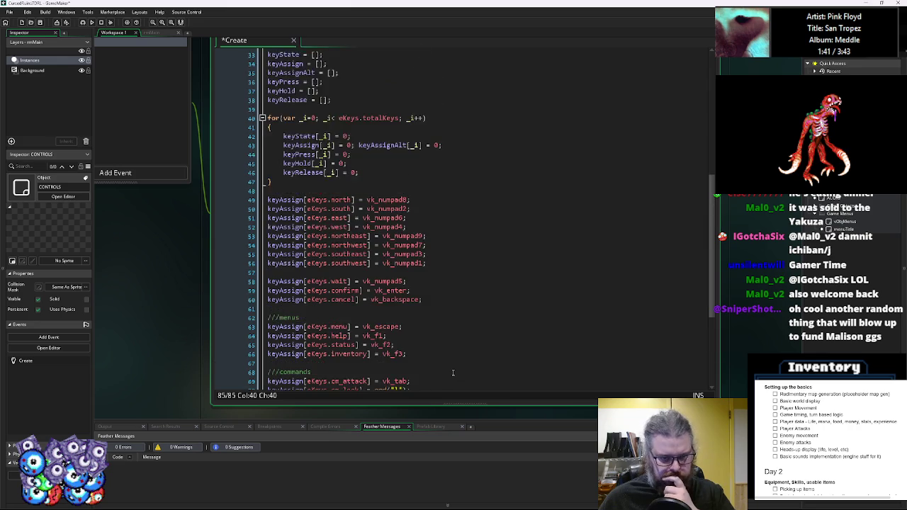
{"action": "scroll", "coordinate": [452, 372], "scroll_direction": "down", "scroll_amount": 11}
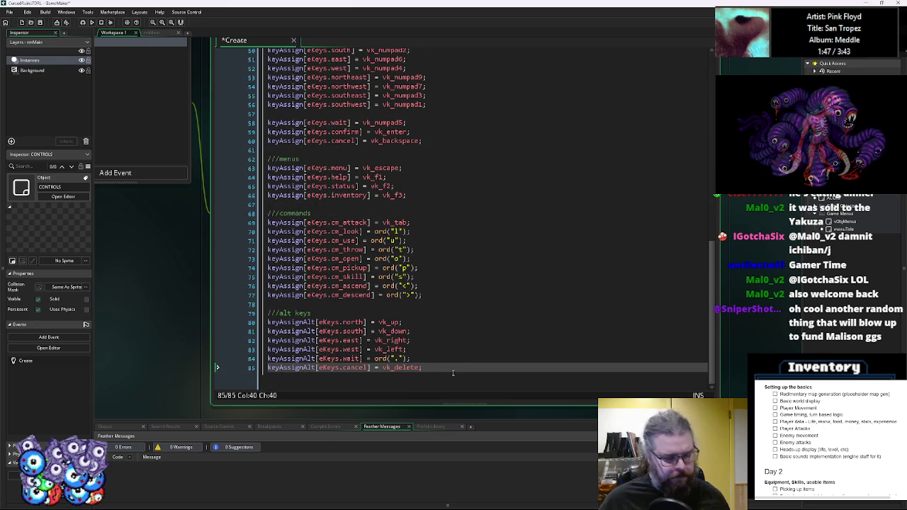
{"action": "scroll", "coordinate": [454, 360], "scroll_direction": "up", "scroll_amount": 2}
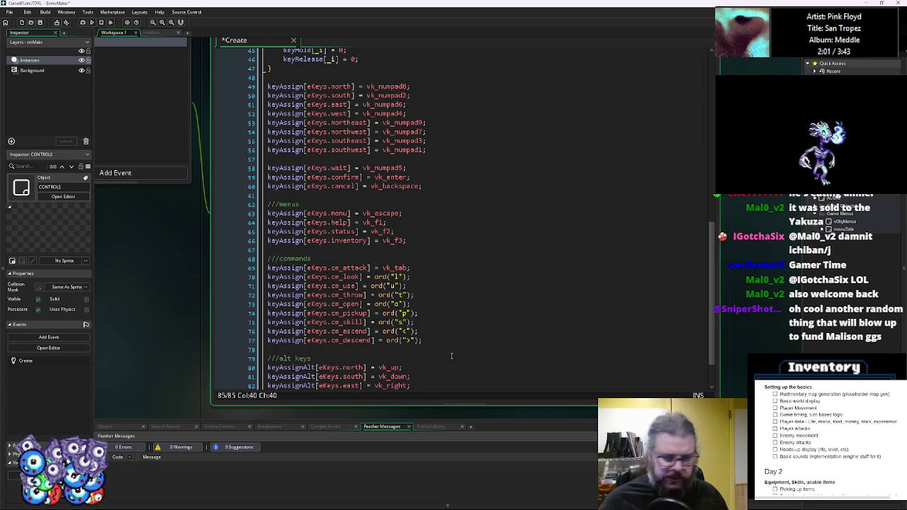
{"action": "scroll", "coordinate": [451, 304], "scroll_direction": "up", "scroll_amount": 15}
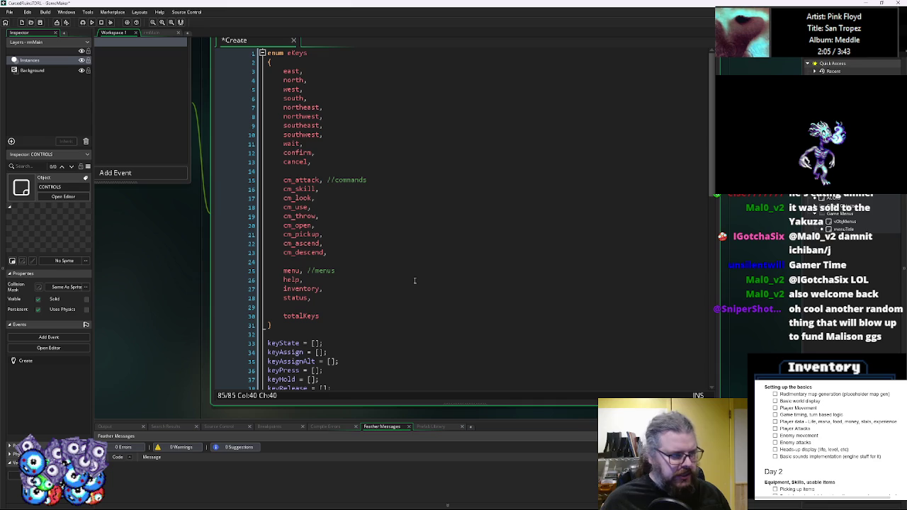
{"action": "scroll", "coordinate": [414, 281], "scroll_direction": "down", "scroll_amount": 17}
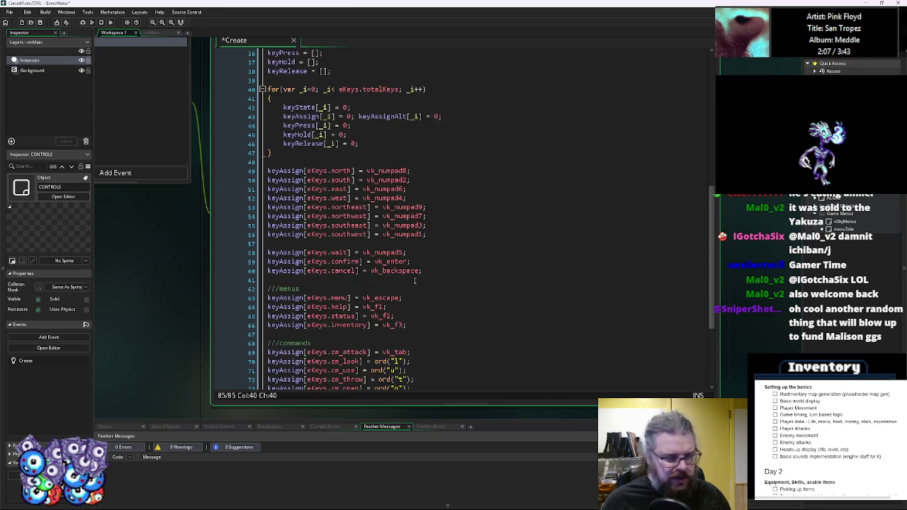
{"action": "scroll", "coordinate": [408, 279], "scroll_direction": "up", "scroll_amount": 5}
{"action": "scroll", "coordinate": [408, 278], "scroll_direction": "up", "scroll_amount": 5}
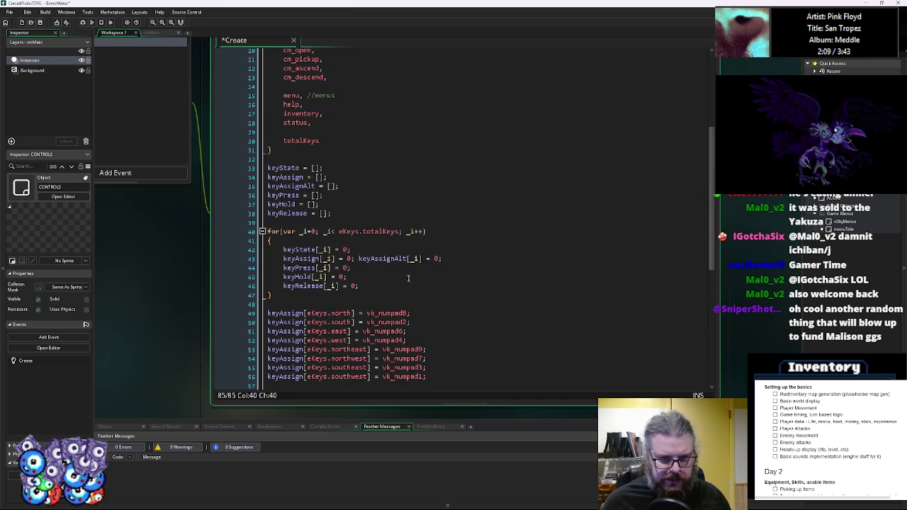
{"action": "left_click", "coordinate": [409, 286]}
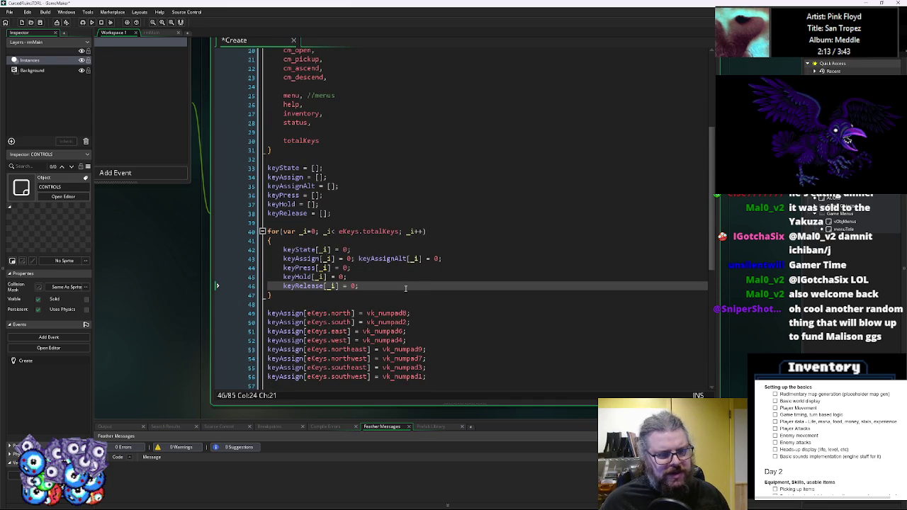
{"action": "left_click", "coordinate": [329, 277]}
{"action": "left_click", "coordinate": [301, 268]}
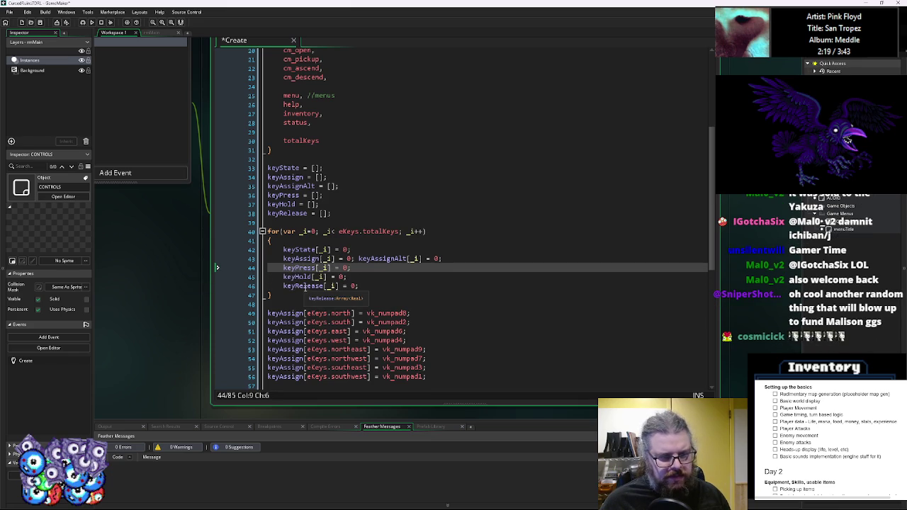
{"action": "left_click", "coordinate": [369, 285]}
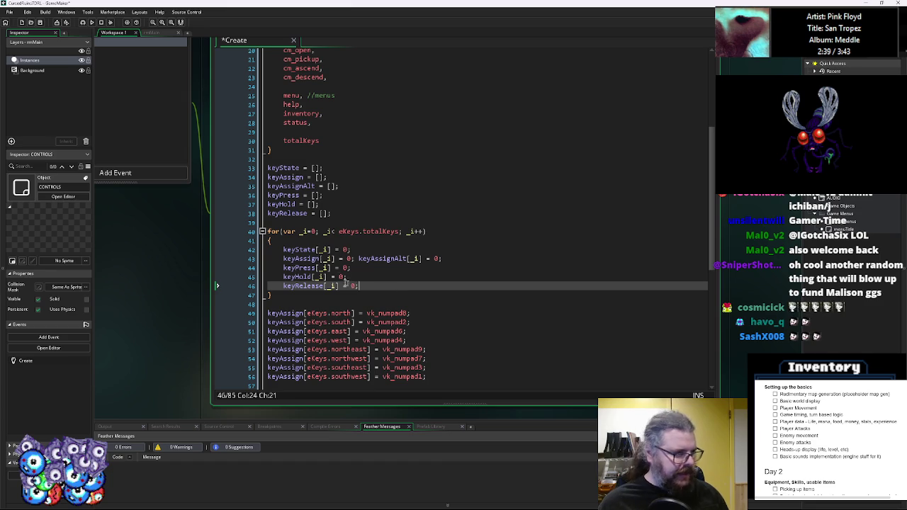
{"action": "left_click", "coordinate": [379, 277]}
{"action": "scroll", "coordinate": [383, 272], "scroll_direction": "up", "scroll_amount": 3}
{"action": "scroll", "coordinate": [382, 273], "scroll_direction": "down", "scroll_amount": 6}
{"action": "scroll", "coordinate": [389, 275], "scroll_direction": "down", "scroll_amount": 7}
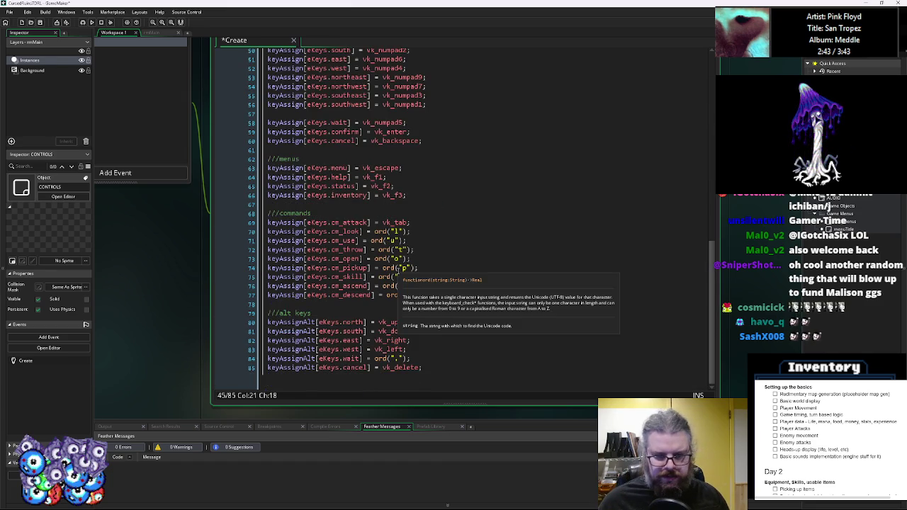
{"action": "scroll", "coordinate": [398, 273], "scroll_direction": "up", "scroll_amount": 10}
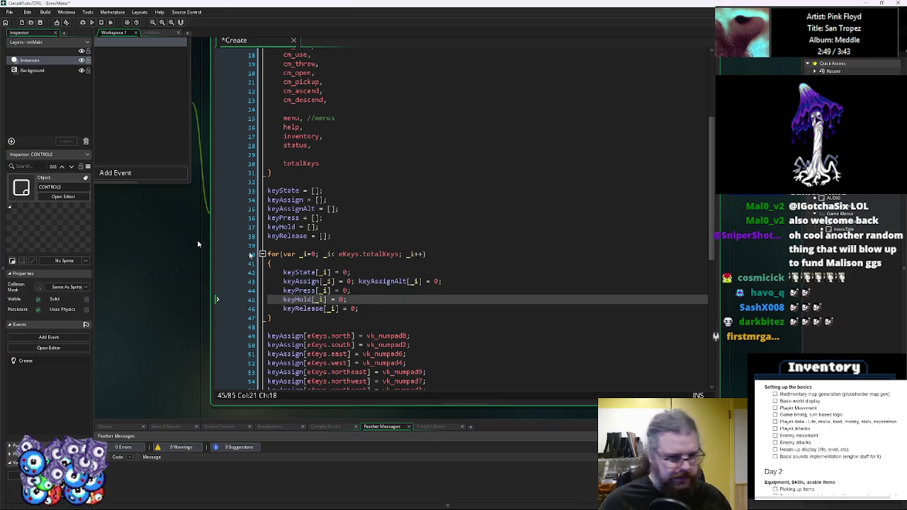
Delete the old keyHold and keyRelease reset lines, then move the keyState reset line below keyAssign.
{"action": "left_click", "coordinate": [397, 308]}
{"action": "left_click", "coordinate": [316, 290]}
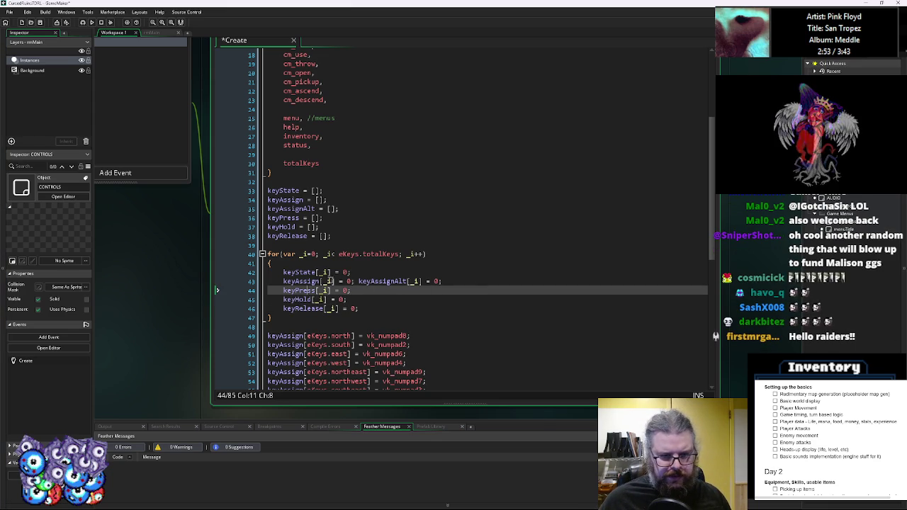
{"action": "left_click_drag", "start_coordinate": [351, 273], "coordinate": [284, 277]}
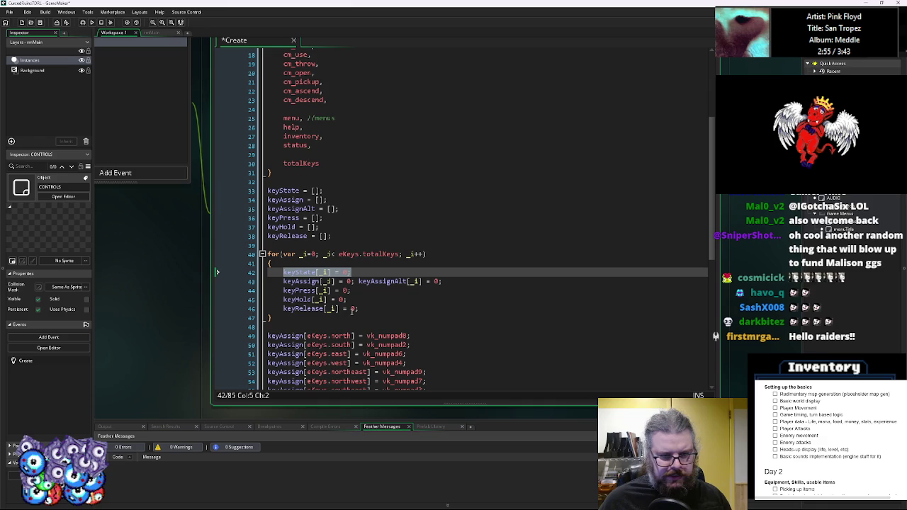
{"action": "left_click", "coordinate": [281, 290]}
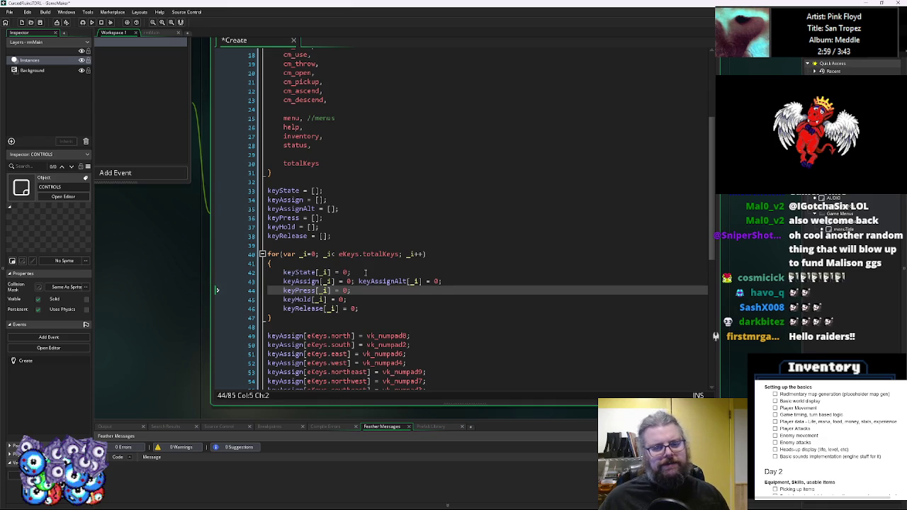
{"action": "left_click_drag", "start_coordinate": [351, 273], "coordinate": [281, 272]}
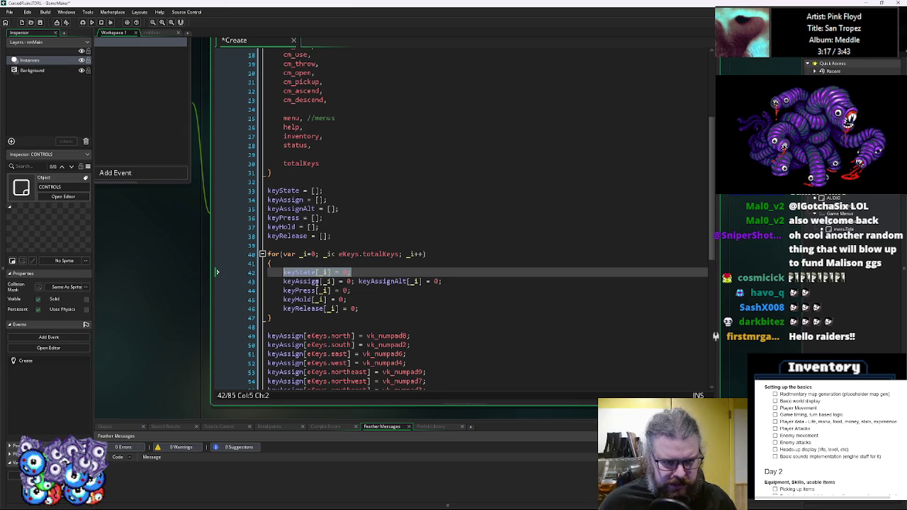
{"action": "left_click", "coordinate": [340, 233]}
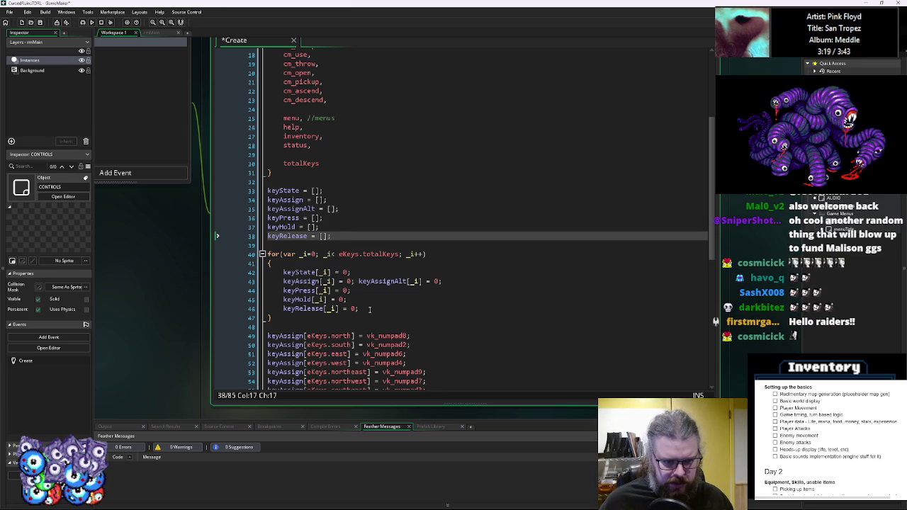
{"action": "left_click_drag", "start_coordinate": [359, 309], "coordinate": [283, 301]}
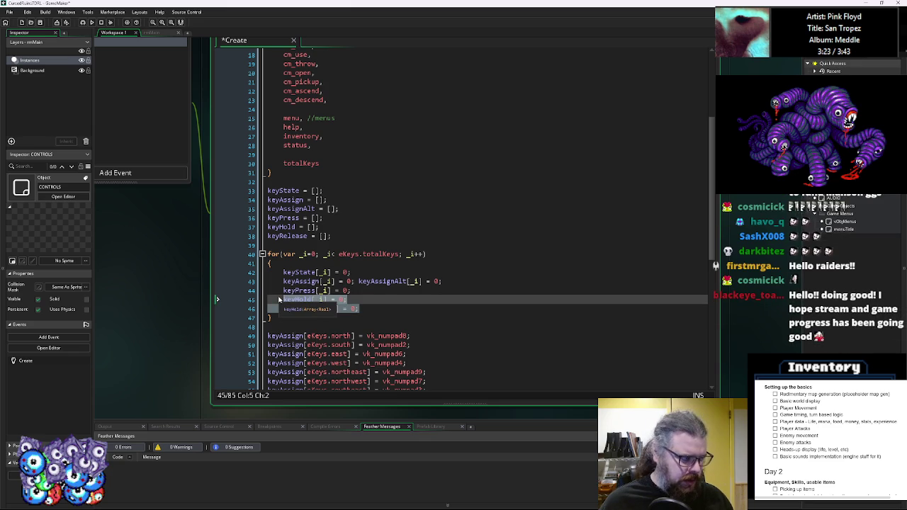
{"action": "key", "text": "BackSpace"}
{"action": "key", "text": "BackSpace"}
{"action": "key", "text": "BackSpace"}
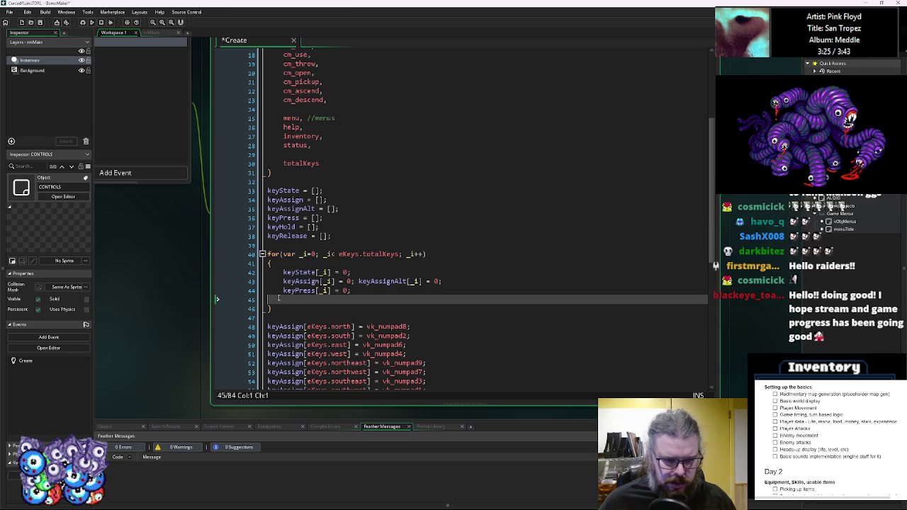
{"action": "left_click_drag", "start_coordinate": [352, 272], "coordinate": [282, 272]}
{"action": "key", "text": "BackSpace"}
{"action": "key", "text": "Down"}
{"action": "key", "text": "Down"}
{"action": "key", "text": "ctrl+v"}
{"action": "key", "text": "Up"}
{"action": "key", "text": "Up"}
{"action": "key", "text": "Up"}
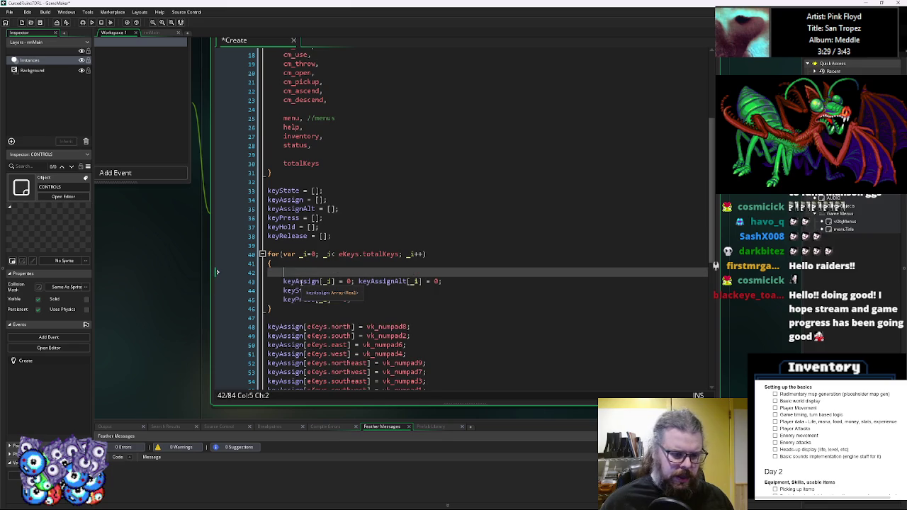
{"action": "key", "text": "BackSpace"}
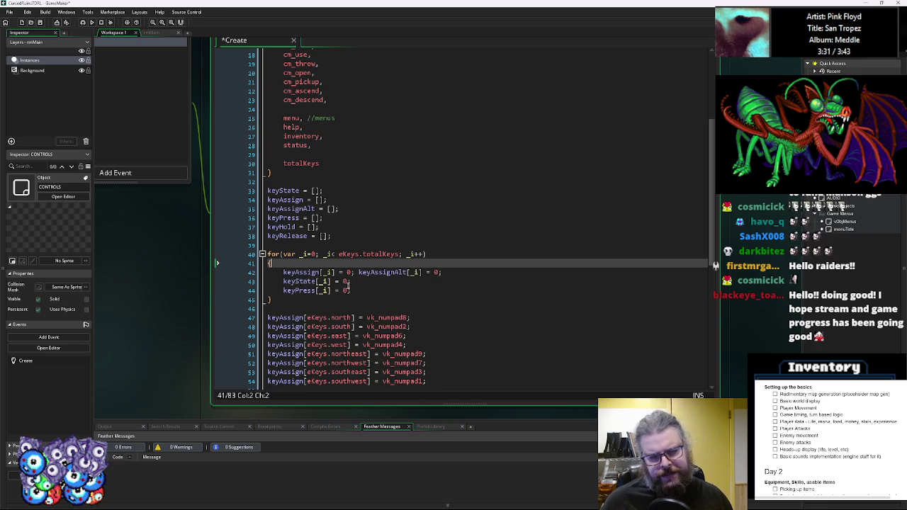
Duplicate the keyPress reset line and rename the copy to keyHold[_i] = 0.
{"action": "left_click", "coordinate": [359, 290]}
{"action": "left_click_drag", "start_coordinate": [359, 291], "coordinate": [282, 290]}
{"action": "key", "text": "ctrl+c"}
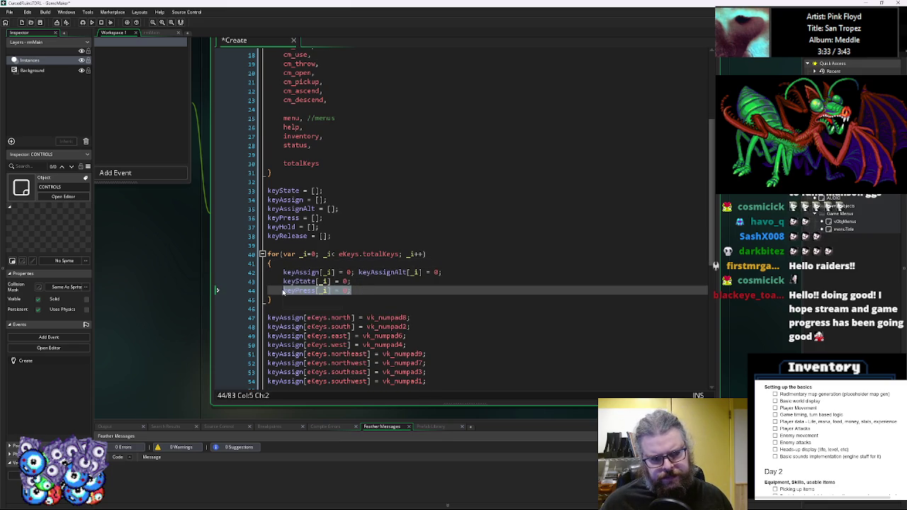
{"action": "left_click", "coordinate": [378, 290]}
{"action": "key", "text": "Return"}
{"action": "key", "text": "ctrl+v"}
{"action": "key", "text": "Left"}
{"action": "key", "text": "Left"}
{"action": "key", "text": "Left"}
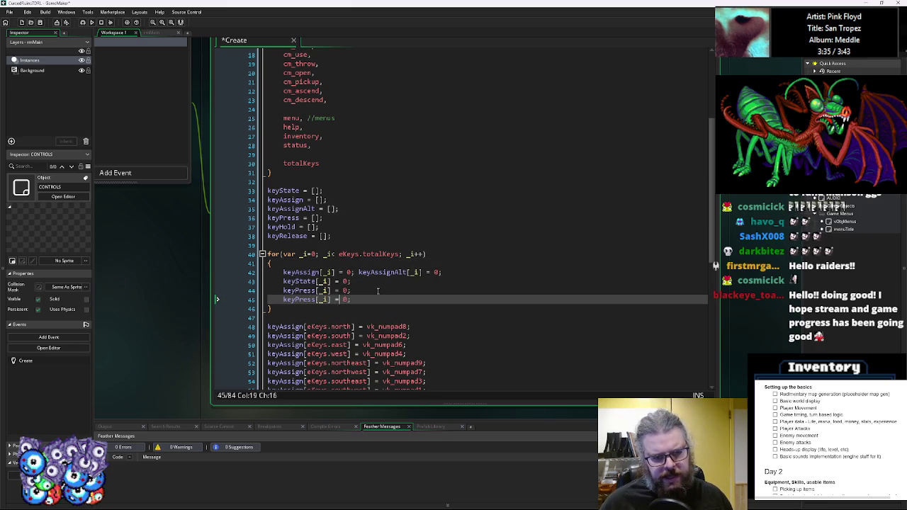
{"action": "key", "text": "BackSpace"}
{"action": "key", "text": "BackSpace"}
{"action": "key", "text": "BackSpace"}
{"action": "type", "text": "Held"}
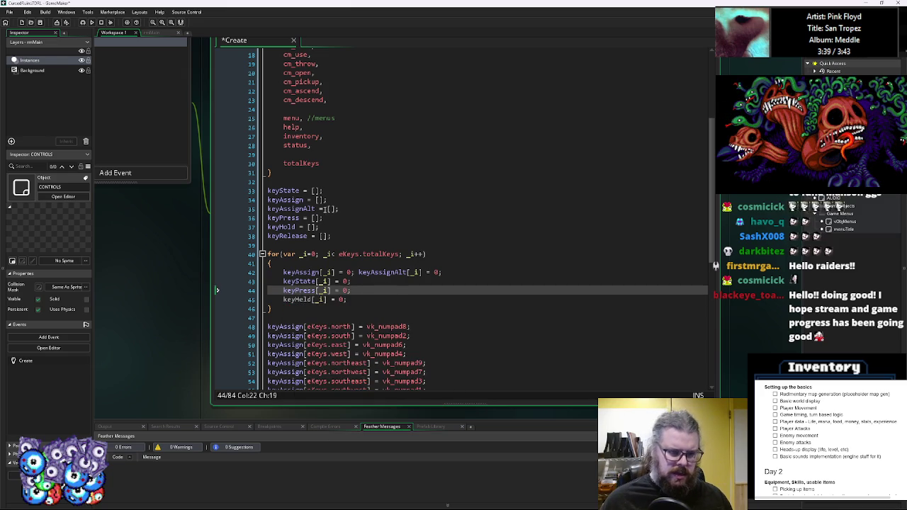
{"action": "left_click", "coordinate": [284, 227]}
{"action": "double_click", "coordinate": [281, 227]}
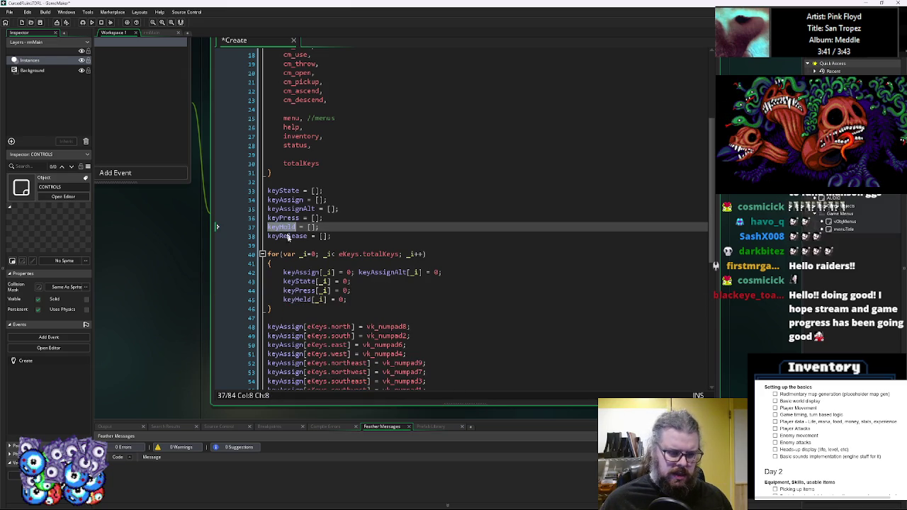
{"action": "left_click", "coordinate": [303, 303]}
{"action": "double_click", "coordinate": [297, 299]}
{"action": "type", "text": "keyHold"}
{"action": "left_click", "coordinate": [365, 291]}
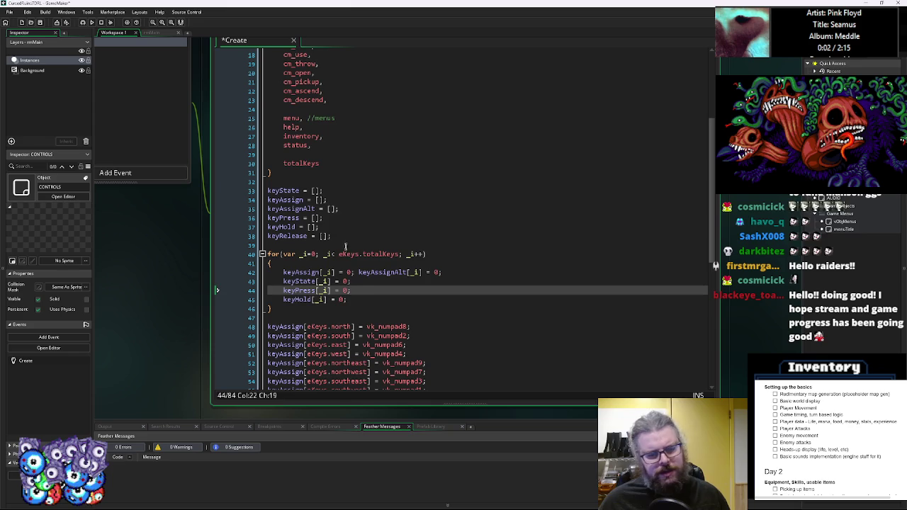
Move the keyState reset to the top of the loop and paste the keyHold and keyRelease resets after keyPress.
{"action": "key", "text": "Down"}
{"action": "key", "text": "Home"}
{"action": "key", "text": "ctrl+shift+Right"}
{"action": "type", "text": "keyPress"}
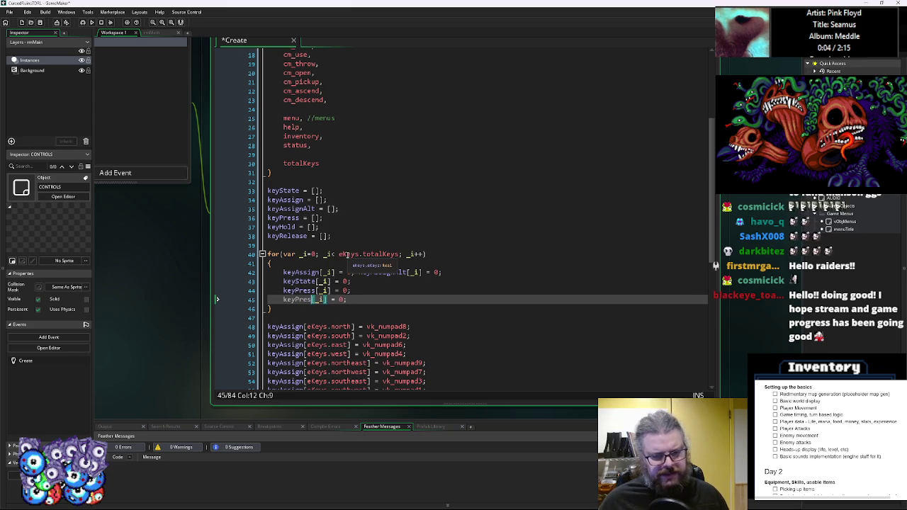
{"action": "key", "text": "ctrl+x"}
{"action": "key", "text": "Up"}
{"action": "key", "text": "Up"}
{"action": "key", "text": "Up"}
{"action": "key", "text": "End"}
{"action": "key", "text": "Return"}
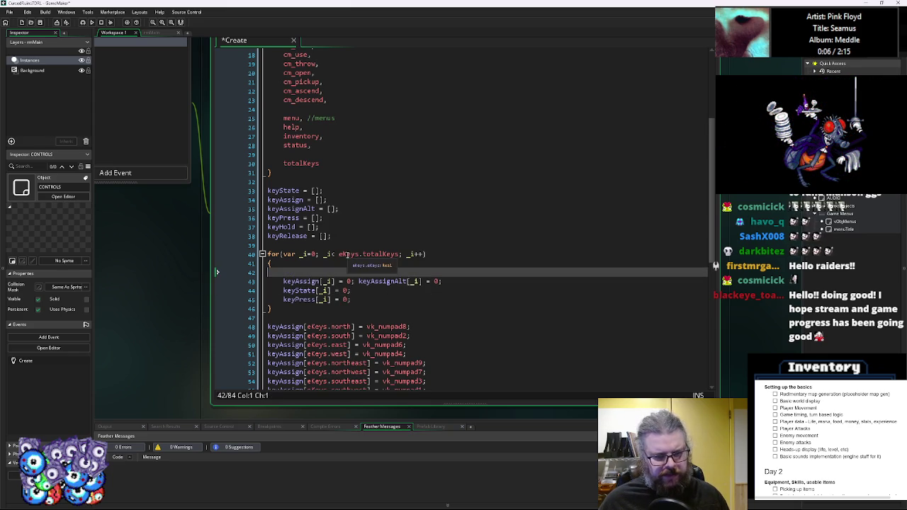
{"action": "key", "text": "Down"}
{"action": "key", "text": "Down"}
{"action": "key", "text": "ctrl+x"}
{"action": "key", "text": "Up"}
{"action": "key", "text": "Up"}
{"action": "key", "text": "ctrl+v"}
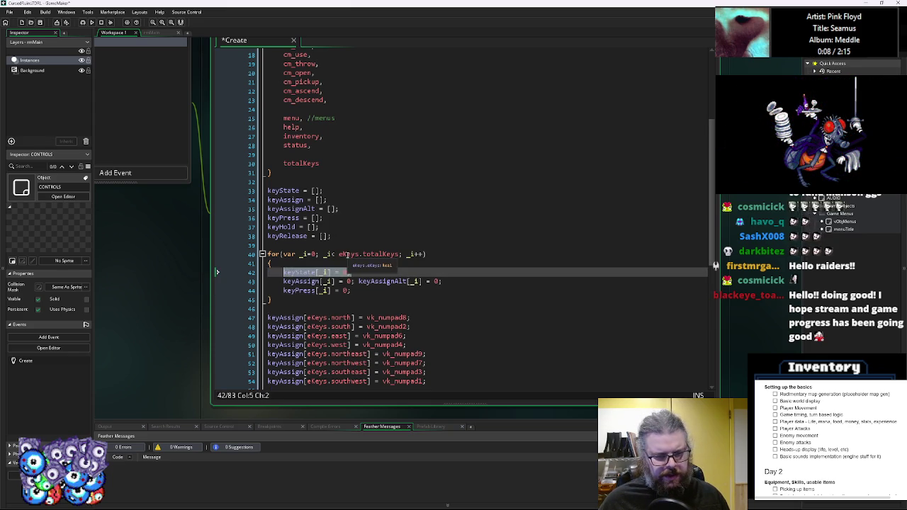
{"action": "key", "text": "Down"}
{"action": "key", "text": "Down"}
{"action": "key", "text": "Return"}
{"action": "key", "text": "ctrl+v"}
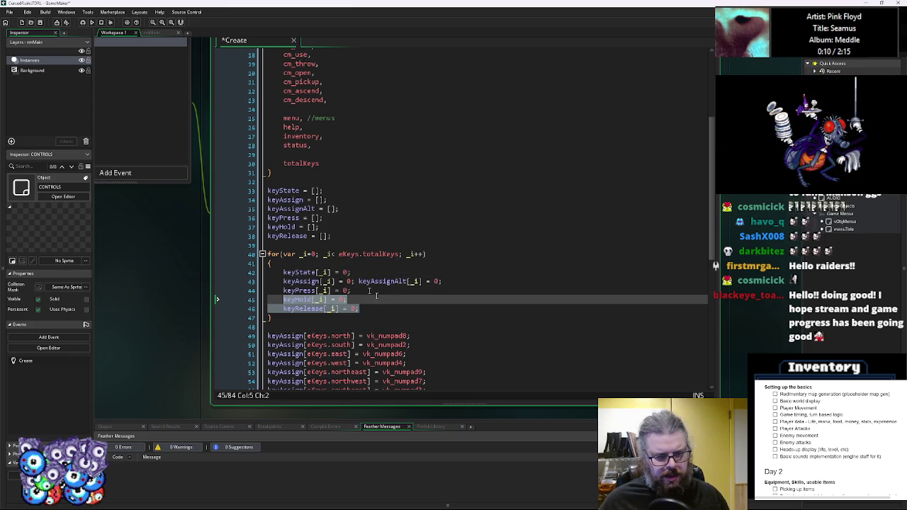
{"action": "left_click", "coordinate": [396, 299]}
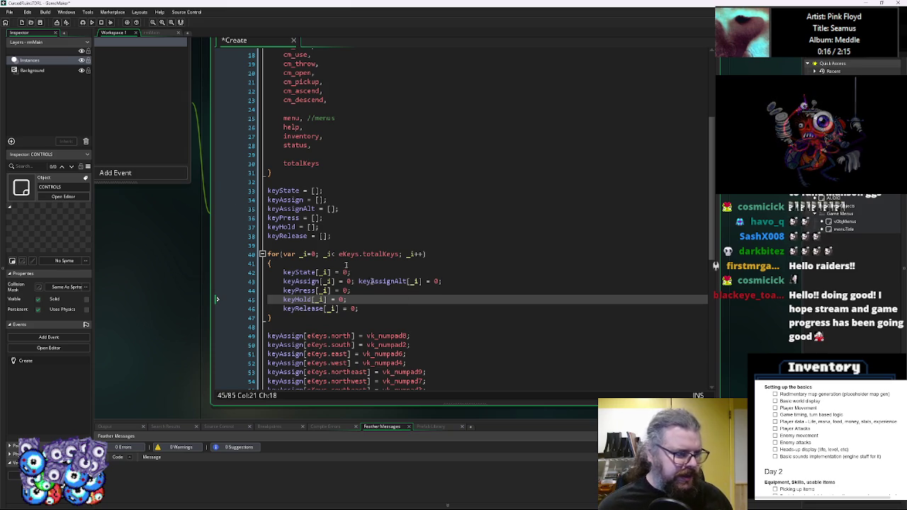
{"action": "scroll", "coordinate": [418, 226], "scroll_direction": "down", "scroll_amount": 9}
{"action": "scroll", "coordinate": [414, 249], "scroll_direction": "up", "scroll_amount": 3}
{"action": "scroll", "coordinate": [415, 249], "scroll_direction": "up", "scroll_amount": 8}
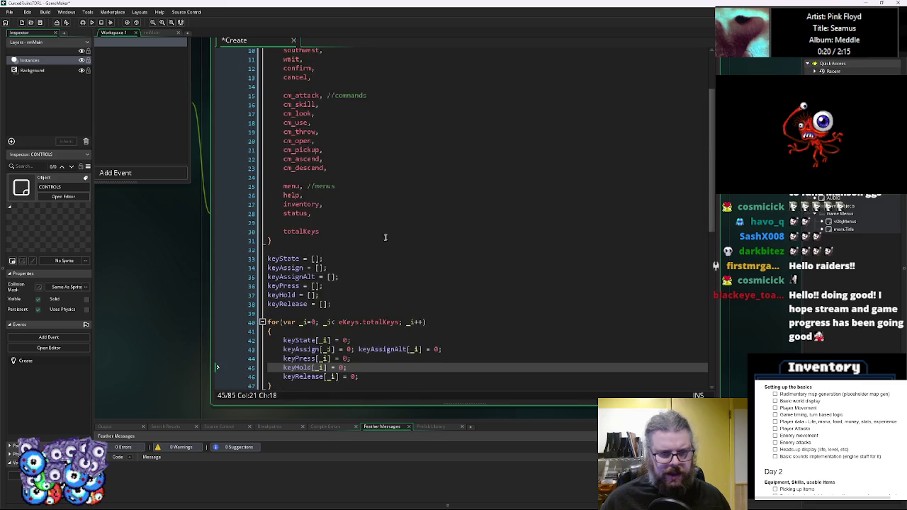
{"action": "left_click", "coordinate": [547, 220]}
{"action": "scroll", "coordinate": [547, 221], "scroll_direction": "down", "scroll_amount": 5}
{"action": "mouse_move", "coordinate": [496, 227]}
{"action": "left_mouse_down"}
{"action": "mouse_move", "coordinate": [362, 234]}
{"action": "mouse_move", "coordinate": [297, 220]}
{"action": "left_mouse_up"}
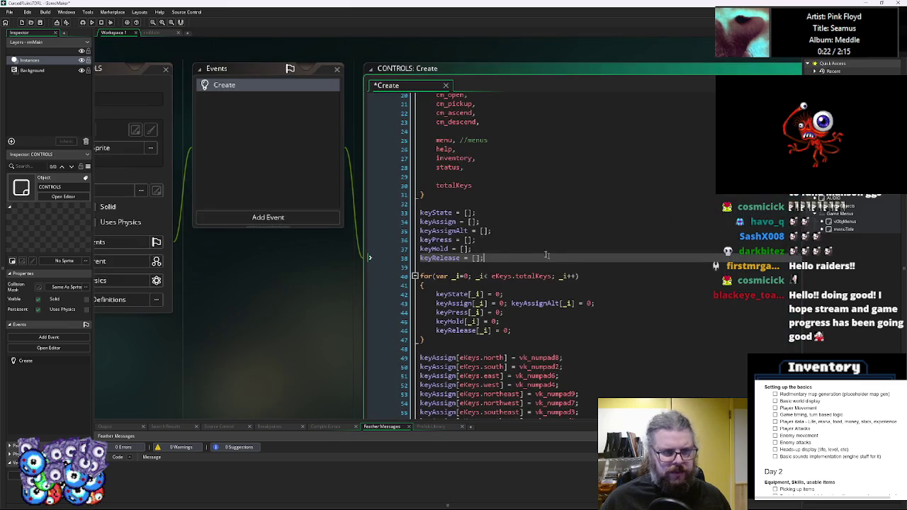
{"action": "left_click", "coordinate": [297, 220]}
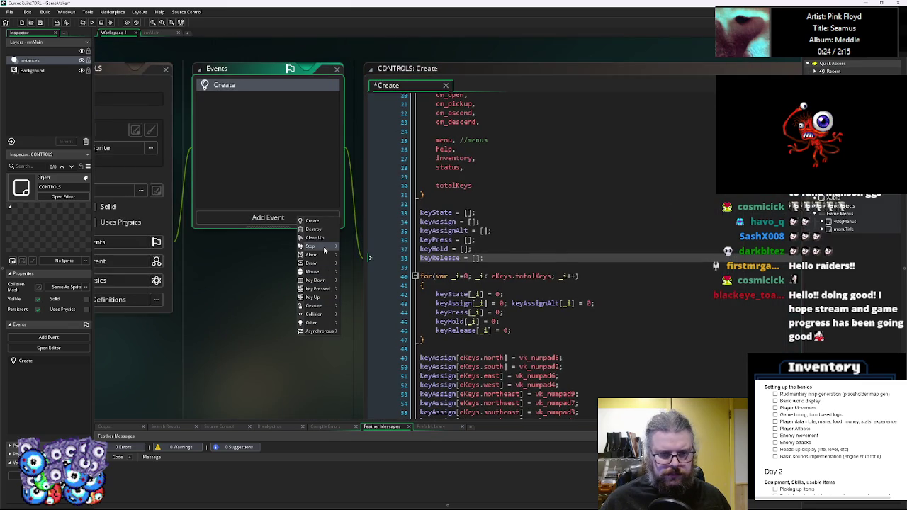
{"action": "mouse_move", "coordinate": [330, 247]}
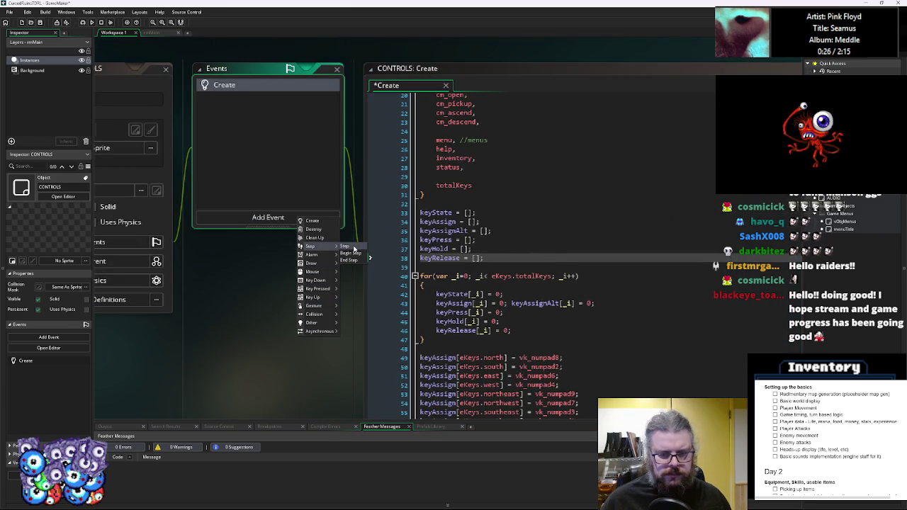
{"action": "left_click", "coordinate": [532, 276]}
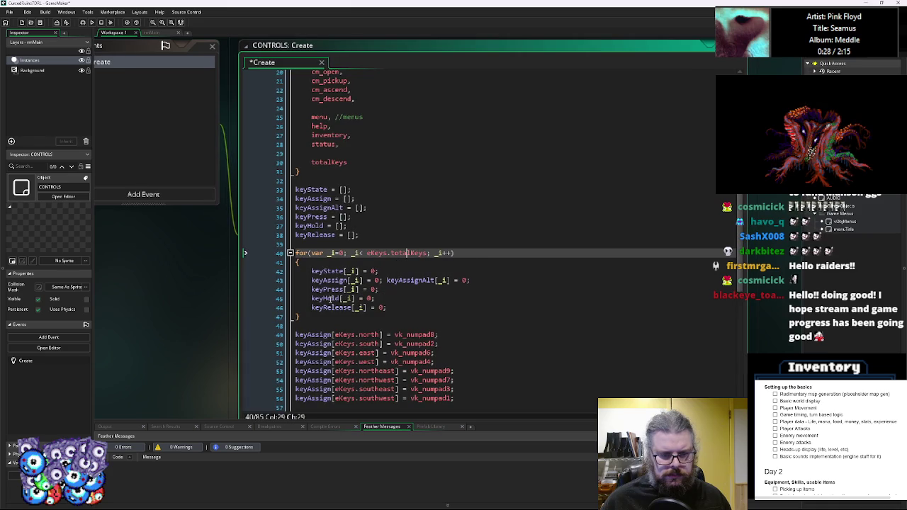
{"action": "left_click", "coordinate": [307, 189]}
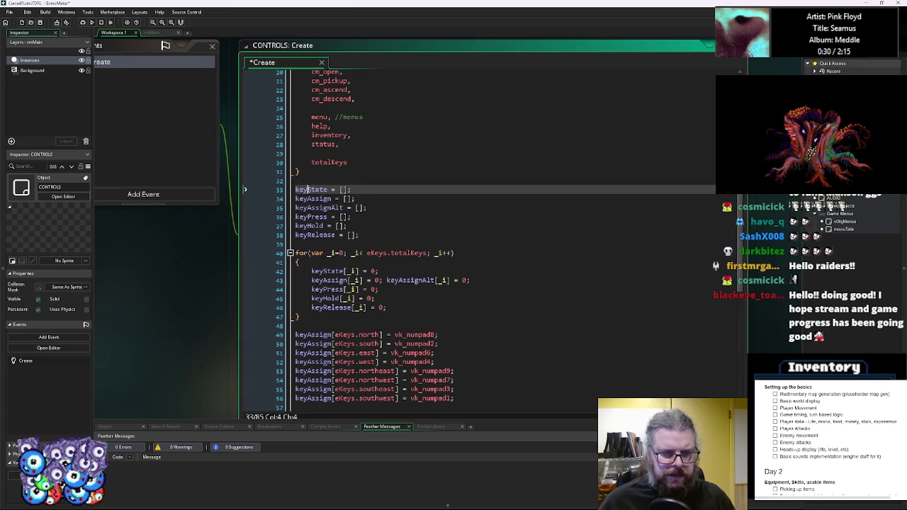
Rename the six array declarations to kState, kAssign, kAssignAlt, kPress, kHold and kRelease.
{"action": "key", "text": "BackSpace"}
{"action": "key", "text": "BackSpace"}
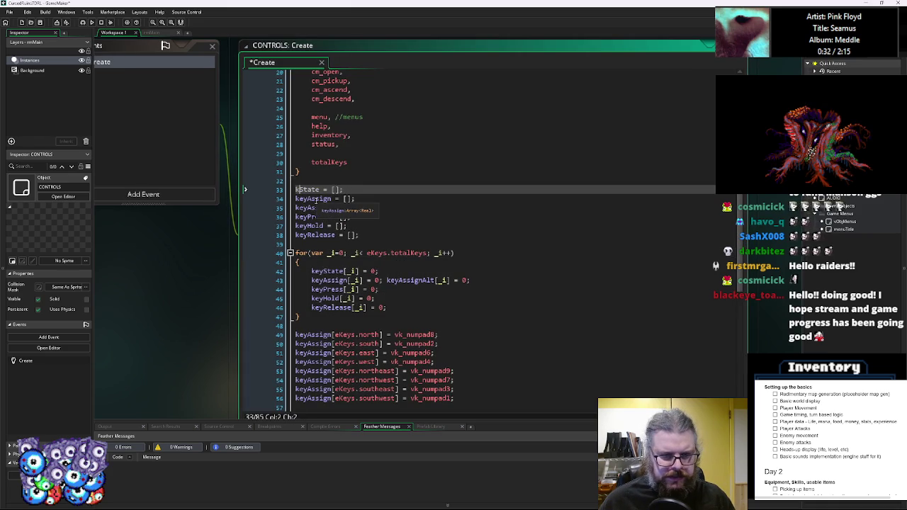
{"action": "left_click", "coordinate": [308, 198]}
{"action": "key", "text": "BackSpace"}
{"action": "key", "text": "BackSpace"}
{"action": "left_click", "coordinate": [307, 207]}
{"action": "key", "text": "BackSpace"}
{"action": "key", "text": "BackSpace"}
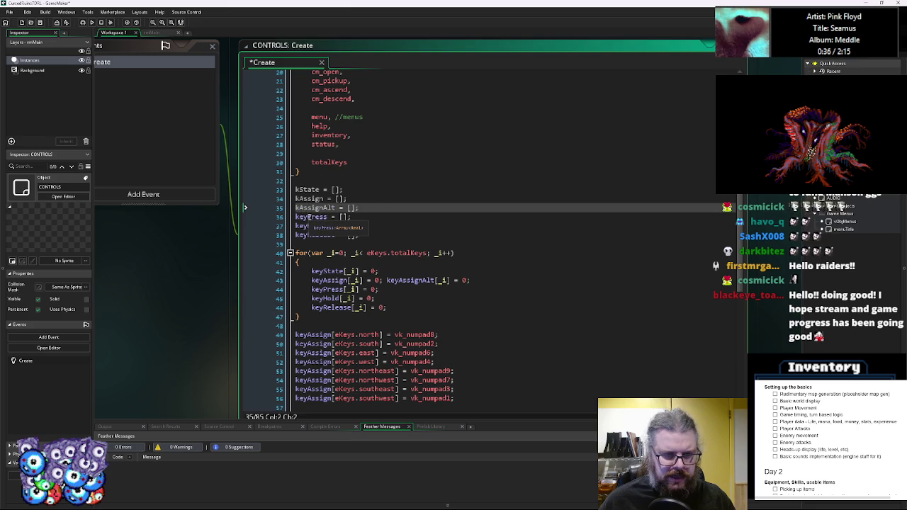
{"action": "left_click", "coordinate": [308, 217]}
{"action": "key", "text": "BackSpace"}
{"action": "key", "text": "BackSpace"}
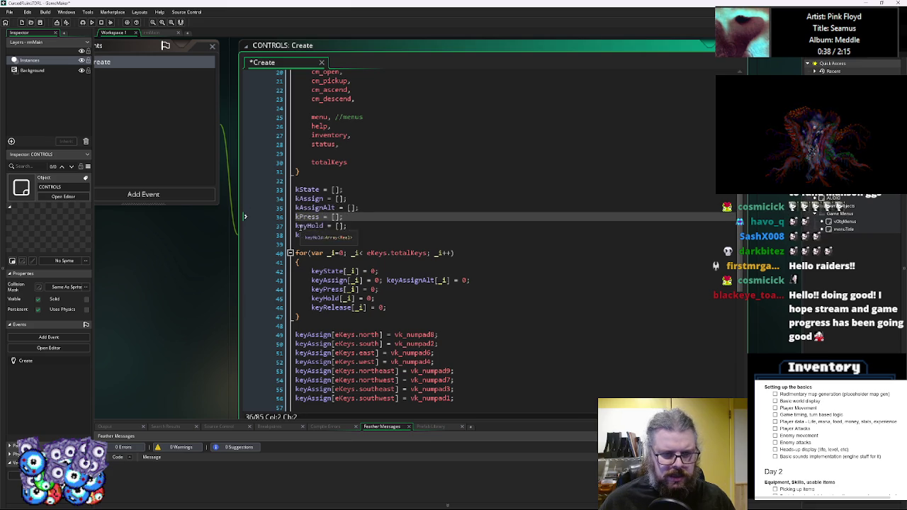
{"action": "left_click", "coordinate": [307, 226]}
{"action": "key", "text": "BackSpace"}
{"action": "key", "text": "BackSpace"}
{"action": "key", "text": "BackSpace"}
{"action": "left_click", "coordinate": [307, 235]}
{"action": "key", "text": "BackSpace"}
{"action": "key", "text": "BackSpace"}
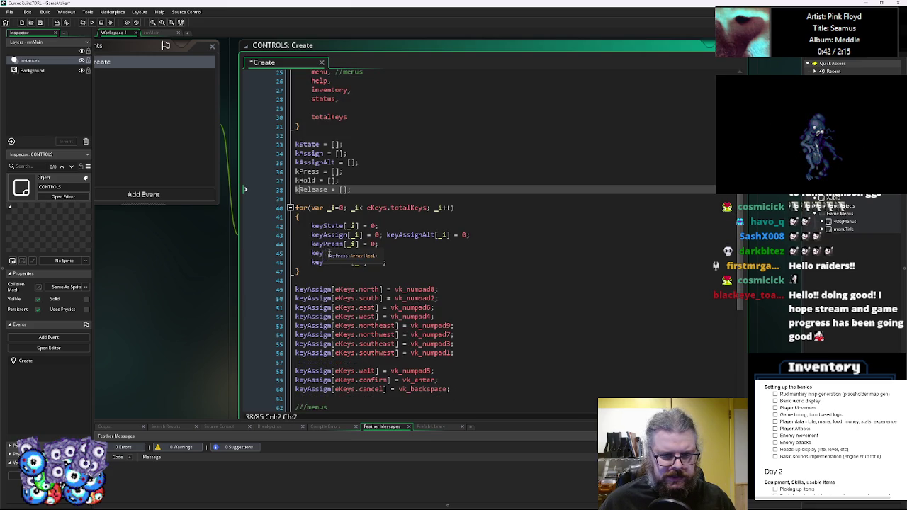
Rename the reset-loop lines to use kHold, kPress, kAssign, kState, kAssignAlt and kRelease.
{"action": "left_click", "coordinate": [323, 253]}
{"action": "key", "text": "BackSpace"}
{"action": "key", "text": "BackSpace"}
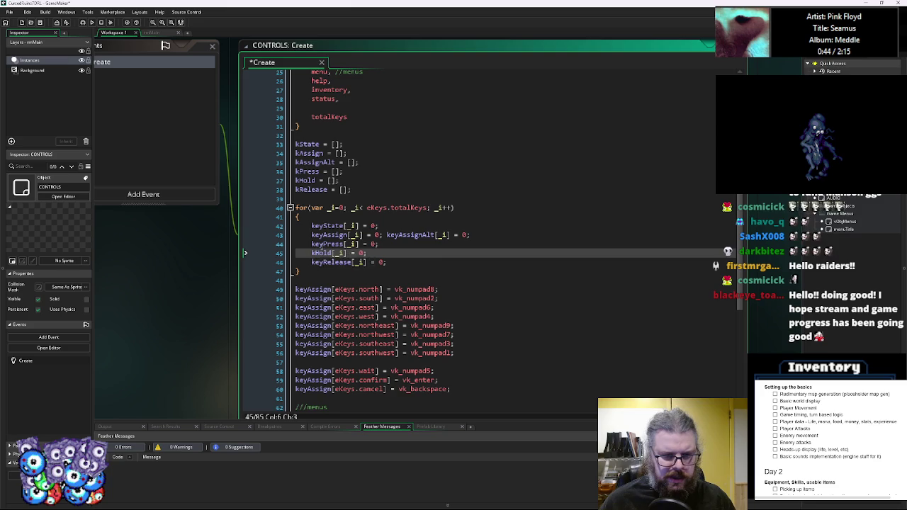
{"action": "left_click", "coordinate": [322, 244]}
{"action": "key", "text": "BackSpace"}
{"action": "key", "text": "BackSpace"}
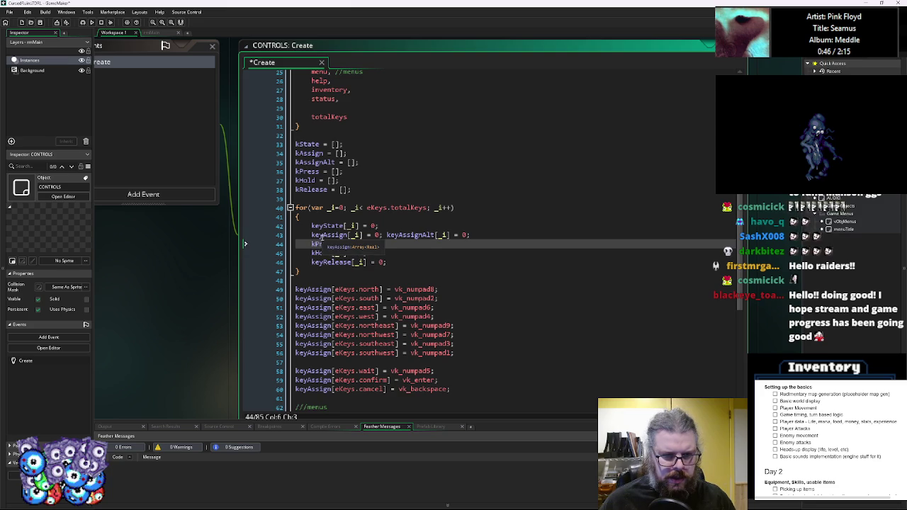
{"action": "key", "text": "Up"}
{"action": "key", "text": "Delete"}
{"action": "key", "text": "Delete"}
{"action": "key", "text": "Up"}
{"action": "key", "text": "Delete"}
{"action": "key", "text": "Delete"}
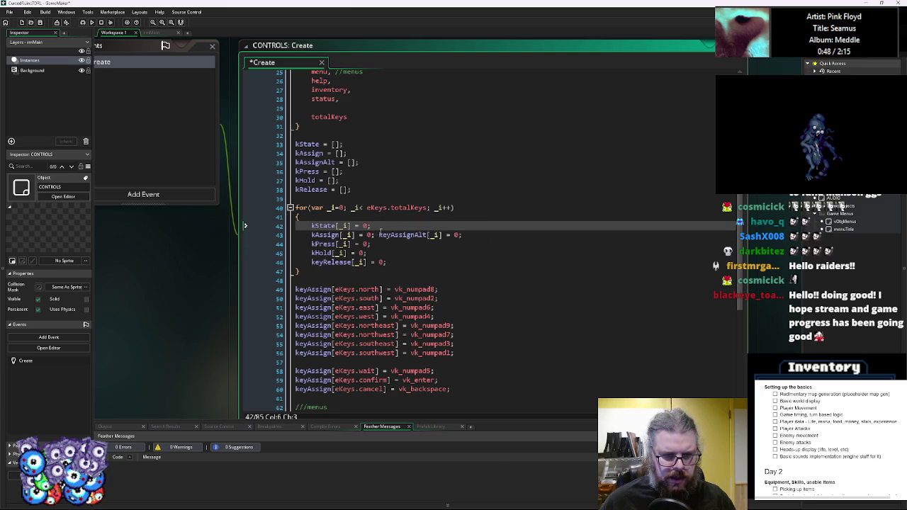
{"action": "left_click", "coordinate": [389, 234]}
{"action": "key", "text": "BackSpace"}
{"action": "key", "text": "BackSpace"}
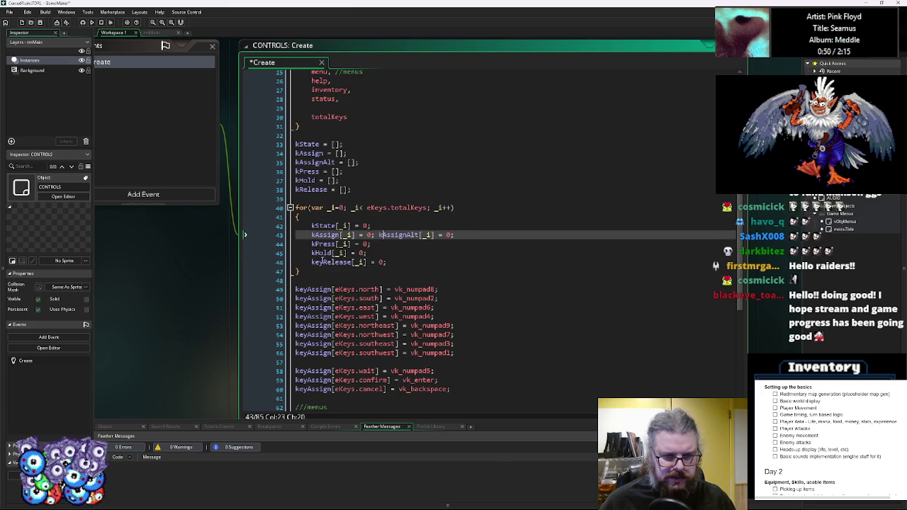
{"action": "left_click", "coordinate": [319, 263]}
{"action": "key", "text": "BackSpace"}
{"action": "key", "text": "Delete"}
{"action": "scroll", "coordinate": [329, 266], "scroll_direction": "down", "scroll_amount": 3}
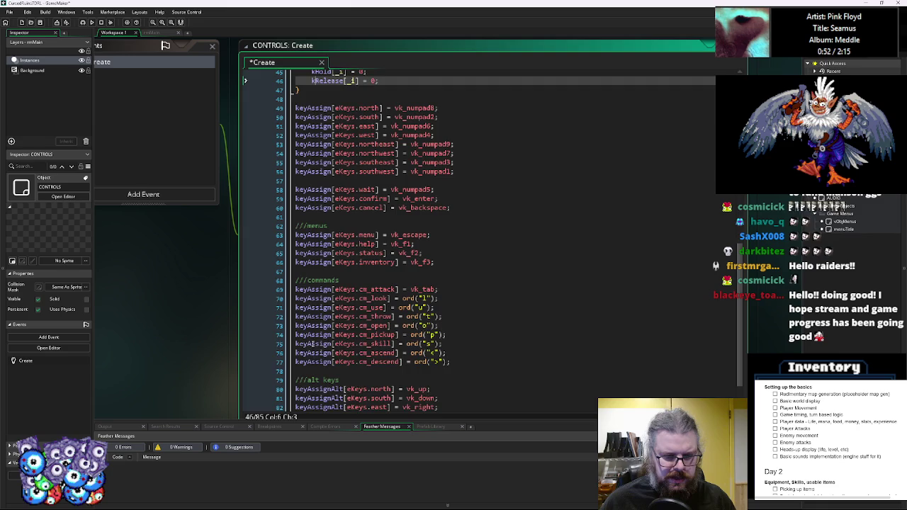
Set up a find-and-replace of keyAssign with kAssign in the Create code.
{"action": "left_click", "coordinate": [337, 190]}
{"action": "key", "text": "ctrl+f"}
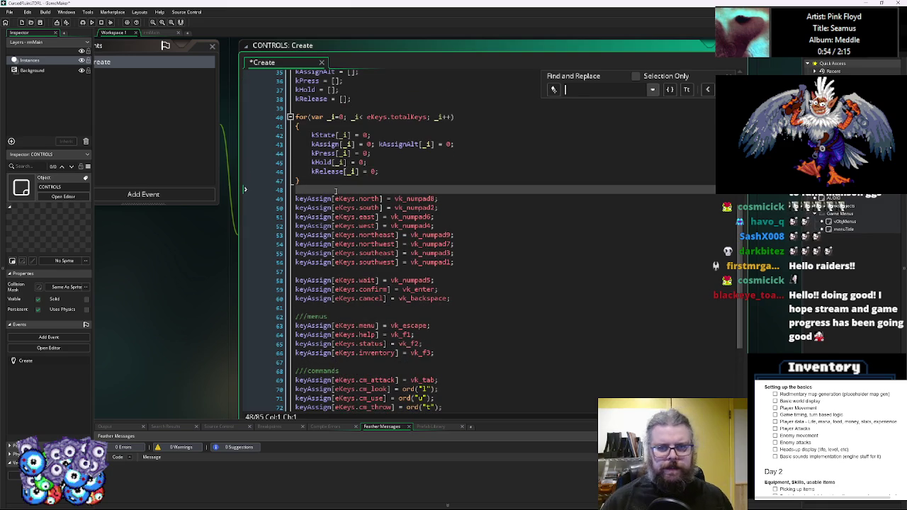
{"action": "type", "text": "keyAssign"}
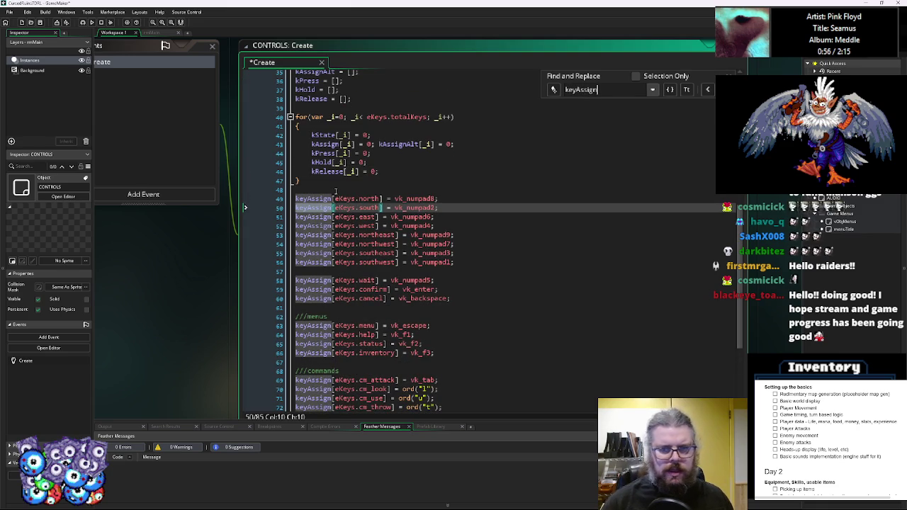
{"action": "left_click", "coordinate": [554, 90]}
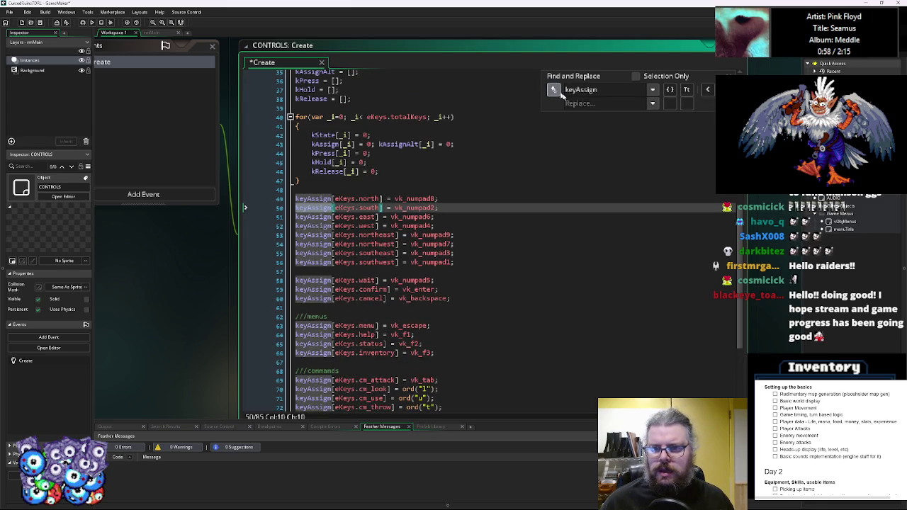
{"action": "left_click", "coordinate": [591, 103]}
{"action": "type", "text": "v"}
{"action": "key", "text": "BackSpace"}
{"action": "key", "text": "ctrl+v"}
{"action": "left_click", "coordinate": [578, 103]}
{"action": "key", "text": "BackSpace"}
{"action": "key", "text": "BackSpace"}
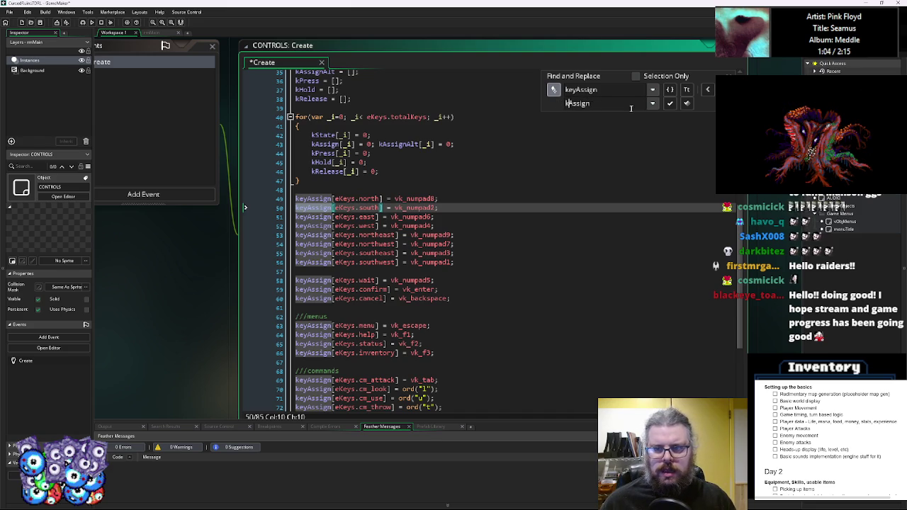
Replace all keyAssign occurrences with kAssign, close the search panel, and select the for-loop.
{"action": "left_click", "coordinate": [669, 104]}
{"action": "left_click", "coordinate": [670, 103]}
{"action": "left_click", "coordinate": [669, 103]}
{"action": "left_click", "coordinate": [669, 104]}
{"action": "left_click", "coordinate": [670, 103]}
{"action": "left_click", "coordinate": [673, 105]}
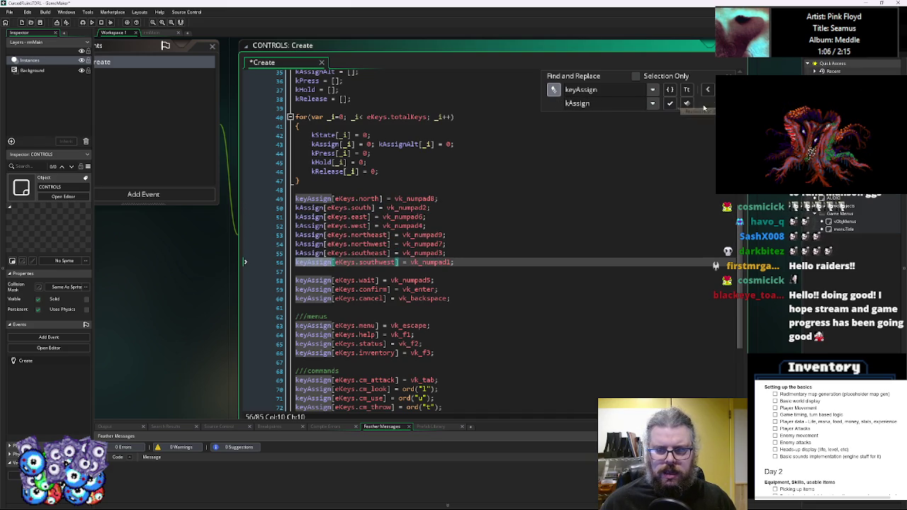
{"action": "left_click", "coordinate": [686, 103]}
{"action": "left_click", "coordinate": [630, 182]}
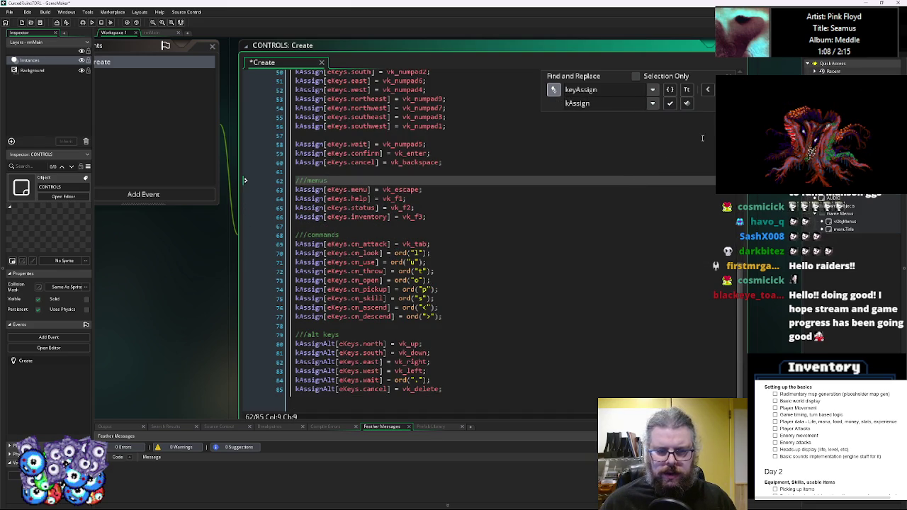
{"action": "key", "text": "Escape"}
{"action": "scroll", "coordinate": [372, 219], "scroll_direction": "up", "scroll_amount": 10}
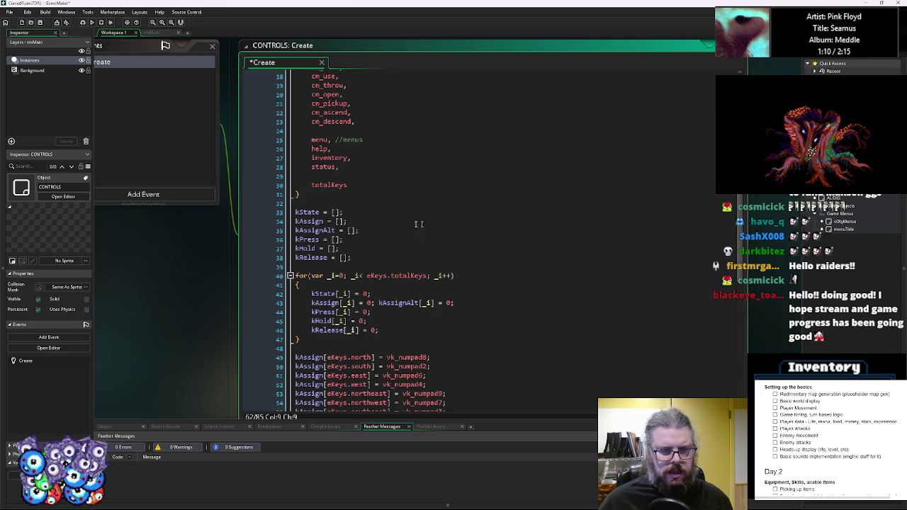
{"action": "scroll", "coordinate": [372, 219], "scroll_direction": "down", "scroll_amount": 15}
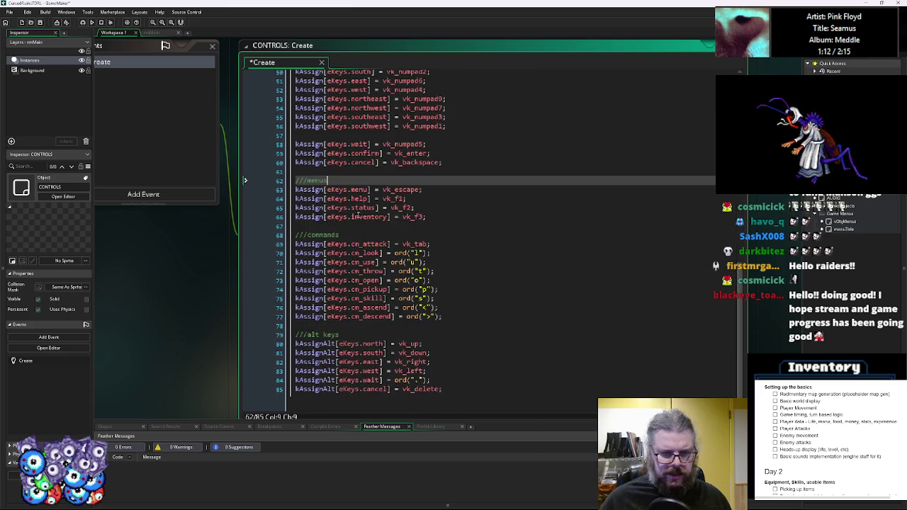
{"action": "scroll", "coordinate": [358, 216], "scroll_direction": "up", "scroll_amount": 10}
{"action": "left_click_drag", "start_coordinate": [301, 316], "coordinate": [278, 256]}
{"action": "key", "text": "ctrl+c"}
{"action": "left_click", "coordinate": [278, 257]}
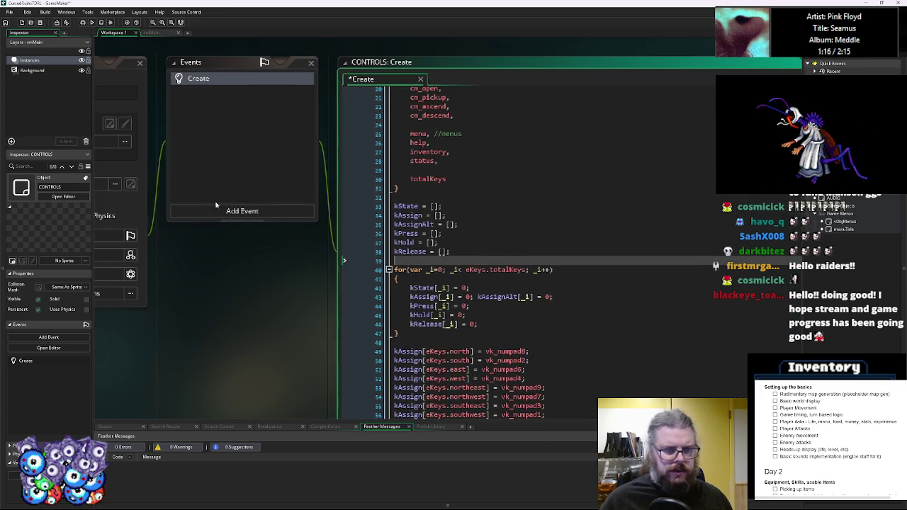
Add User Event 0 (Other > User Events) to CONTROLS and paste the key-reset for-loop into it.
{"action": "left_click", "coordinate": [217, 210]}
{"action": "mouse_move", "coordinate": [237, 239]}
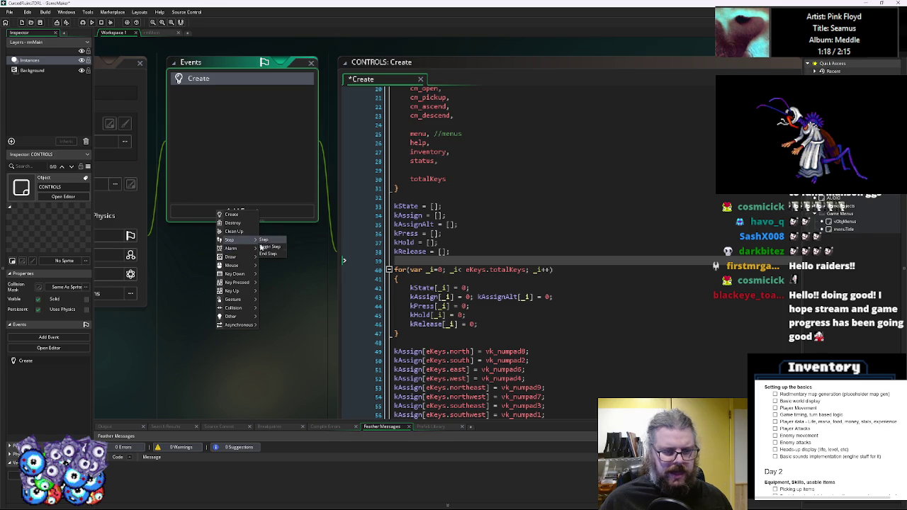
{"action": "mouse_move", "coordinate": [245, 316]}
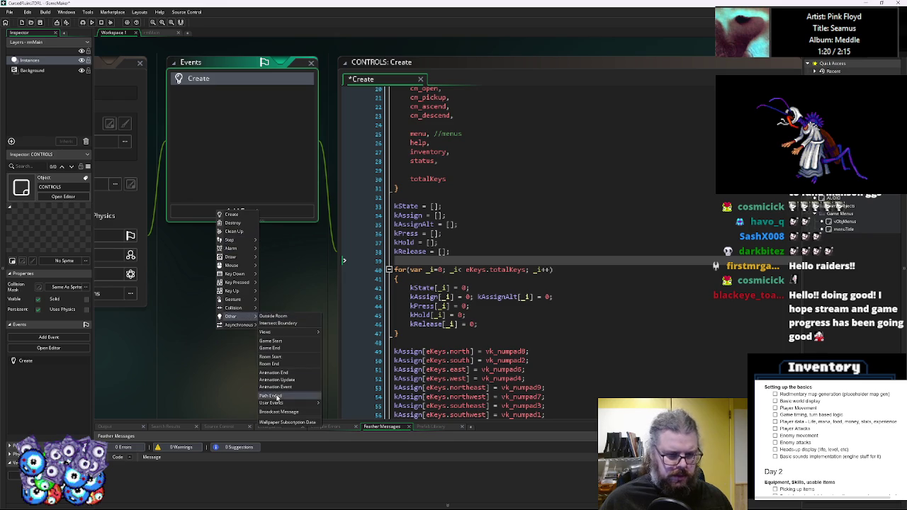
{"action": "left_click", "coordinate": [238, 207]}
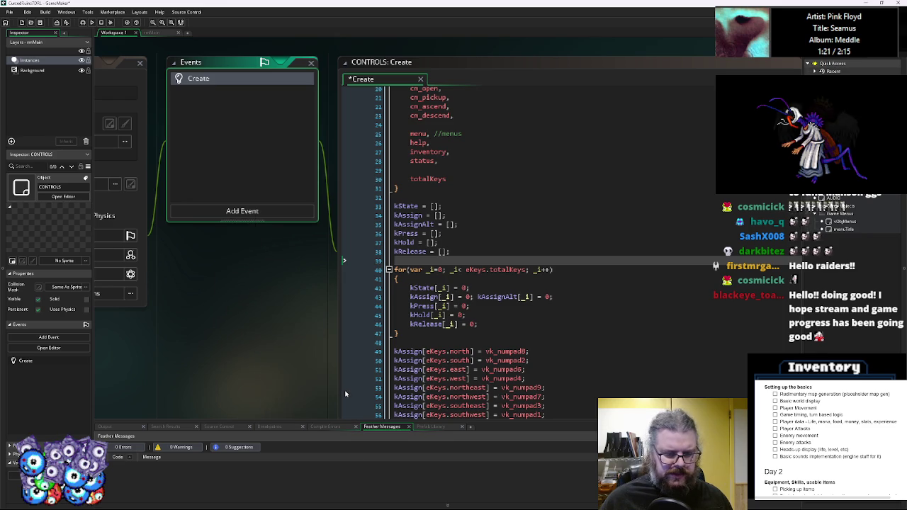
{"action": "left_click", "coordinate": [238, 206]}
{"action": "mouse_move", "coordinate": [256, 311]}
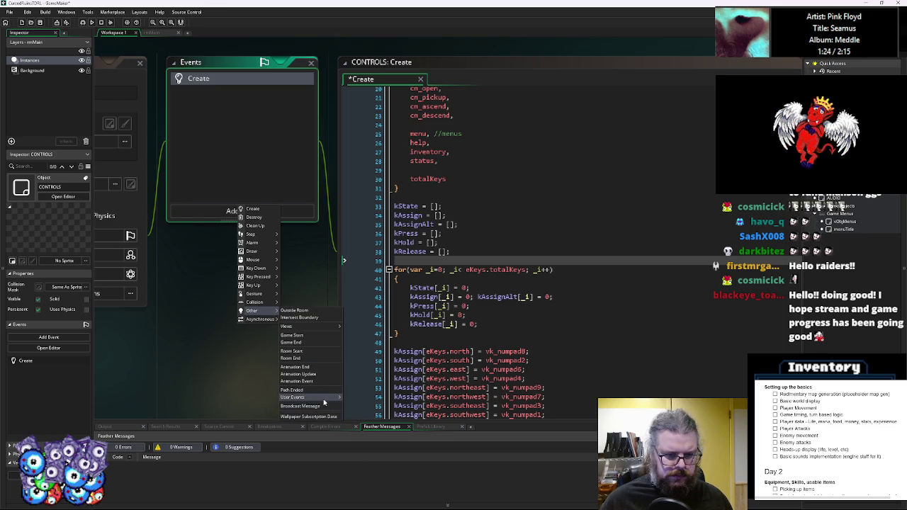
{"action": "left_click", "coordinate": [351, 402]}
{"action": "key", "text": "ctrl+v"}
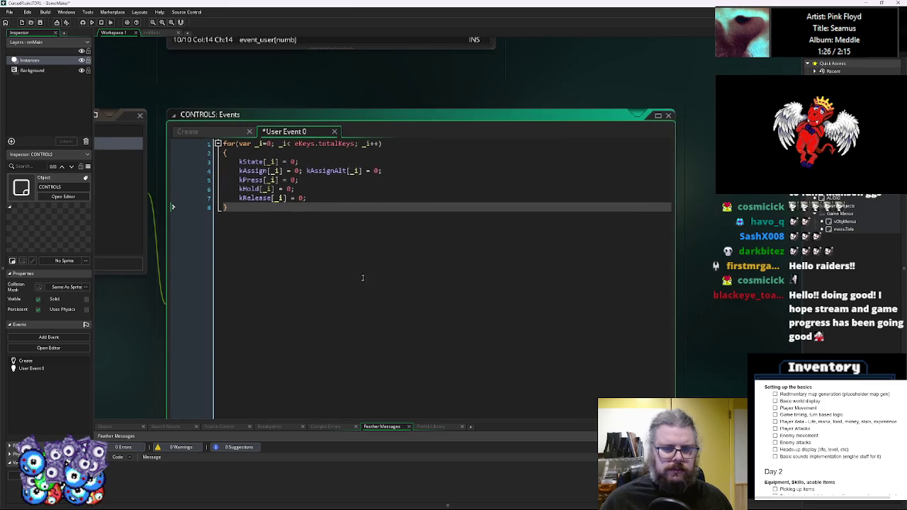
Declare 'var isHolding = false;' at the start of the loop body.
{"action": "key", "text": "Return"}
{"action": "key", "text": "Return"}
{"action": "key", "text": "Up"}
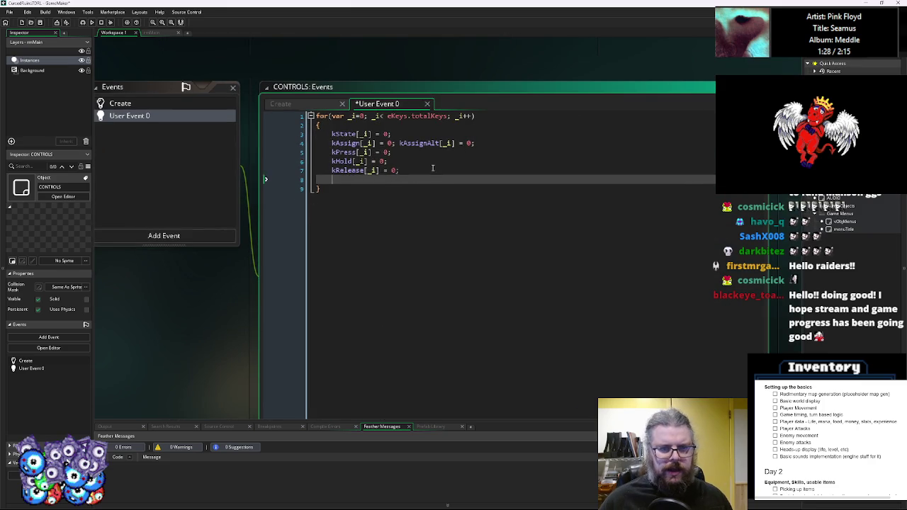
{"action": "key", "text": "Return"}
{"action": "type", "text": "i"}
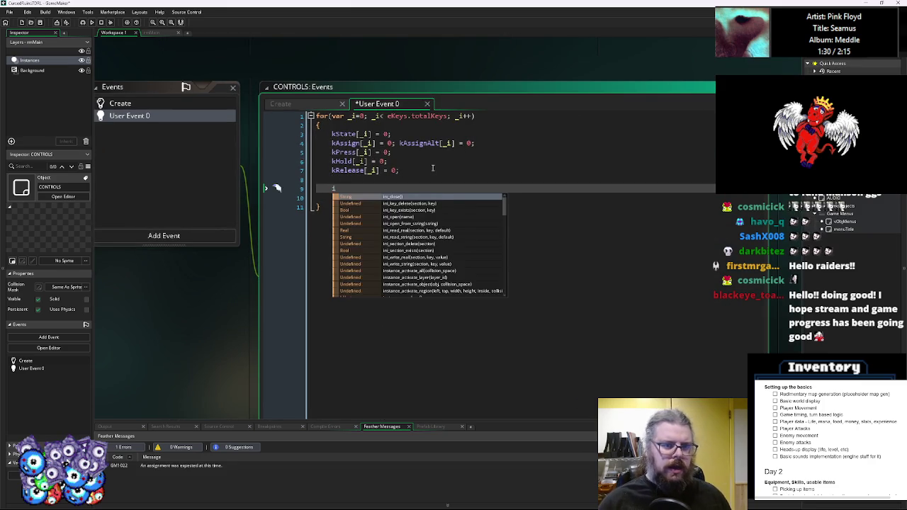
{"action": "type", "text": "f(k"}
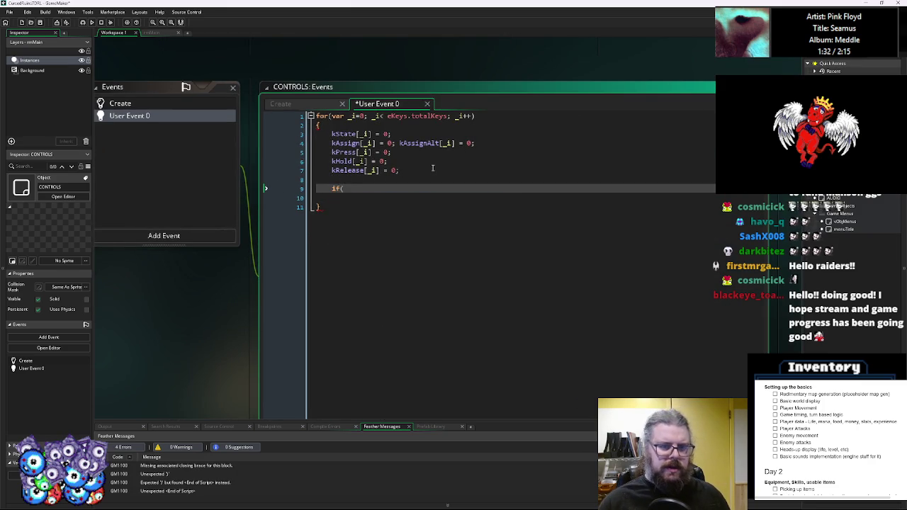
{"action": "key", "text": "BackSpace"}
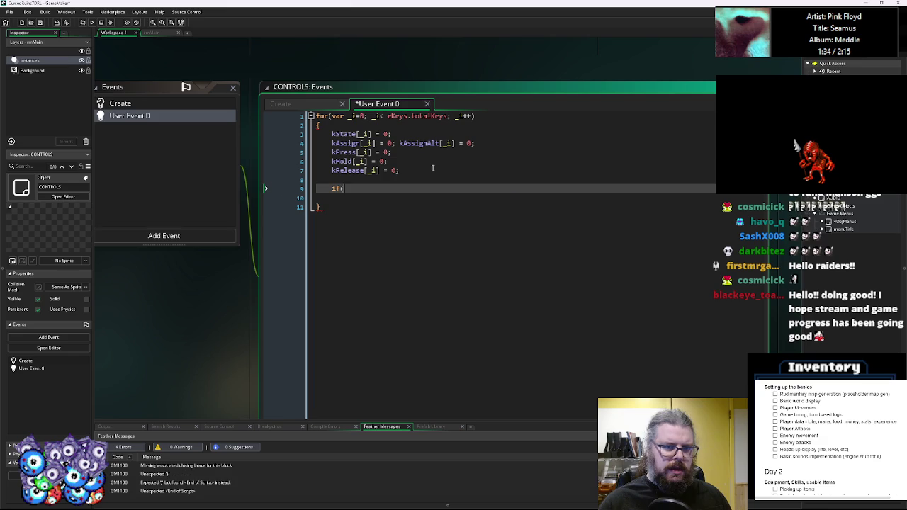
{"action": "key", "text": "BackSpace"}
{"action": "key", "text": "BackSpace"}
{"action": "type", "text": "ar isHeld"}
{"action": "key", "text": "BackSpace"}
{"action": "key", "text": "BackSpace"}
{"action": "key", "text": "BackSpace"}
{"action": "type", "text": "olding"}
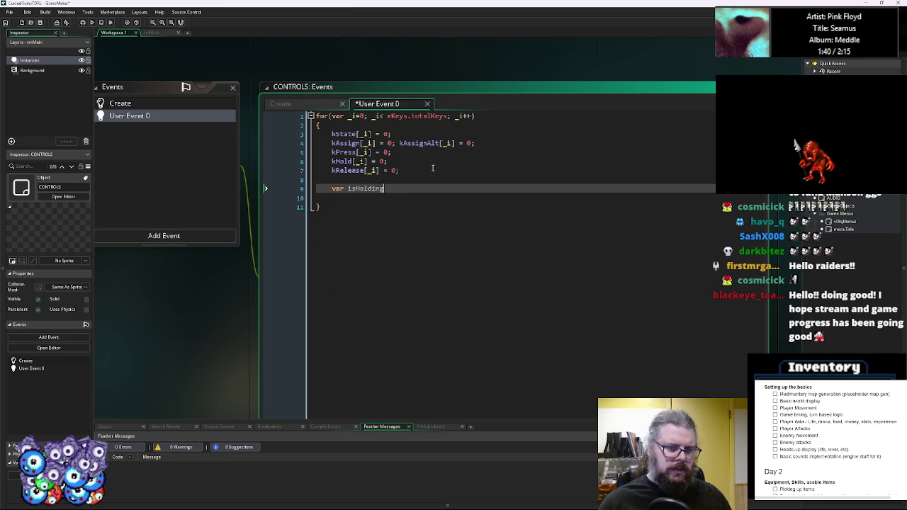
{"action": "type", "text": " = false;"}
{"action": "key", "text": "Return"}
Add an if that sets isHolding = true when keyboard_check_direct(kAssign[_i]) is down.
{"action": "type", "text": "(kAssign"}
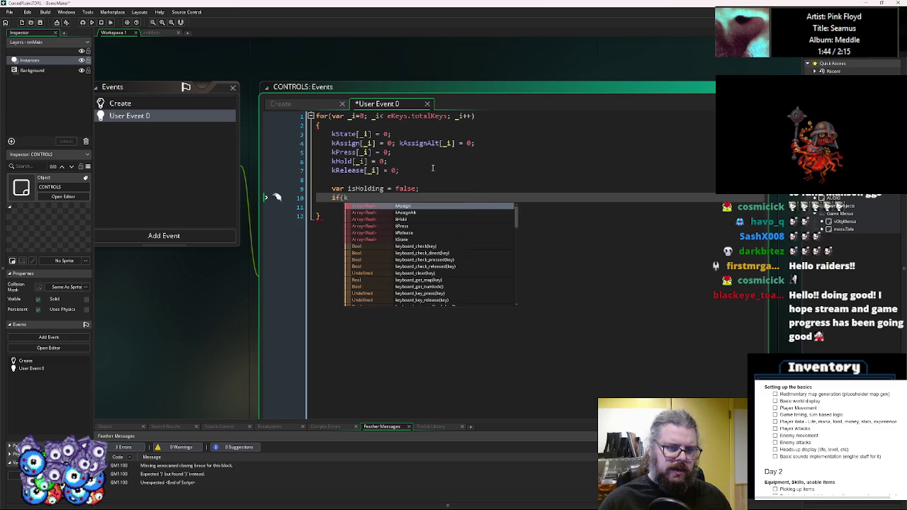
{"action": "type", "text": "["}
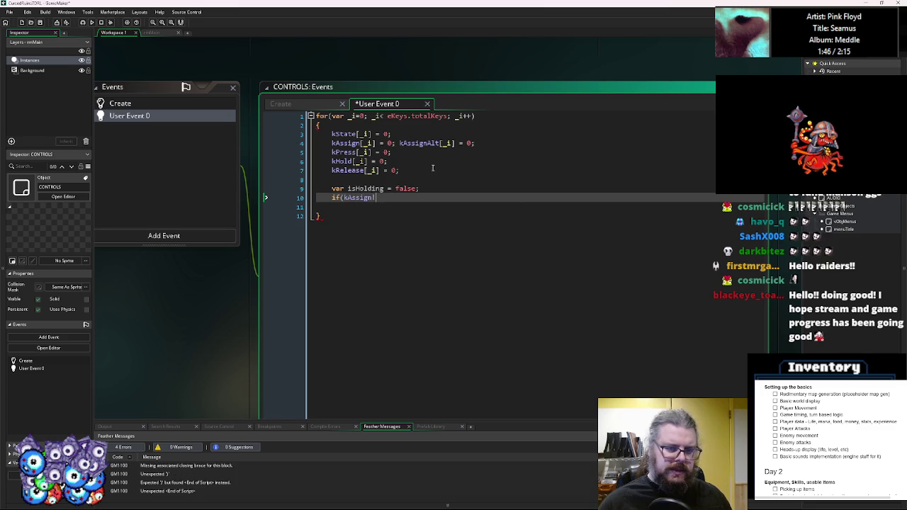
{"action": "type", "text": "_i] != 0){"}
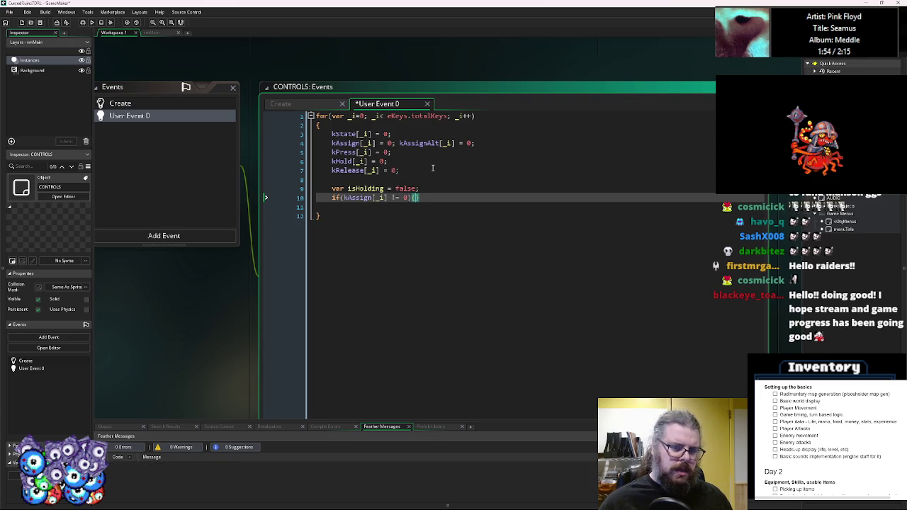
{"action": "type", "text": "&& "}
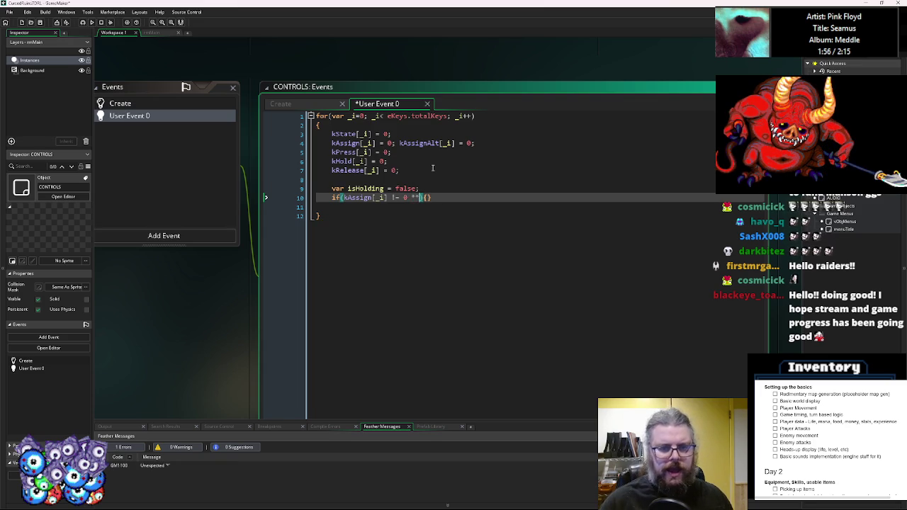
{"action": "type", "text": "keyboard_chec"}
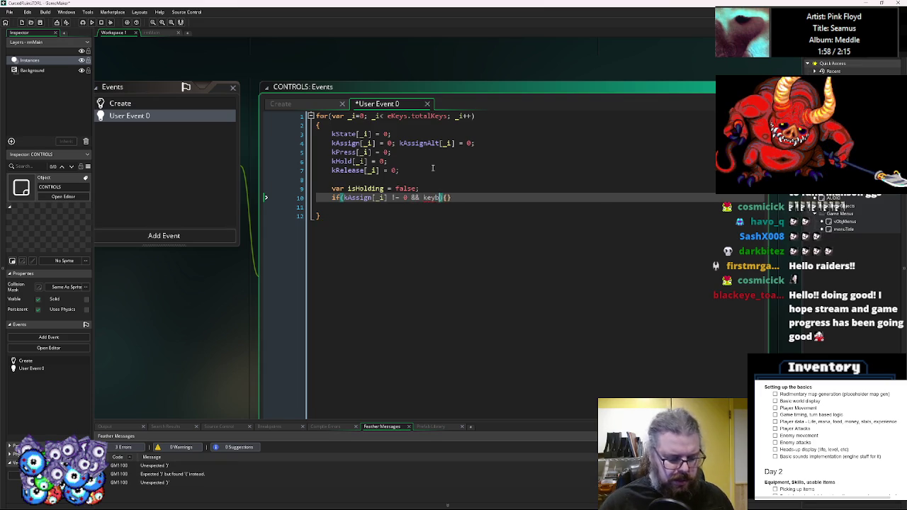
{"action": "type", "text": "k_"}
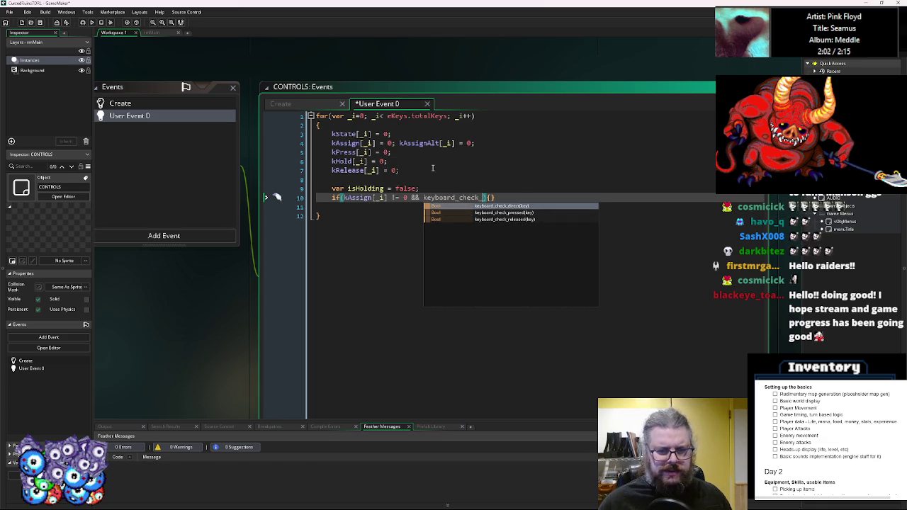
{"action": "key", "text": "Return"}
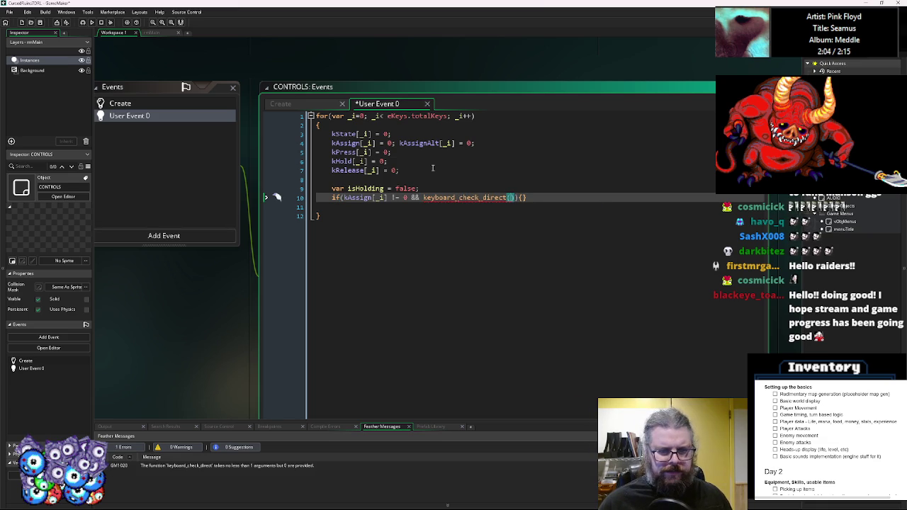
{"action": "mouse_move", "coordinate": [377, 143]}
{"action": "left_mouse_down"}
{"action": "mouse_move", "coordinate": [334, 143]}
{"action": "mouse_move", "coordinate": [376, 144]}
{"action": "left_mouse_up"}
{"action": "key", "text": "ctrl+c"}
{"action": "left_click", "coordinate": [515, 197]}
{"action": "key", "text": "ctrl+v"}
{"action": "type", "text": "){"}
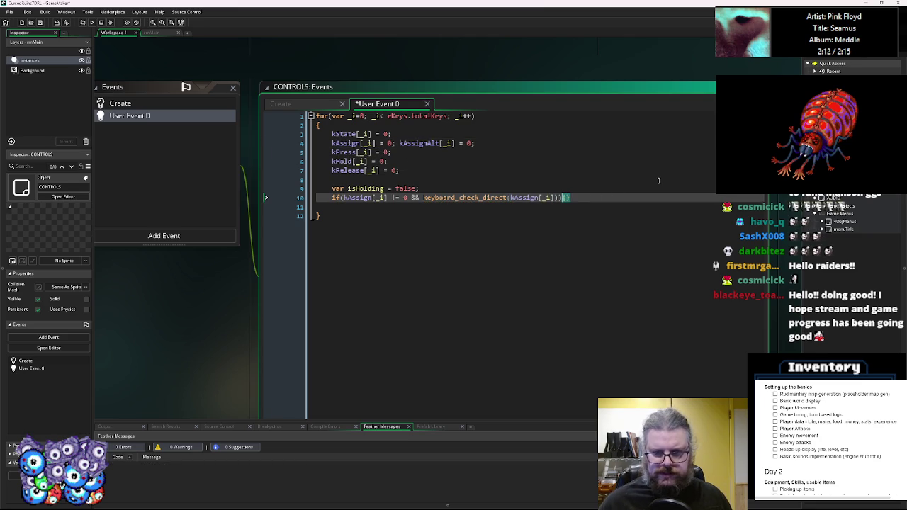
{"action": "type", "text": "isHolding"}
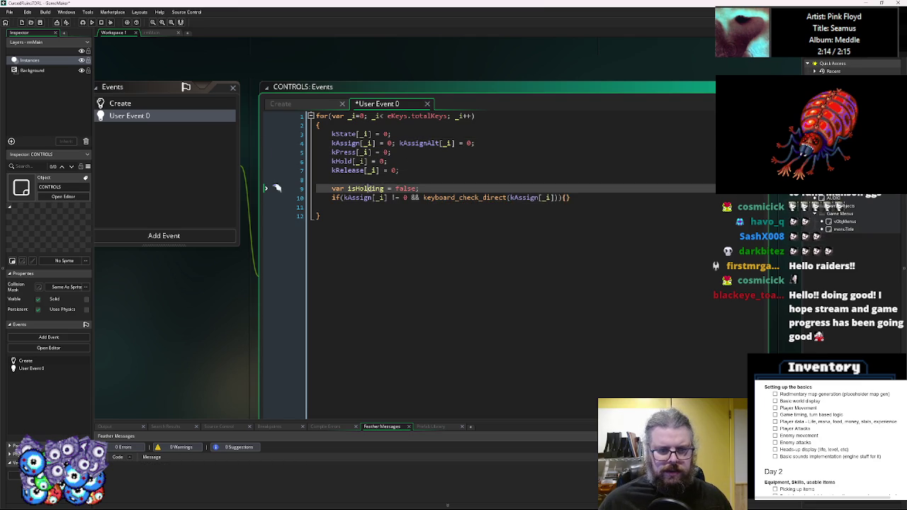
{"action": "type", "text": " = true;"}
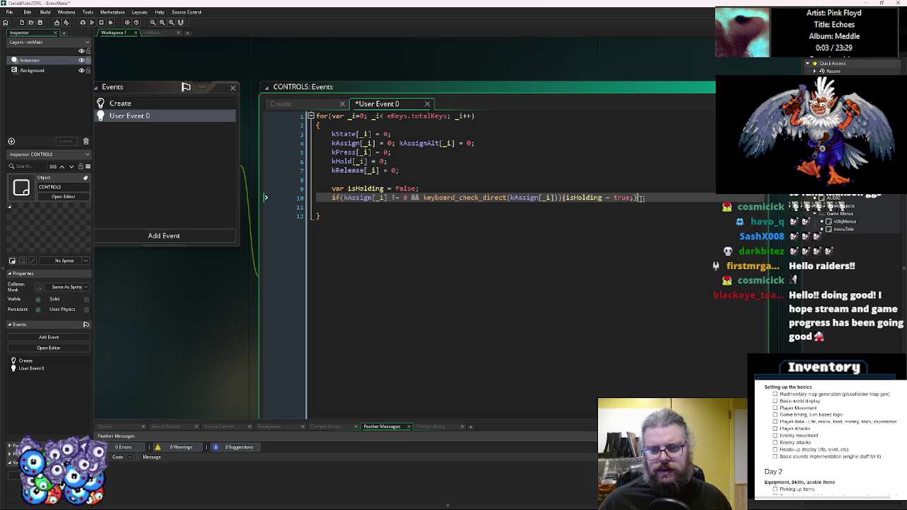
Duplicate that check on the next line, switching both kAssign references to kAssignAlt.
{"action": "left_click_drag", "start_coordinate": [644, 198], "coordinate": [316, 199]}
{"action": "left_click", "coordinate": [345, 210]}
{"action": "key", "text": "ctrl+v"}
{"action": "double_click", "coordinate": [418, 143]}
{"action": "double_click", "coordinate": [358, 206]}
{"action": "key", "text": "ctrl+v"}
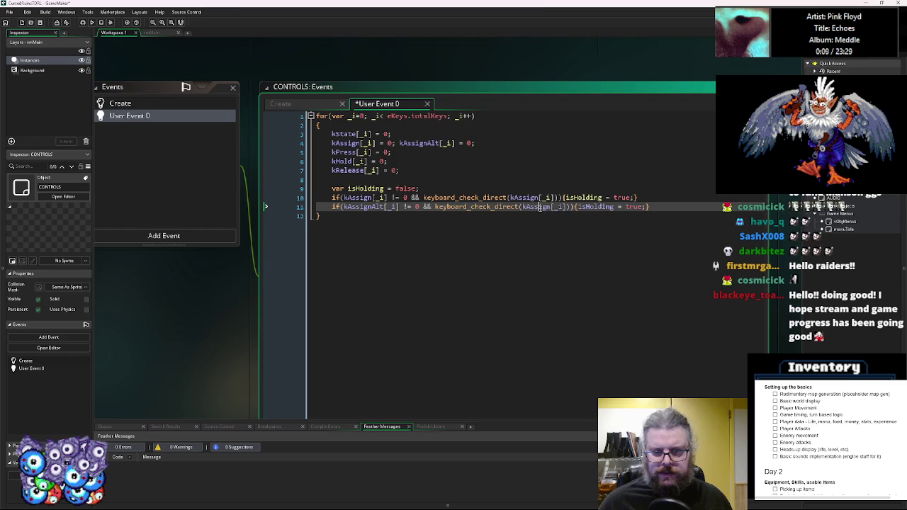
{"action": "double_click", "coordinate": [537, 207]}
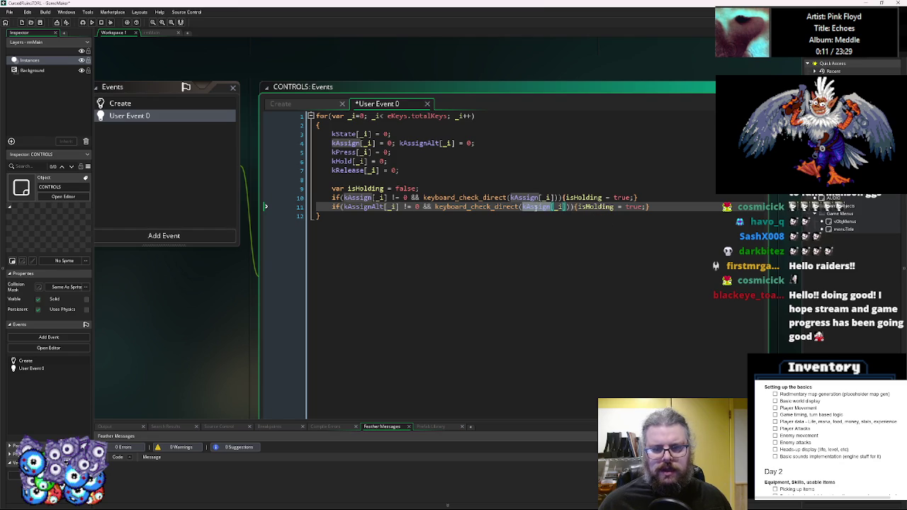
{"action": "key", "text": "ctrl+v"}
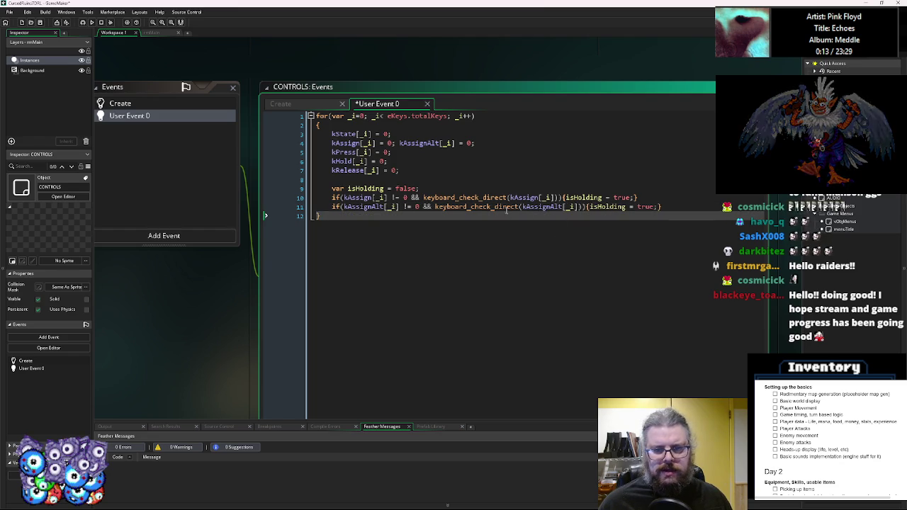
{"action": "left_click", "coordinate": [665, 207]}
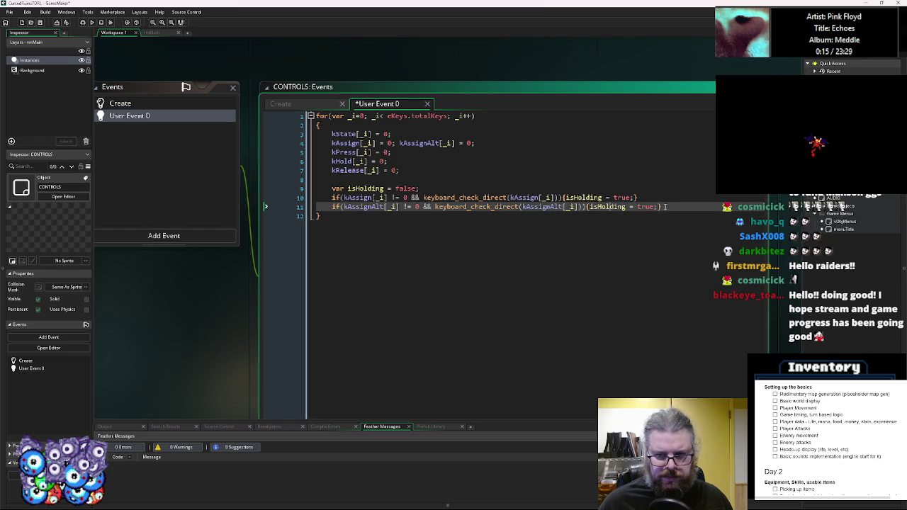
{"action": "key", "text": "Return"}
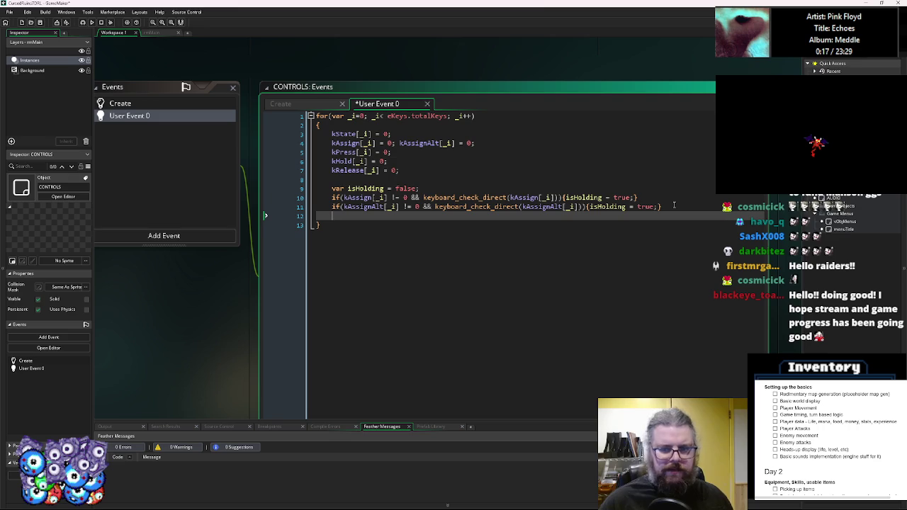
Write an empty if(isHolding){ } else{ } block structure with blank lines inside each branch.
{"action": "type", "text": "if(isHolding)"}
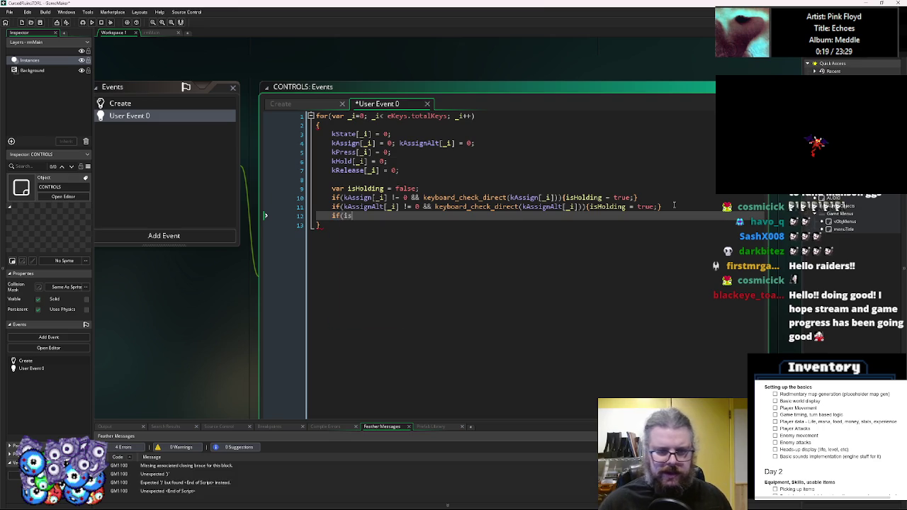
{"action": "key", "text": "Return"}
{"action": "type", "text": "{"}
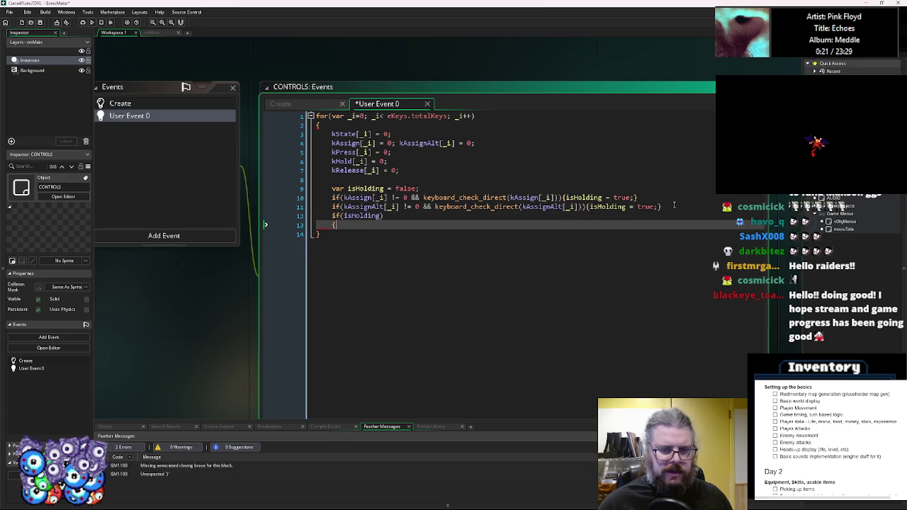
{"action": "key", "text": "Return"}
{"action": "type", "text": "}"}
{"action": "key", "text": "Return"}
{"action": "type", "text": "else"}
{"action": "key", "text": "Return"}
{"action": "type", "text": "{"}
{"action": "key", "text": "Return"}
{"action": "key", "text": "Up"}
{"action": "key", "text": "Up"}
{"action": "key", "text": "Up"}
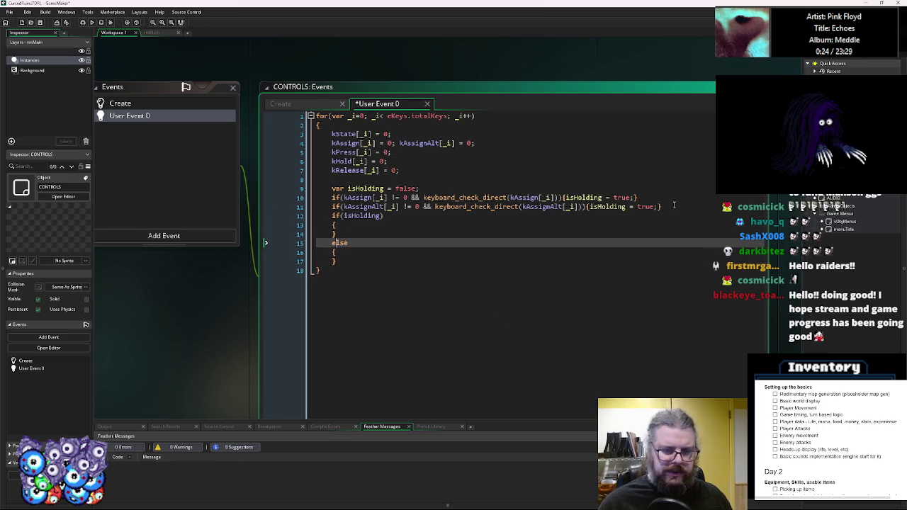
{"action": "key", "text": "Return"}
{"action": "key", "text": "Down"}
{"action": "key", "text": "Down"}
{"action": "key", "text": "Down"}
{"action": "key", "text": "Return"}
{"action": "type", "text": "}"}
{"action": "key", "text": "Up"}
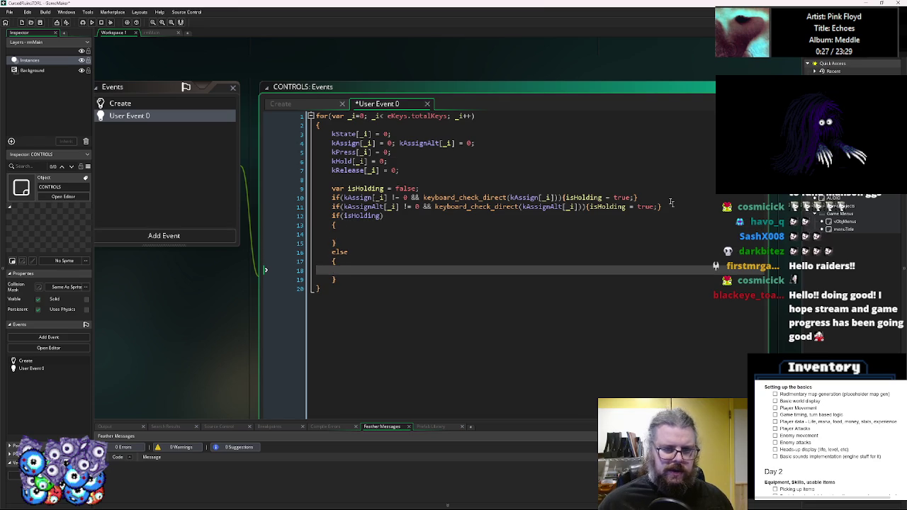
Inside the isHolding branch, add the kState checks, including if(kState<999){kState+=1;}.
{"action": "left_click", "coordinate": [399, 132]}
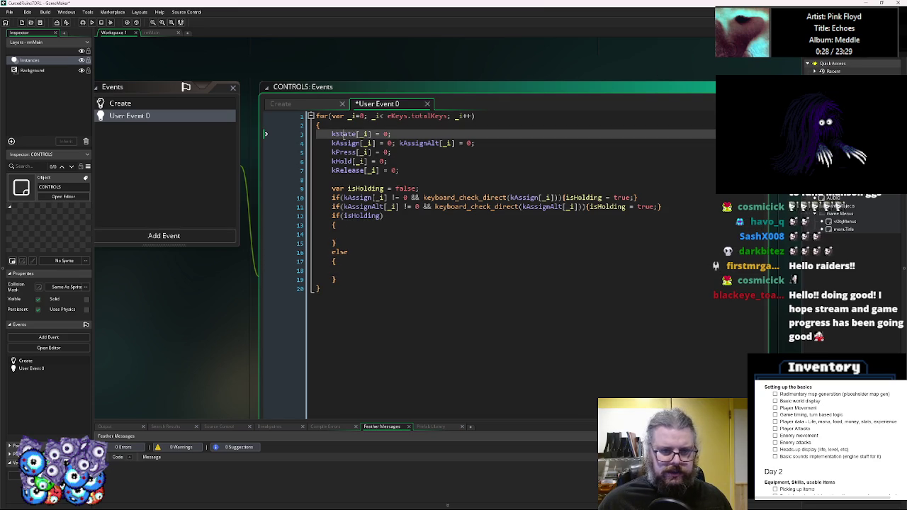
{"action": "left_click", "coordinate": [358, 235]}
{"action": "type", "text": "kState["}
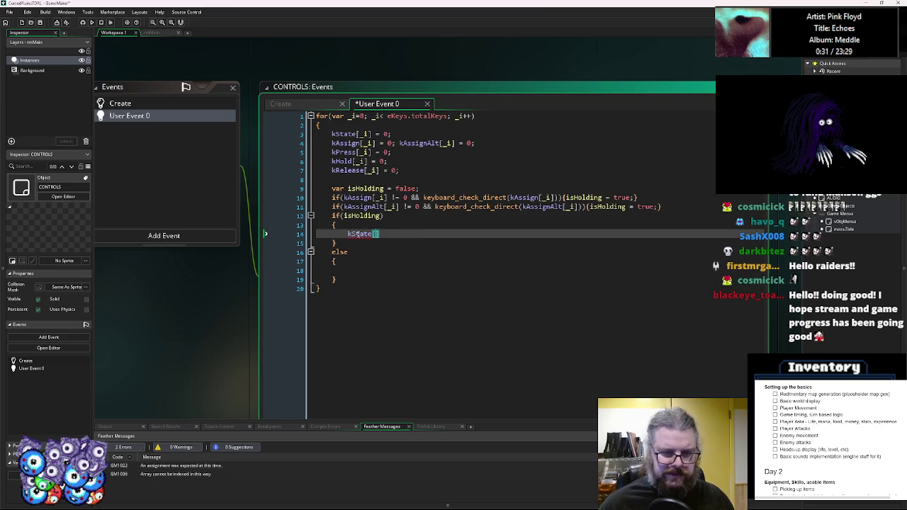
{"action": "type", "text": "_i"}
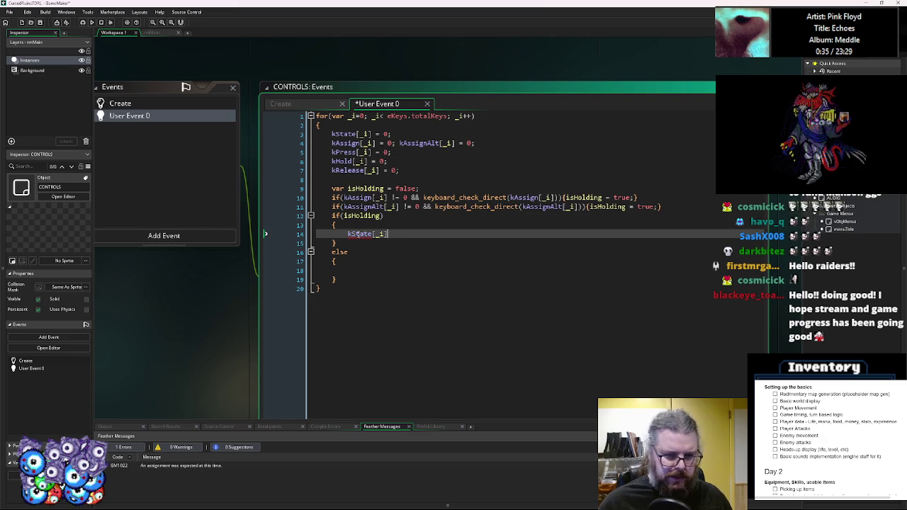
{"action": "key", "text": "BackSpace"}
{"action": "key", "text": "BackSpace"}
{"action": "key", "text": "BackSpace"}
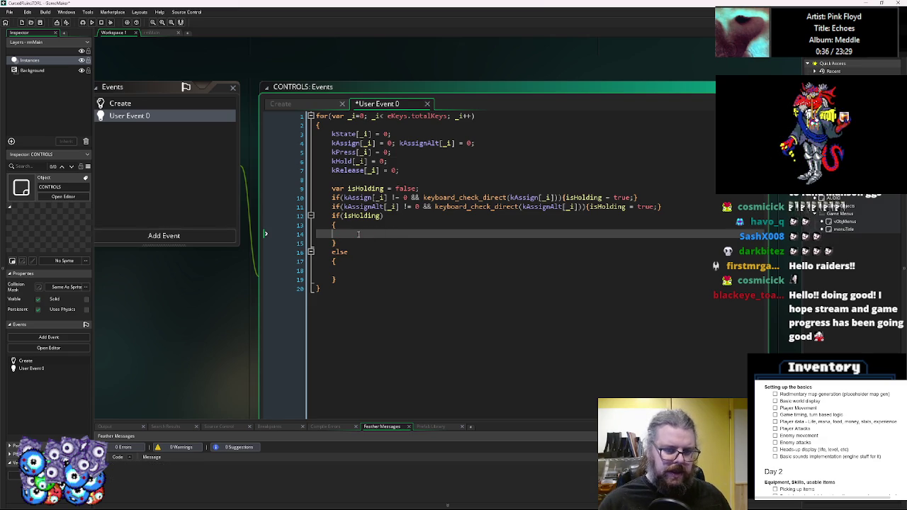
{"action": "type", "text": "if(kState["}
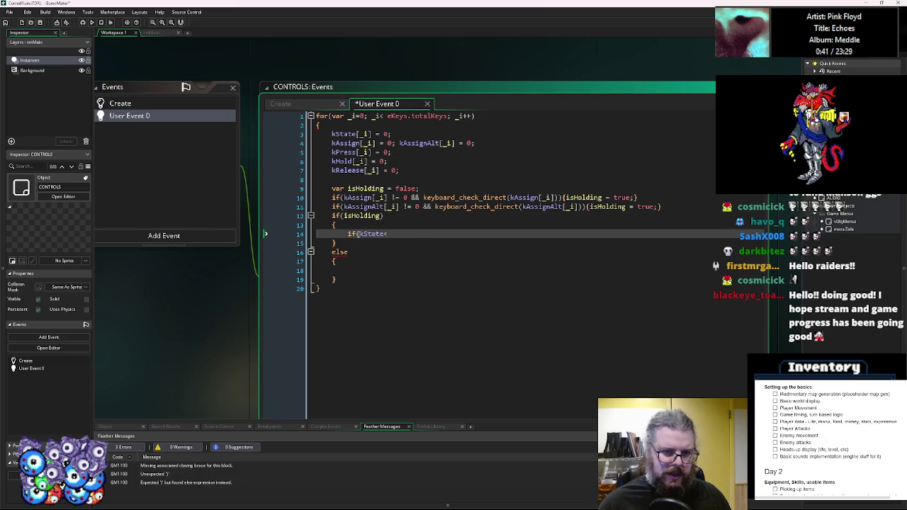
{"action": "type", "text": "_i"}
{"action": "type", "text": "}"}
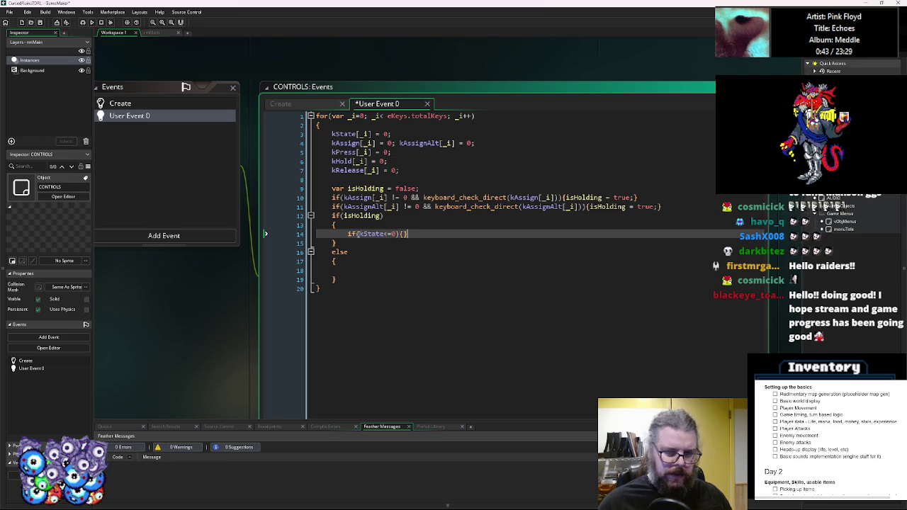
{"action": "type", "text": "State = "}
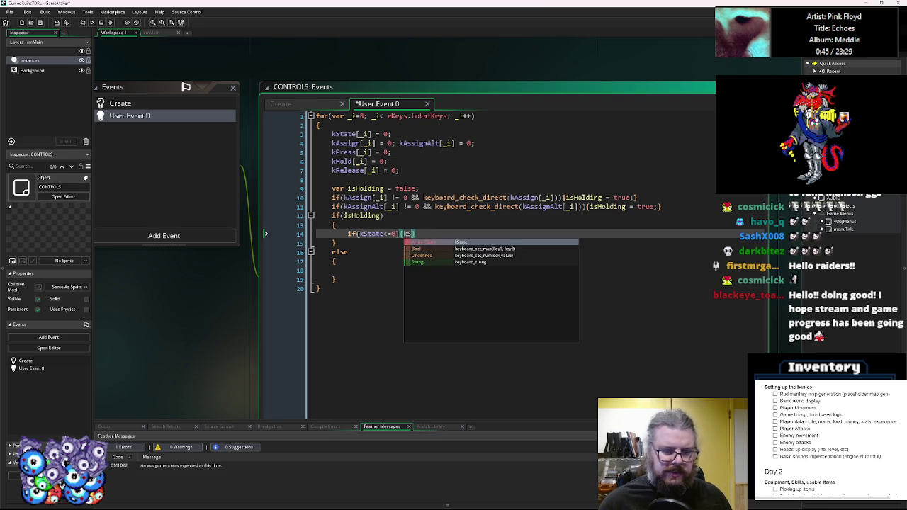
{"action": "type", "text": "1;"}
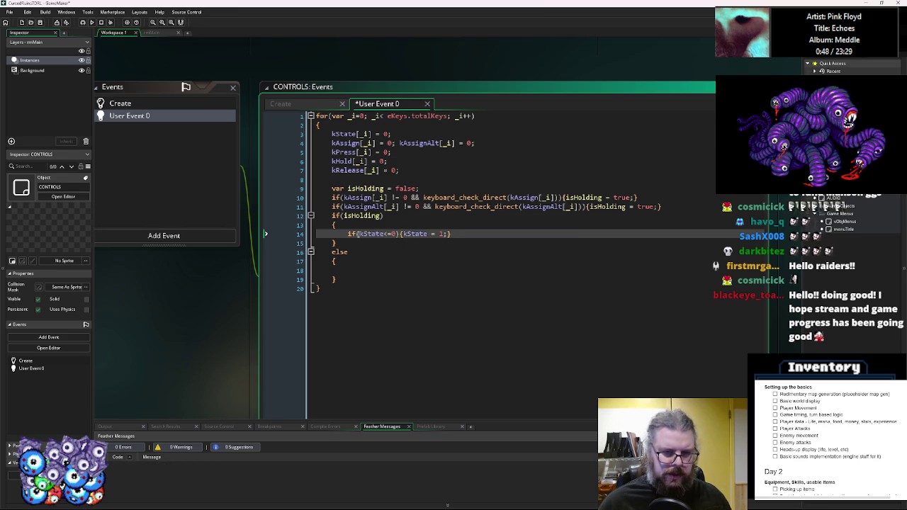
{"action": "key", "text": "Return"}
{"action": "key", "text": "BackSpace"}
{"action": "key", "text": "BackSpace"}
{"action": "type", "text": "if"}
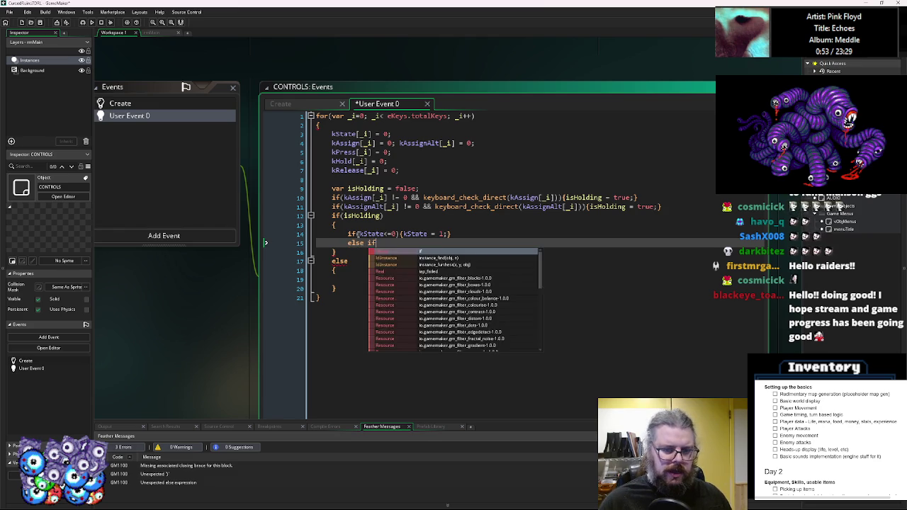
{"action": "type", "text": "(kState"}
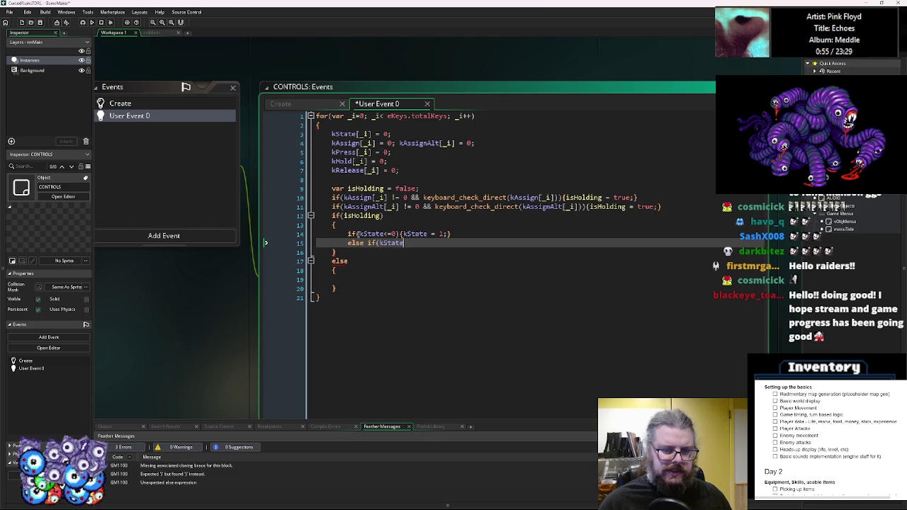
{"action": "type", "text": "<999"}
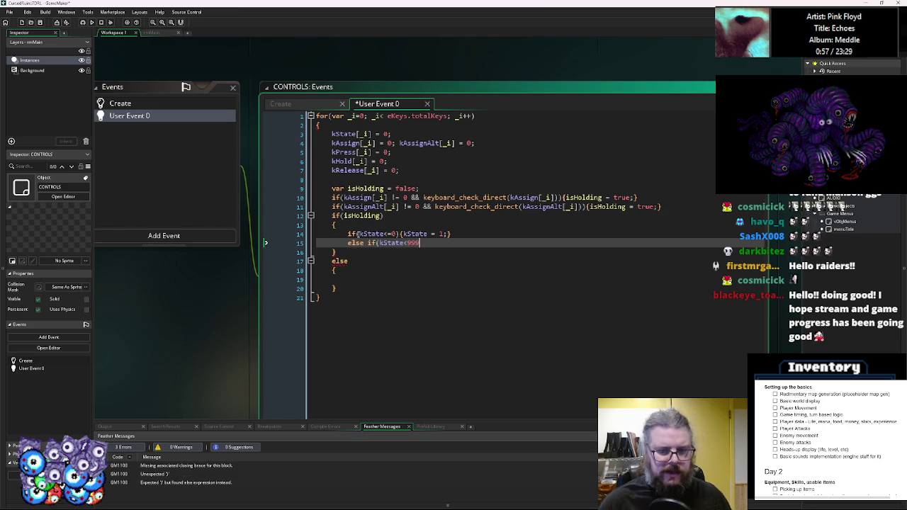
{"action": "type", "text": "){k"}
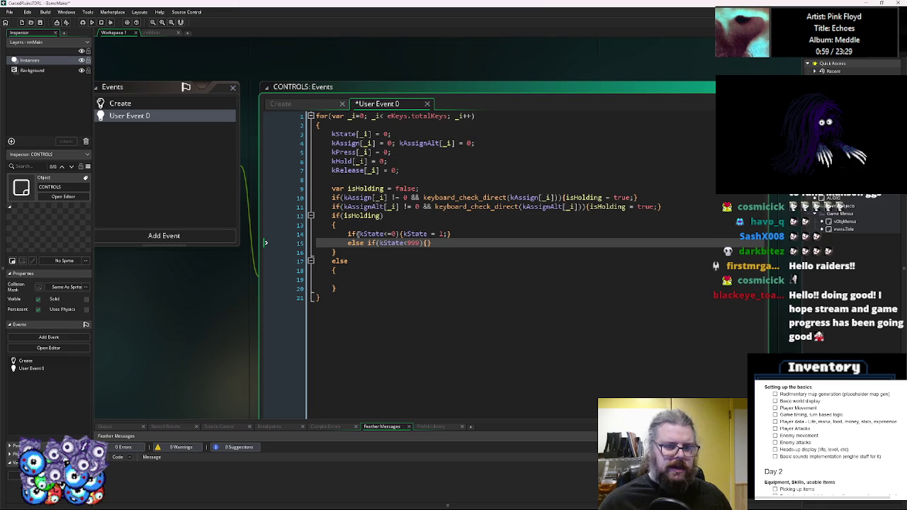
{"action": "type", "text": "State+"}
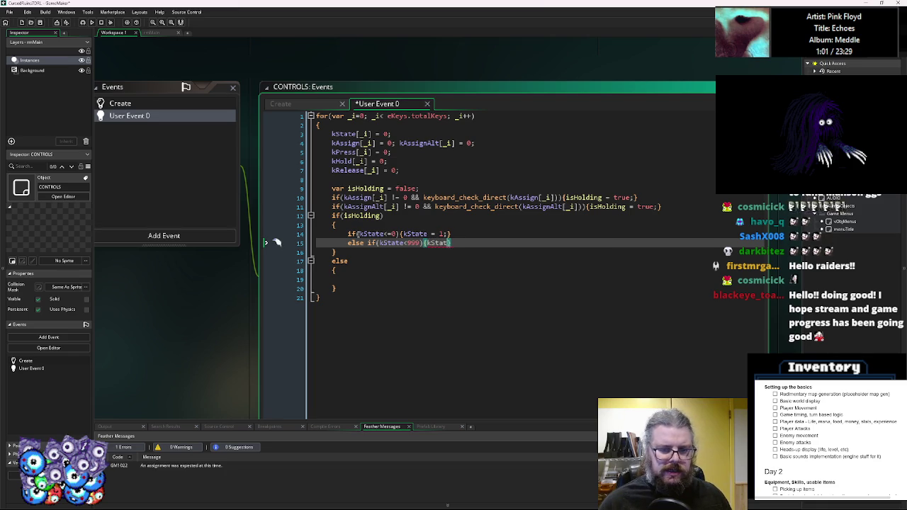
{"action": "type", "text": "=1;"}
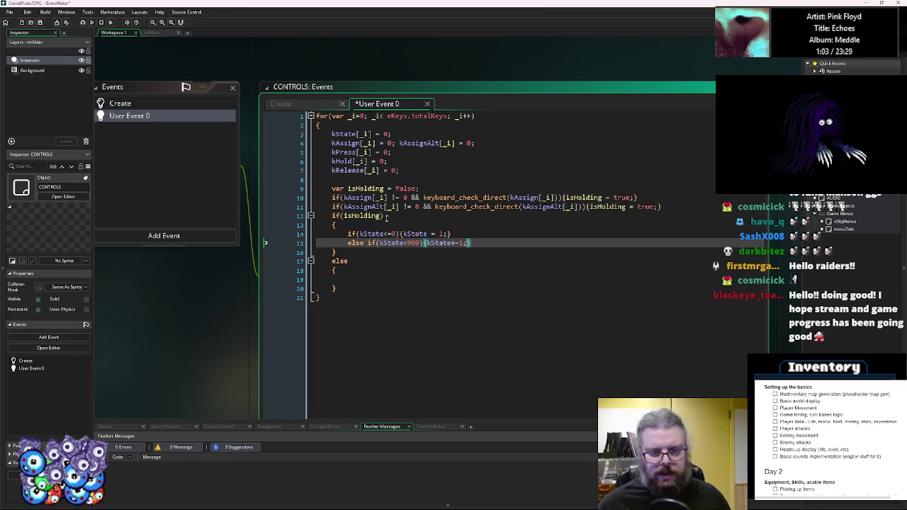
Copy the two kState checks from the isHolding branch into the else block.
{"action": "left_click", "coordinate": [362, 249]}
{"action": "left_click", "coordinate": [447, 235]}
{"action": "key", "text": "Down"}
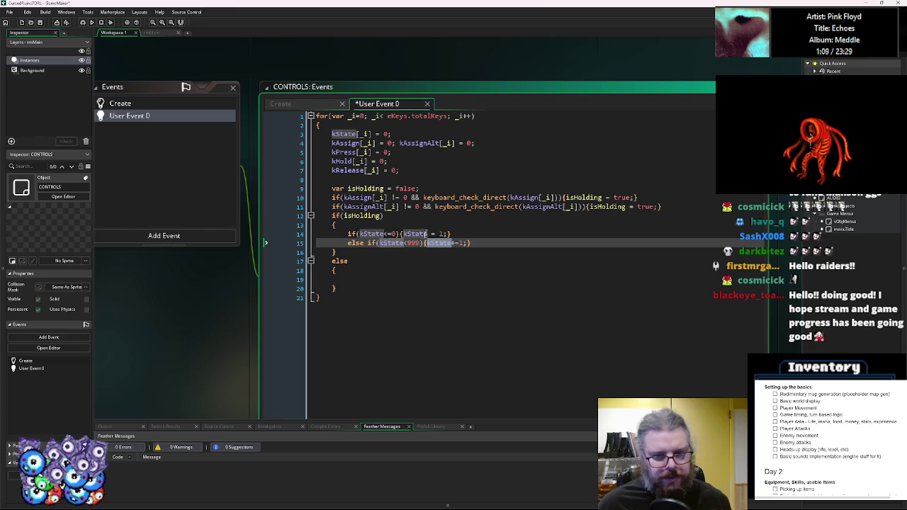
{"action": "left_click", "coordinate": [437, 228]}
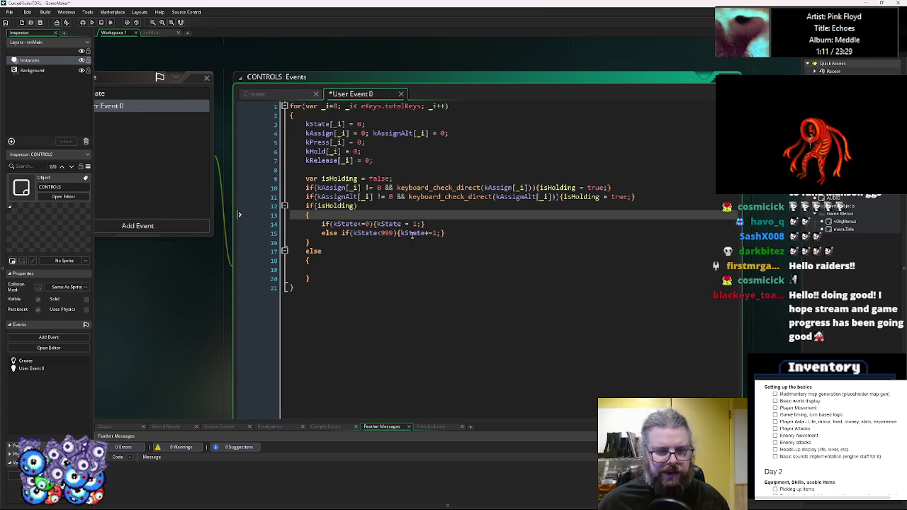
{"action": "left_click_drag", "start_coordinate": [451, 232], "coordinate": [322, 223]}
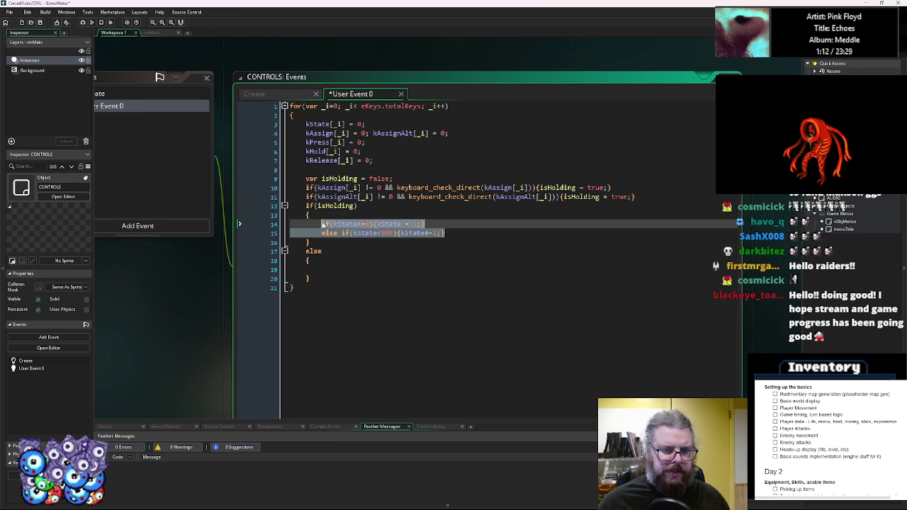
{"action": "key", "text": "ctrl+c"}
{"action": "left_click", "coordinate": [334, 264]}
{"action": "key", "text": "ctrl+v"}
Change the pasted checks to reset kState at >=1 to 0 and decrement it while >-999.
{"action": "left_click", "coordinate": [362, 269]}
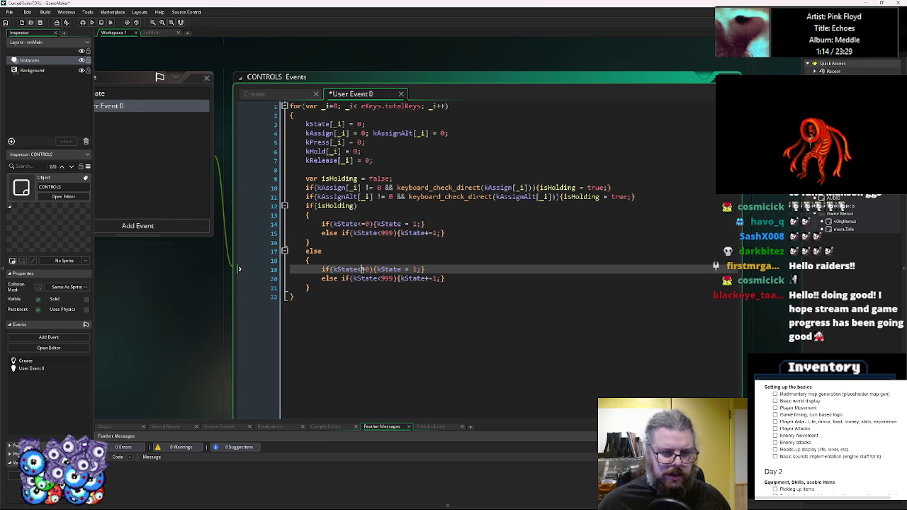
{"action": "key", "text": "BackSpace"}
{"action": "type", "text": ">"}
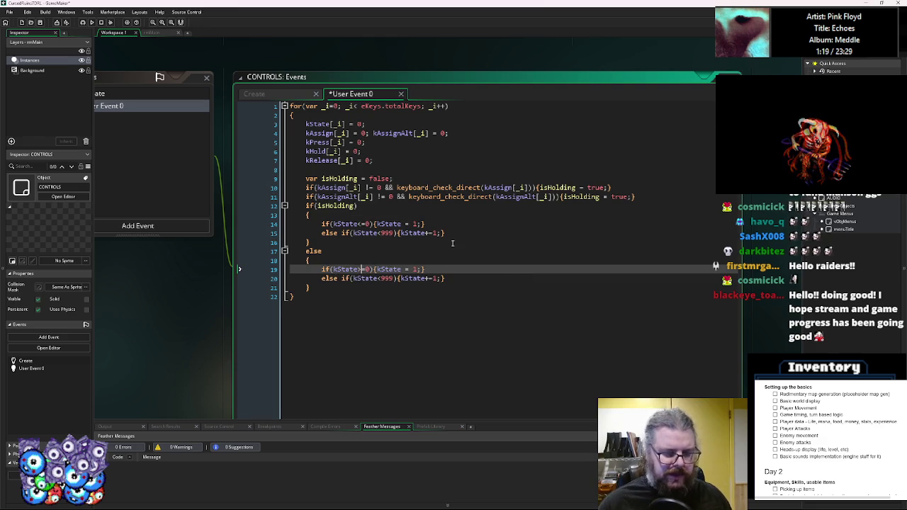
{"action": "key", "text": "Right"}
{"action": "key", "text": "Right"}
{"action": "key", "text": "Right"}
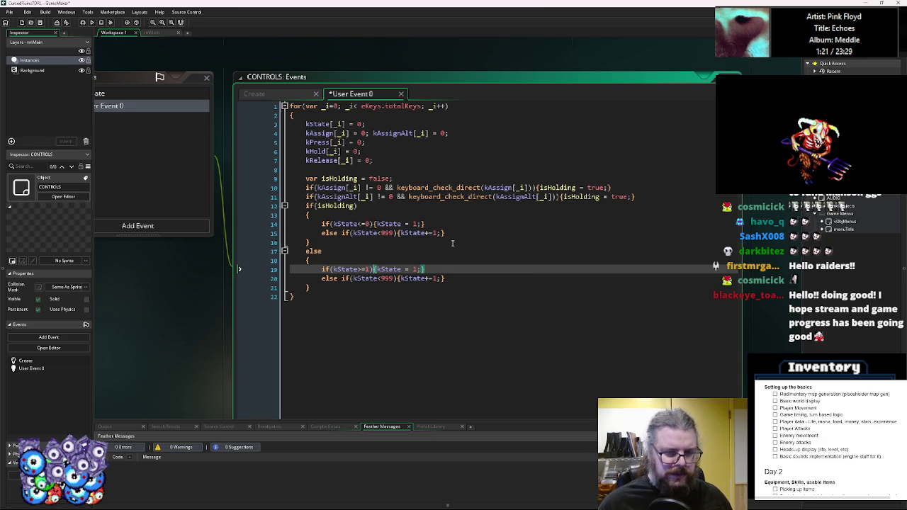
{"action": "type", "text": "0"}
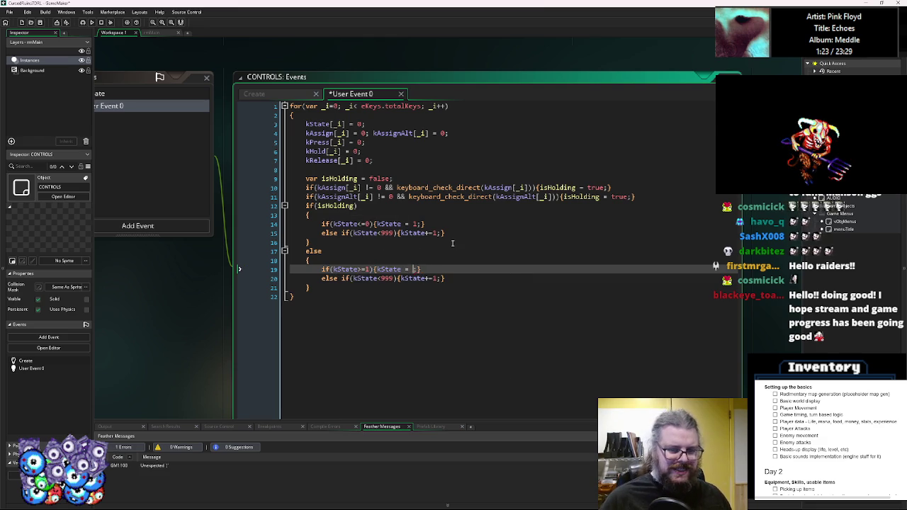
{"action": "left_click", "coordinate": [380, 279]}
{"action": "key", "text": "BackSpace"}
{"action": "type", "text": ">"}
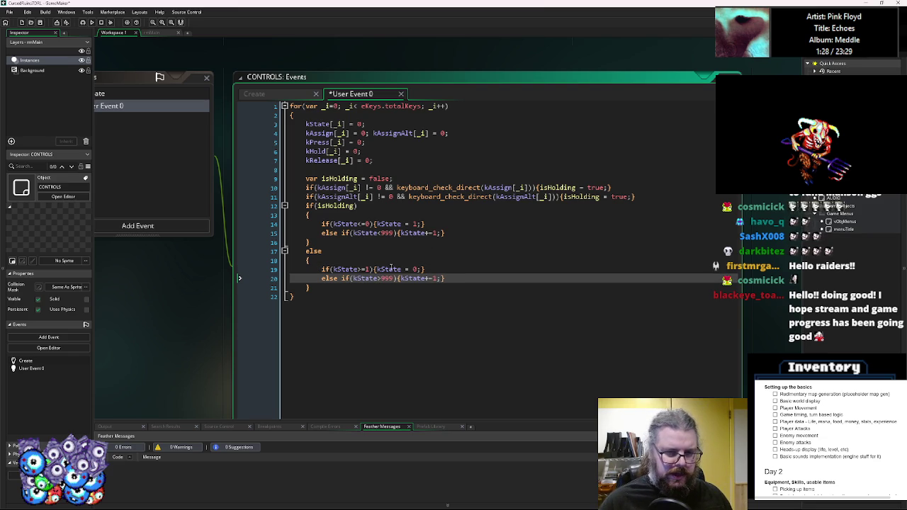
{"action": "type", "text": "-"}
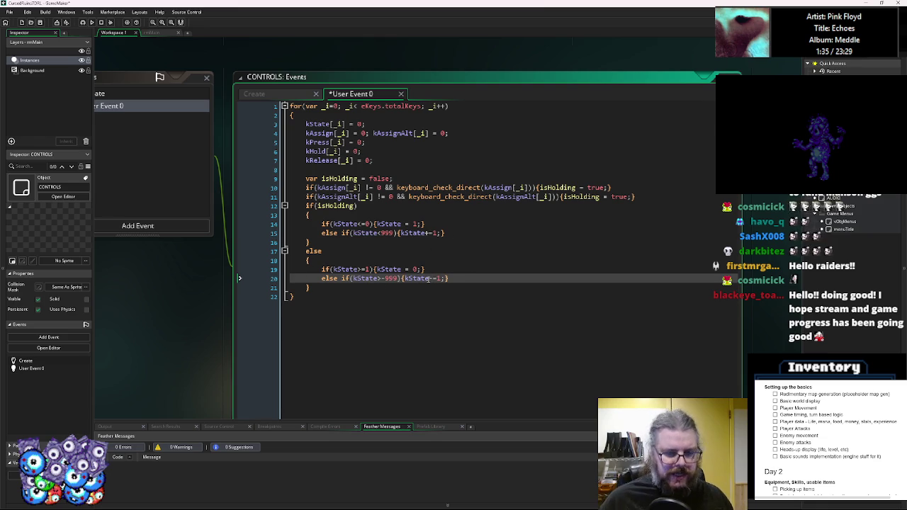
{"action": "left_click_drag", "start_coordinate": [455, 280], "coordinate": [389, 280]}
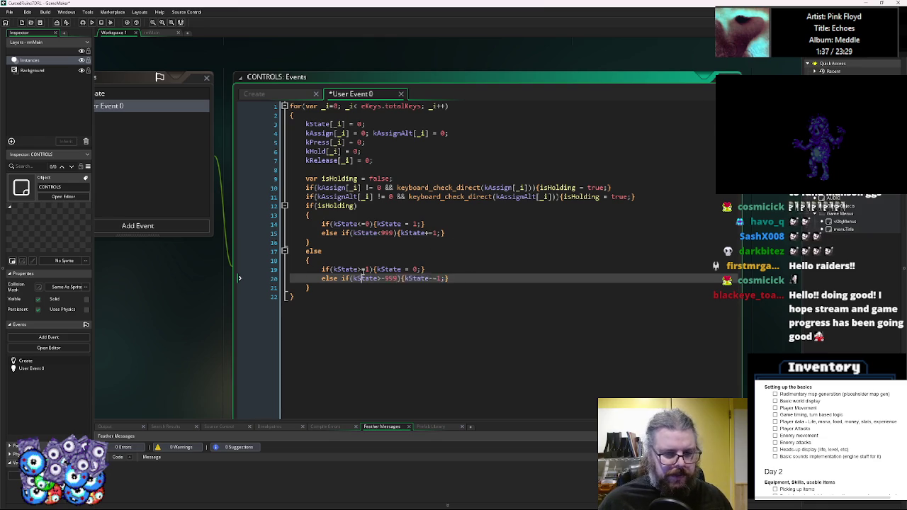
{"action": "left_click", "coordinate": [453, 278]}
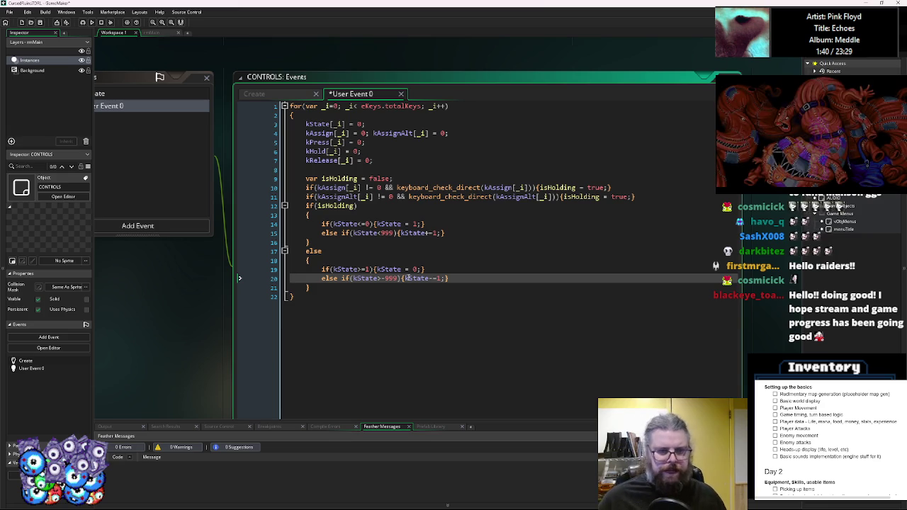
{"action": "left_click", "coordinate": [358, 287]}
{"action": "key", "text": "Return"}
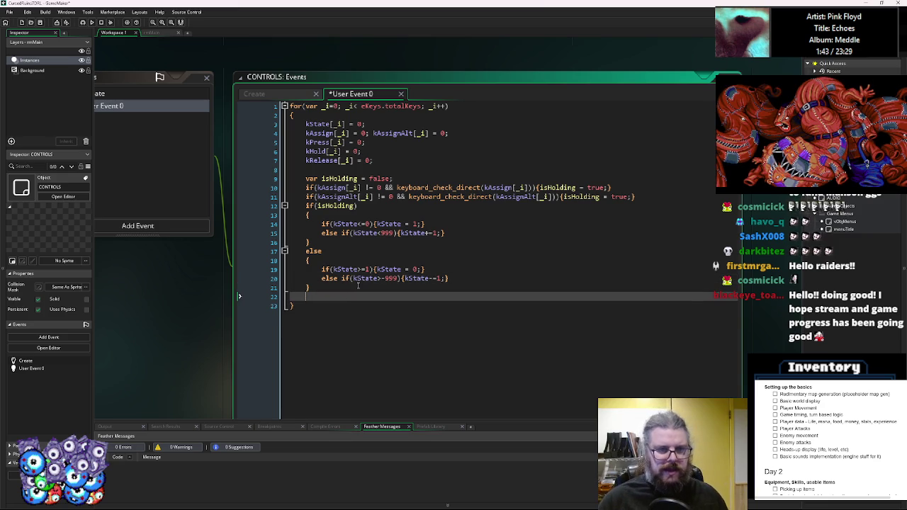
Begin the kPress check on line 22 and index every kState on lines 14–20 with [_i].
{"action": "type", "text": "if(k"}
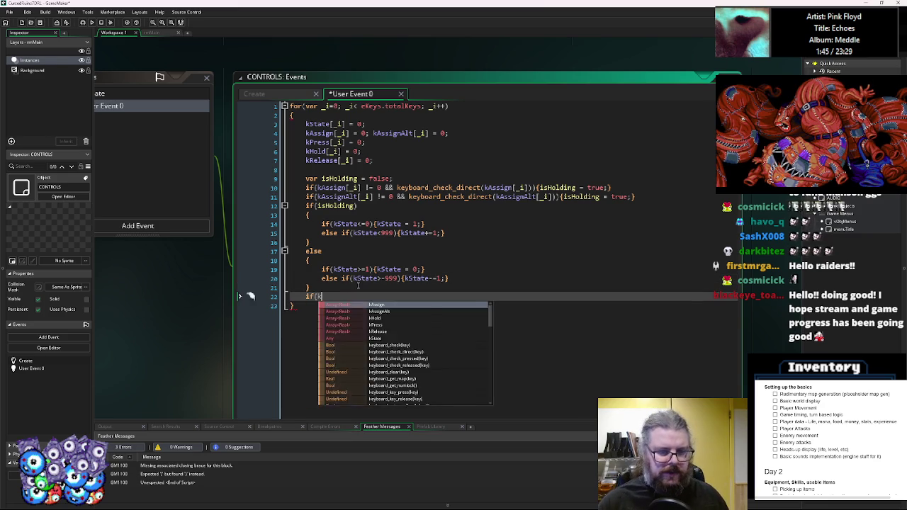
{"action": "type", "text": "State=="}
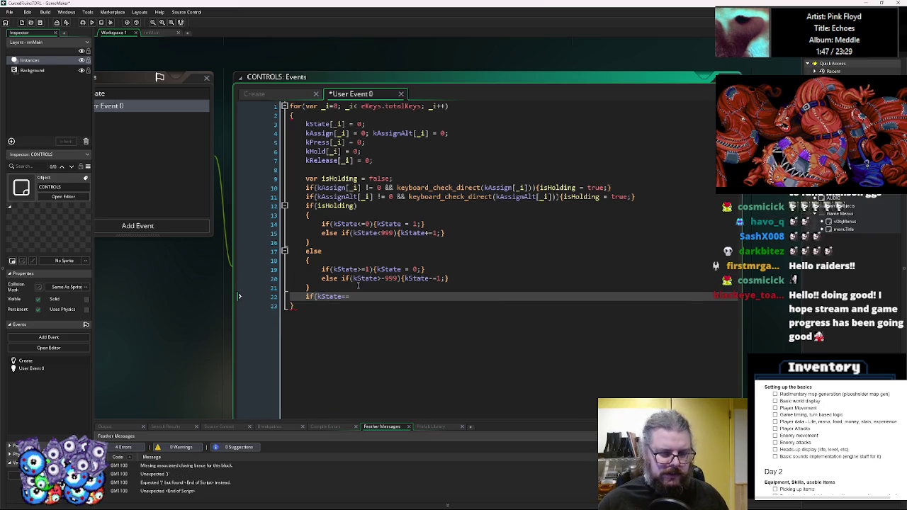
{"action": "type", "text": "1){k"}
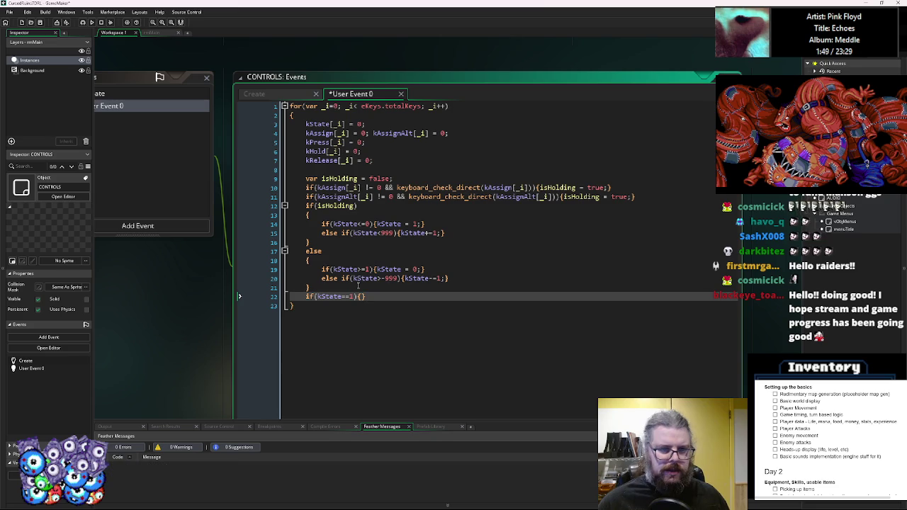
{"action": "type", "text": "Press"}
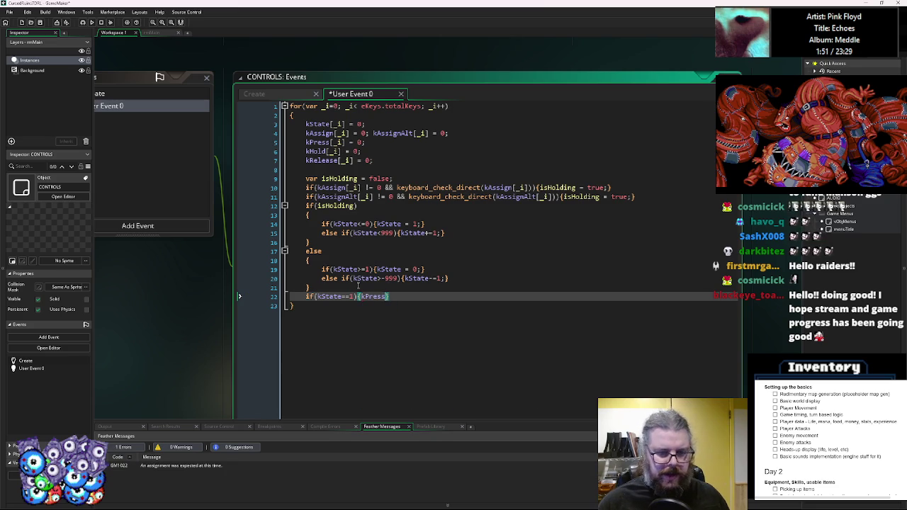
{"action": "type", "text": "["}
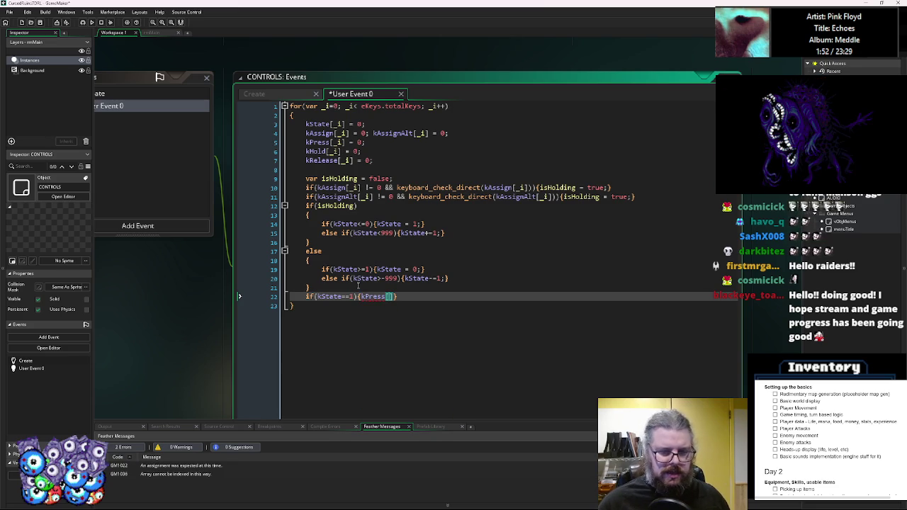
{"action": "left_click", "coordinate": [363, 187]}
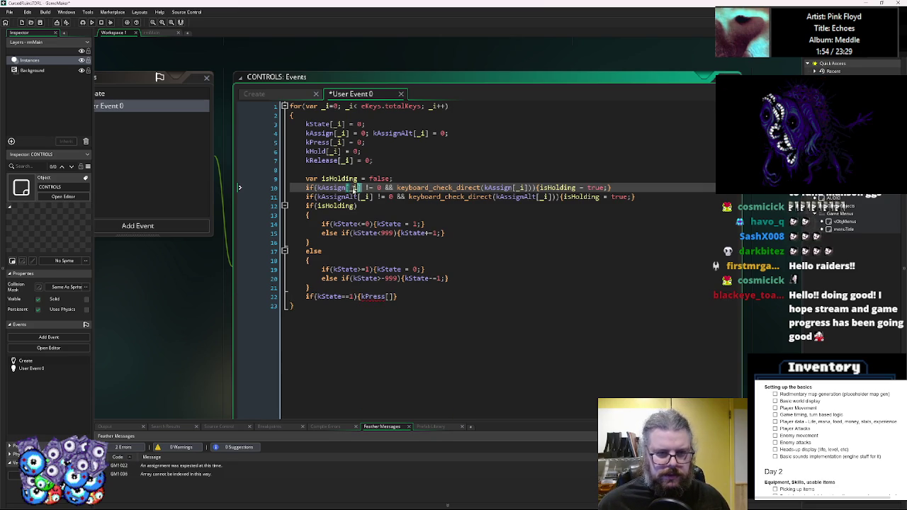
{"action": "left_click", "coordinate": [356, 224]}
{"action": "type", "text": "[_i]"}
{"action": "left_click", "coordinate": [376, 233]}
{"action": "type", "text": "[_i]"}
{"action": "left_click", "coordinate": [418, 224]}
{"action": "type", "text": "[_i]"}
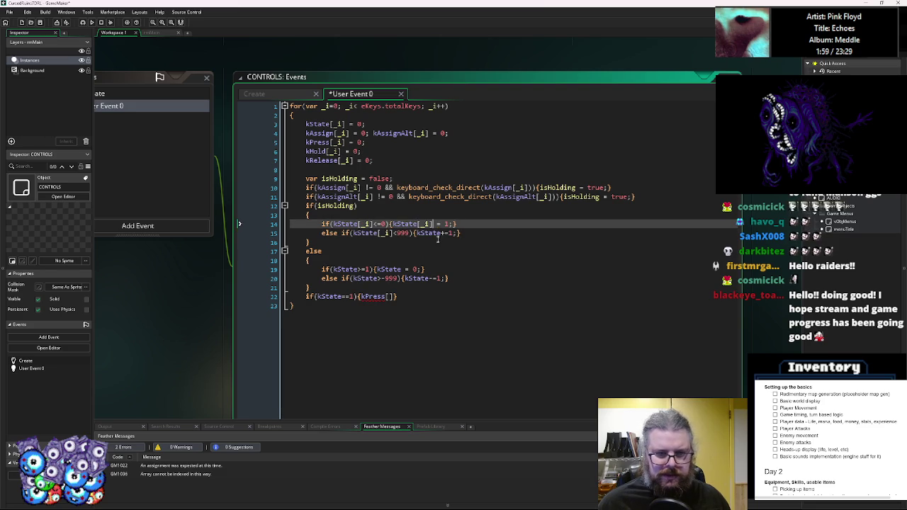
{"action": "left_click", "coordinate": [440, 233]}
{"action": "type", "text": "[_i]"}
{"action": "left_click", "coordinate": [354, 270]}
{"action": "type", "text": "[_i]"}
{"action": "left_click", "coordinate": [376, 278]}
{"action": "type", "text": "[_i]"}
{"action": "left_click", "coordinate": [419, 269]}
{"action": "type", "text": "[_i]"}
{"action": "left_click", "coordinate": [450, 278]}
{"action": "type", "text": "[_i]"}
Complete line 22 as if(kState[_i]==1){kPress[_i] = true;} followed by an empty else{}.
{"action": "left_click", "coordinate": [345, 296]}
{"action": "type", "text": "[_i]"}
{"action": "left_click", "coordinate": [403, 296]}
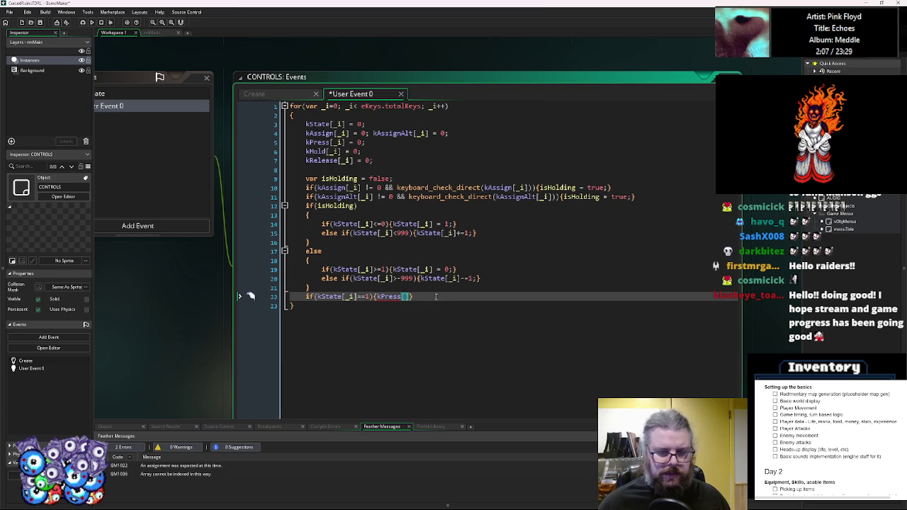
{"action": "type", "text": "_i]"}
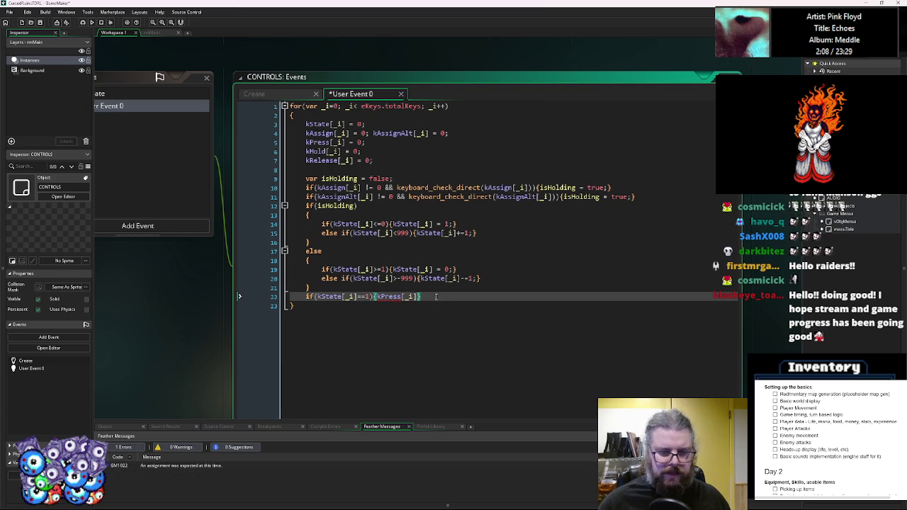
{"action": "type", "text": " = true"}
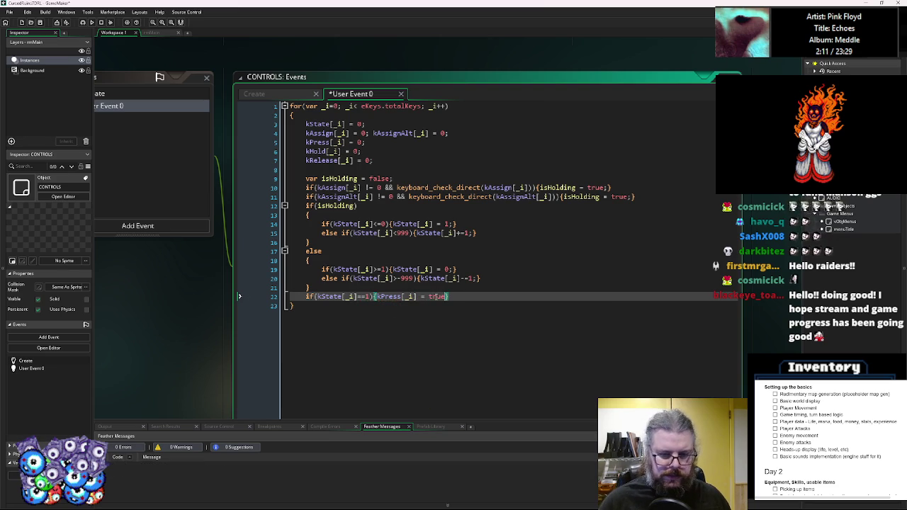
{"action": "left_click_drag", "start_coordinate": [459, 297], "coordinate": [305, 297]}
{"action": "left_click", "coordinate": [483, 298]}
{"action": "type", "text": "else{}"}
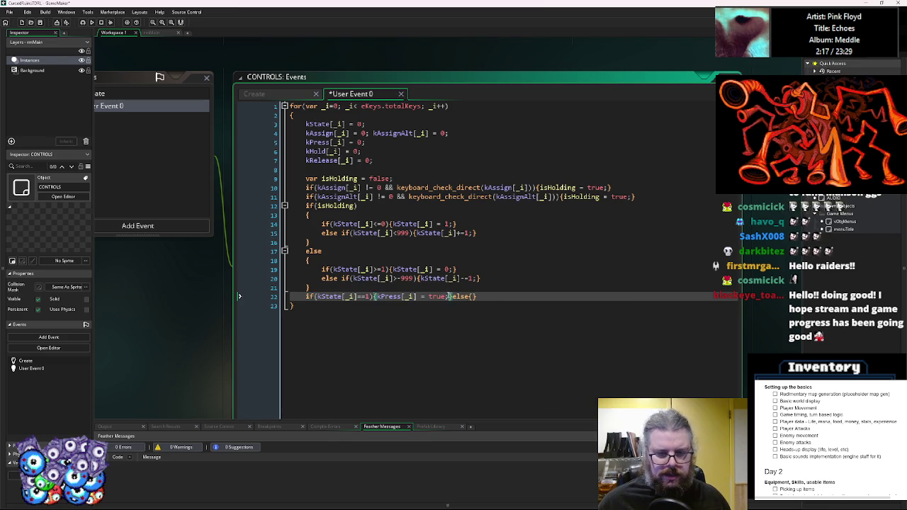
Put kPress[_i] = false in the else branch and remove a stray assignment from line 14.
{"action": "left_click_drag", "start_coordinate": [376, 297], "coordinate": [449, 296]}
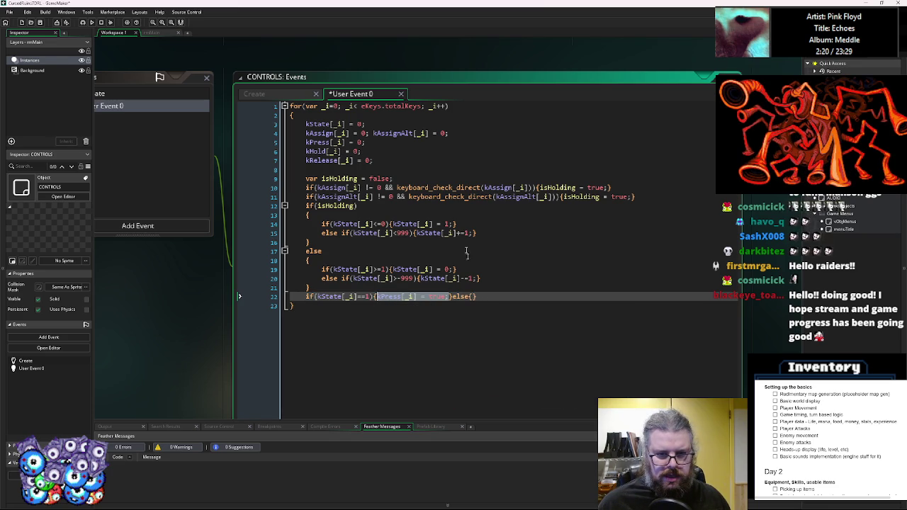
{"action": "left_click", "coordinate": [454, 224]}
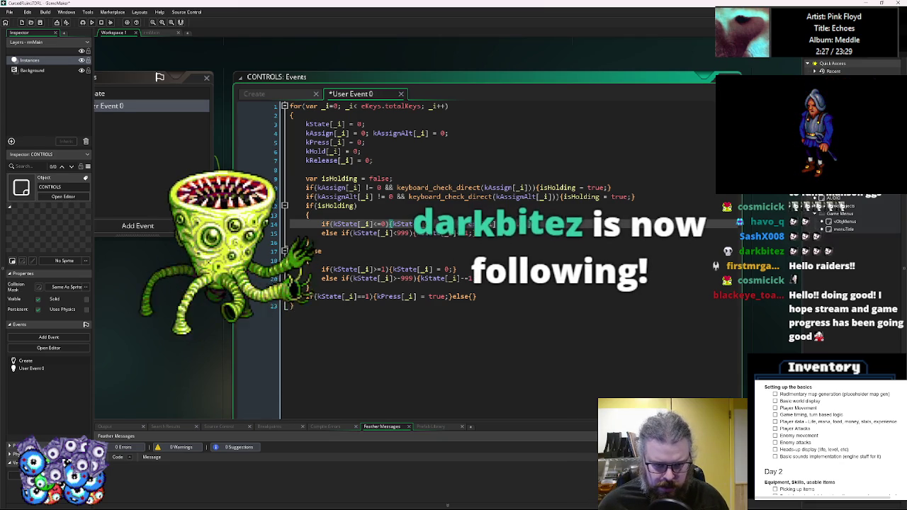
{"action": "key", "text": "BackSpace"}
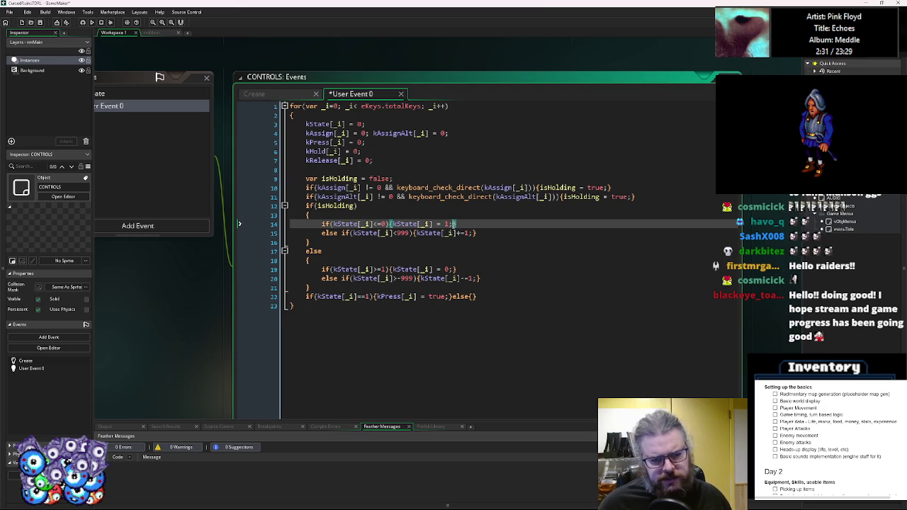
{"action": "left_click", "coordinate": [475, 297]}
{"action": "key", "text": "ctrl+v"}
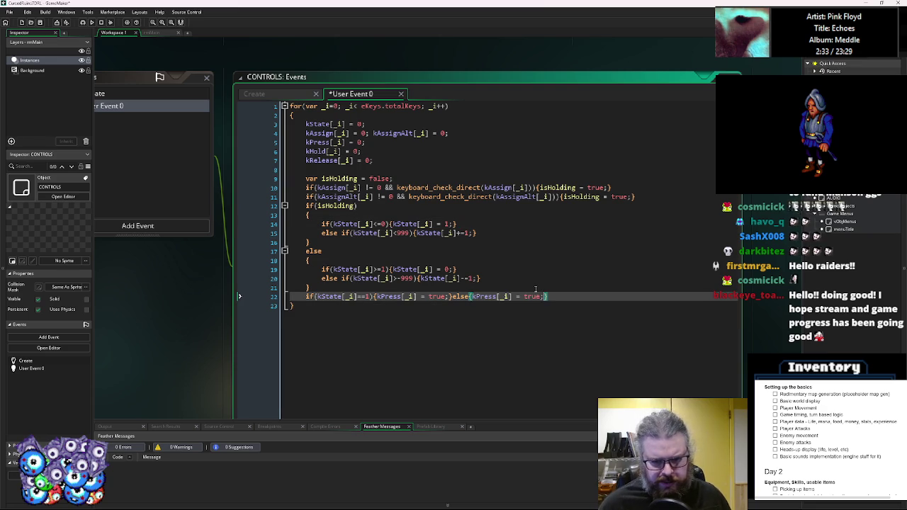
{"action": "key", "text": "BackSpace"}
{"action": "key", "text": "BackSpace"}
{"action": "key", "text": "BackSpace"}
{"action": "type", "text": "false"}
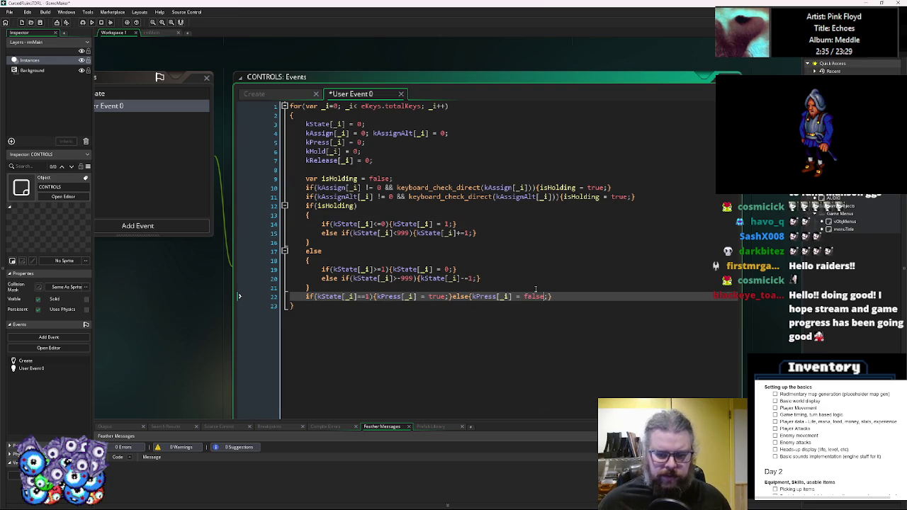
Copy the complete kPress line 22 for reuse.
{"action": "left_click_drag", "start_coordinate": [559, 296], "coordinate": [305, 297]}
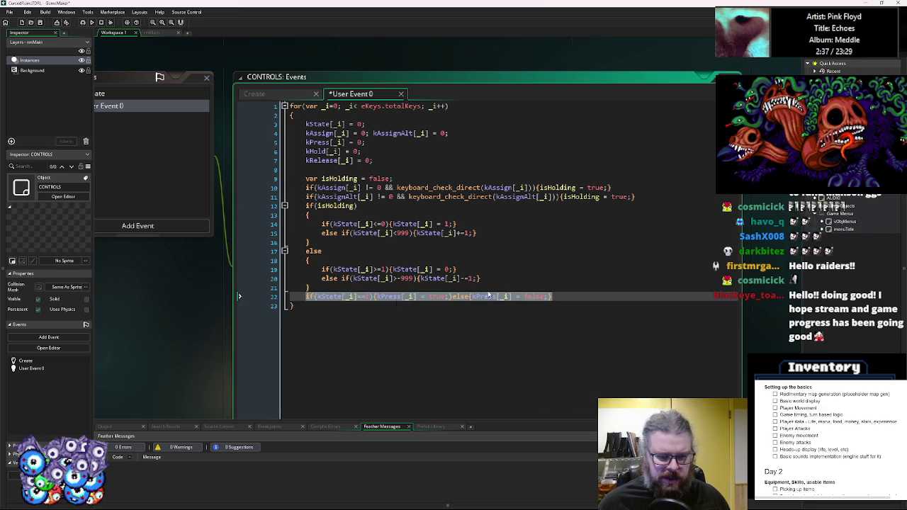
{"action": "key", "text": "ctrl+c"}
{"action": "left_click", "coordinate": [568, 296]}
Add a copy of the kPress line as line 23 and turn it into a kHold[_i] check on kState[_i]>=1.
{"action": "key", "text": "Return"}
{"action": "key", "text": "ctrl+v"}
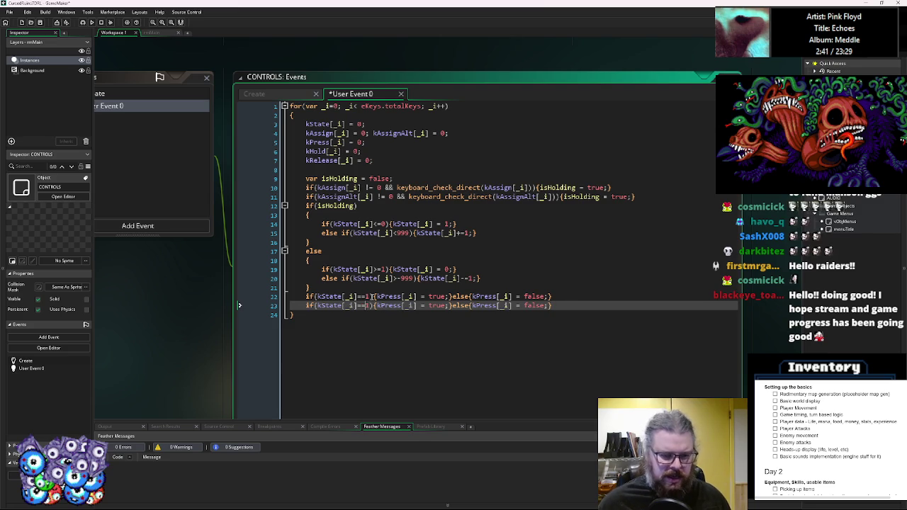
{"action": "type", "text": ">"}
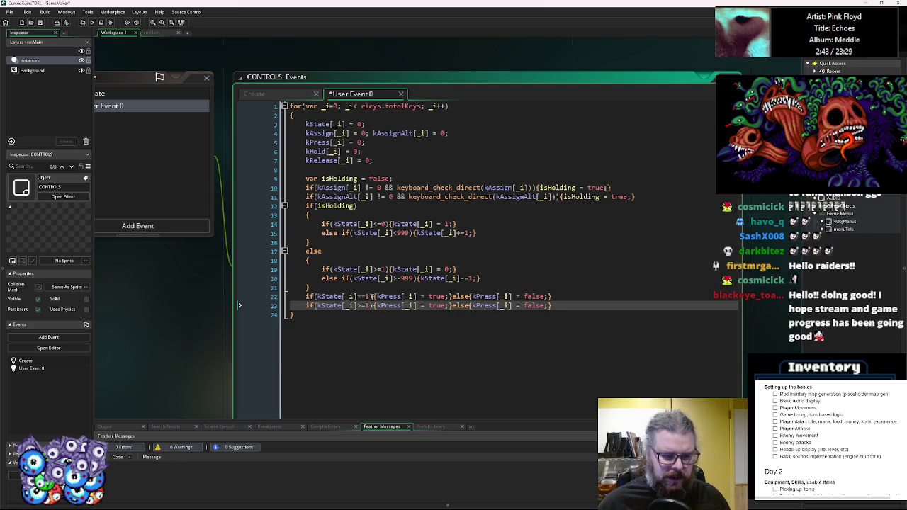
{"action": "double_click", "coordinate": [323, 160]}
{"action": "double_click", "coordinate": [322, 151]}
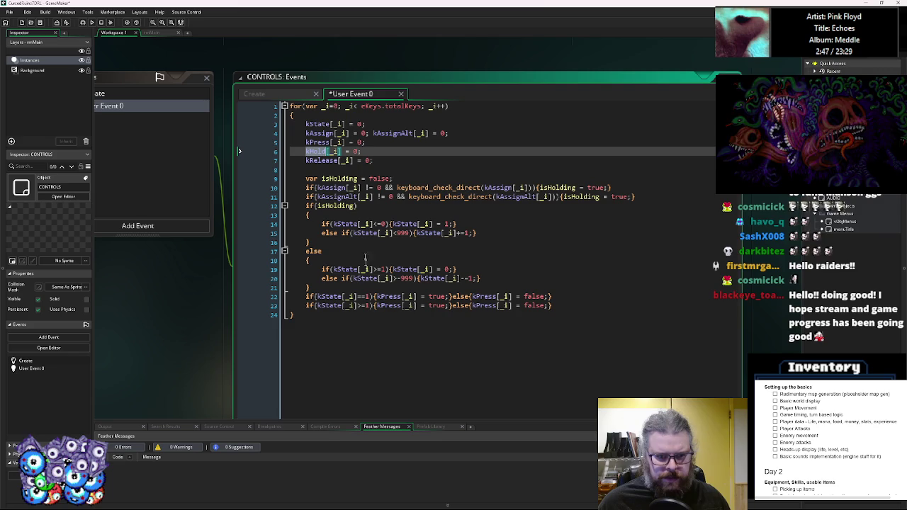
{"action": "left_click", "coordinate": [356, 305]}
{"action": "double_click", "coordinate": [322, 151]}
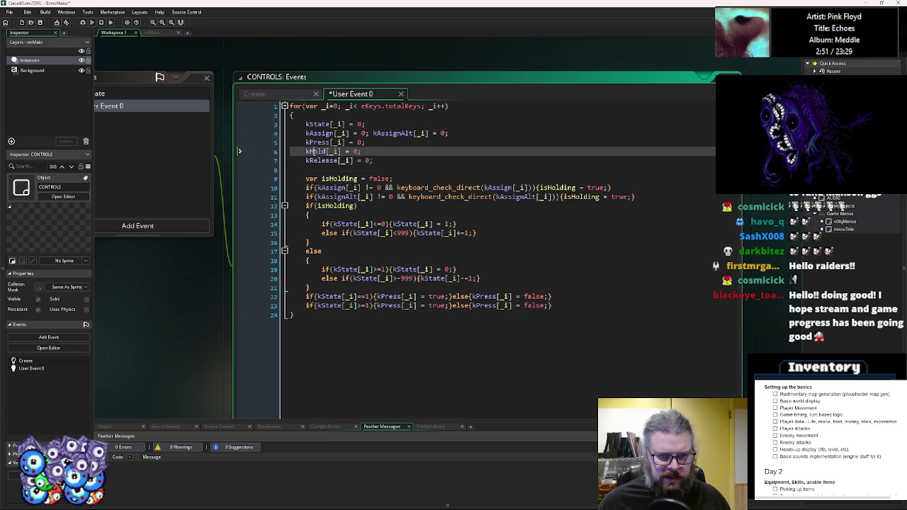
{"action": "double_click", "coordinate": [393, 309]}
{"action": "key", "text": "ctrl+v"}
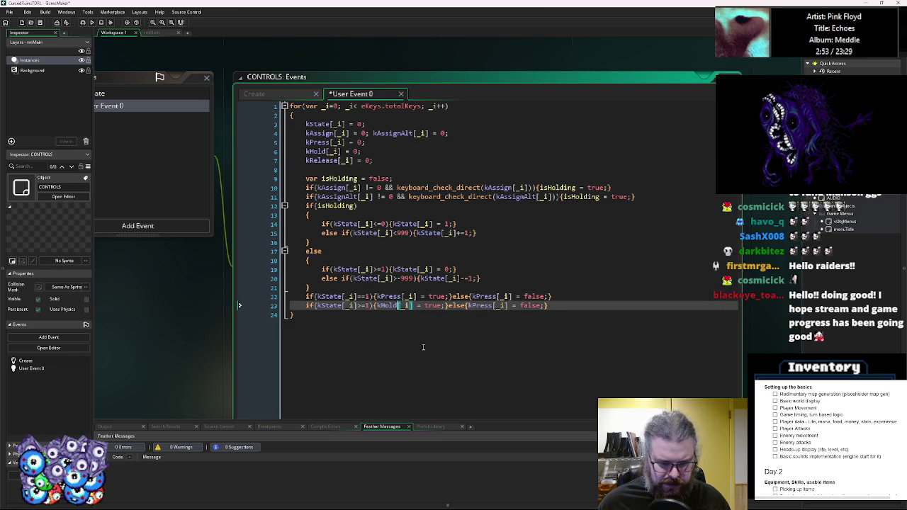
{"action": "double_click", "coordinate": [481, 305]}
{"action": "key", "text": "ctrl+v"}
Duplicate it as a kRelease[_i] check on kState[_i]==0, then delete initialisation lines 3–8.
{"action": "left_click_drag", "start_coordinate": [544, 305], "coordinate": [304, 303]}
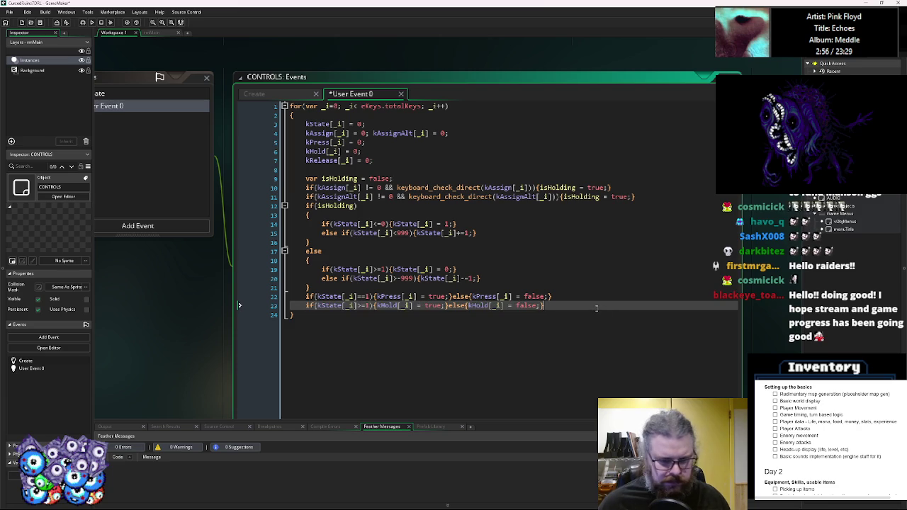
{"action": "key", "text": "ctrl+d"}
{"action": "double_click", "coordinate": [331, 314]}
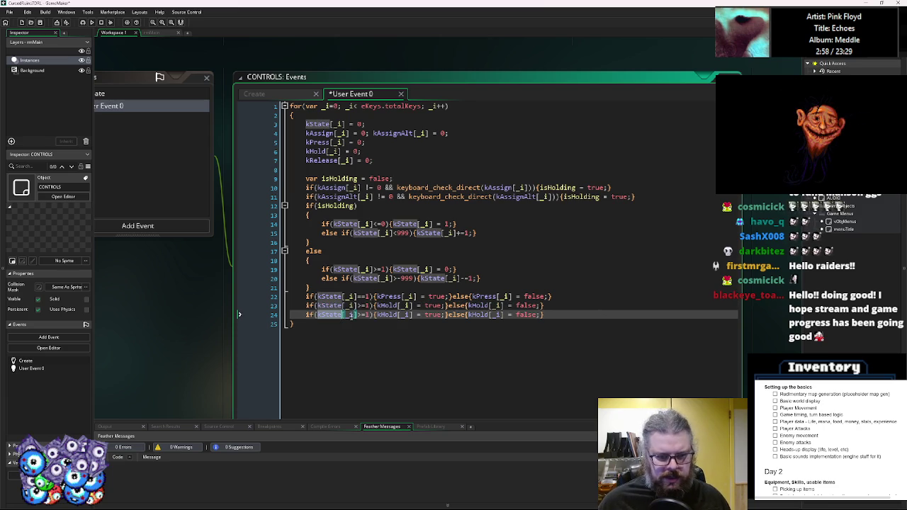
{"action": "left_click_drag", "start_coordinate": [305, 124], "coordinate": [344, 124]}
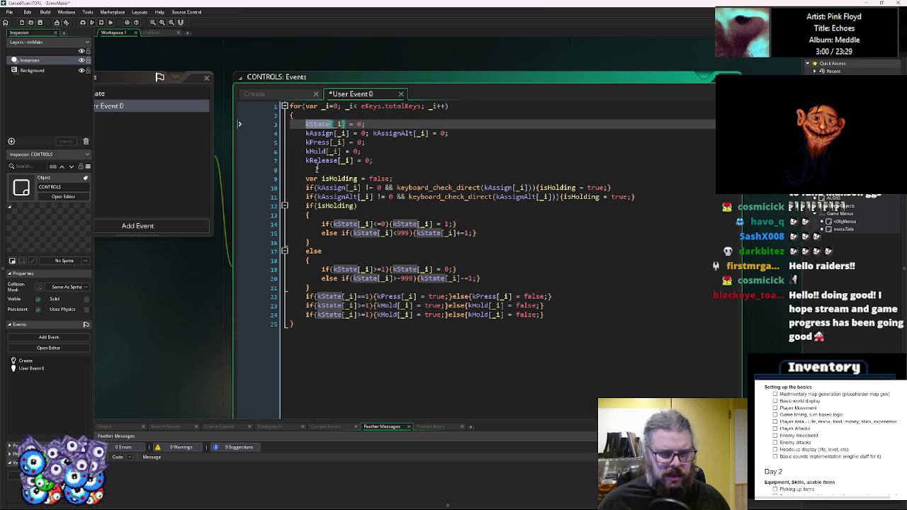
{"action": "left_click_drag", "start_coordinate": [305, 160], "coordinate": [347, 160]}
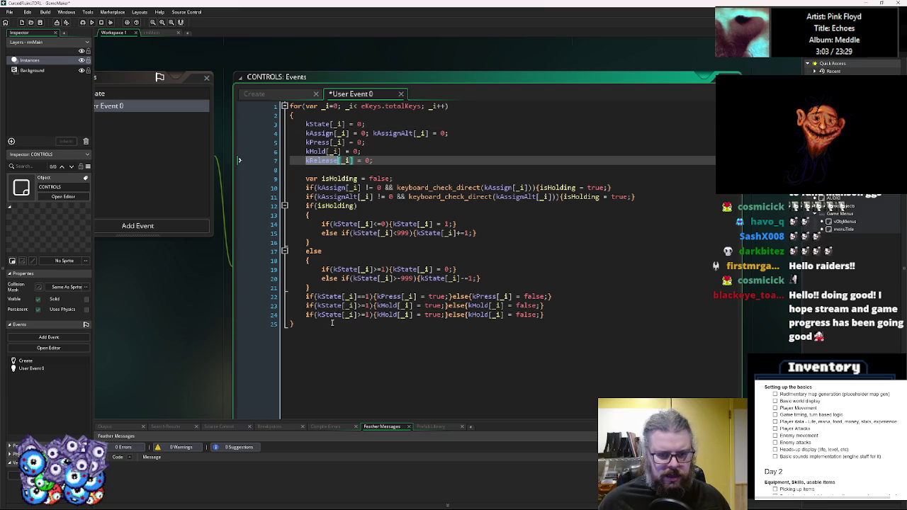
{"action": "left_click", "coordinate": [362, 314]}
{"action": "key", "text": "Delete"}
{"action": "type", "text": "="}
{"action": "key", "text": "BackSpace"}
{"action": "key", "text": "BackSpace"}
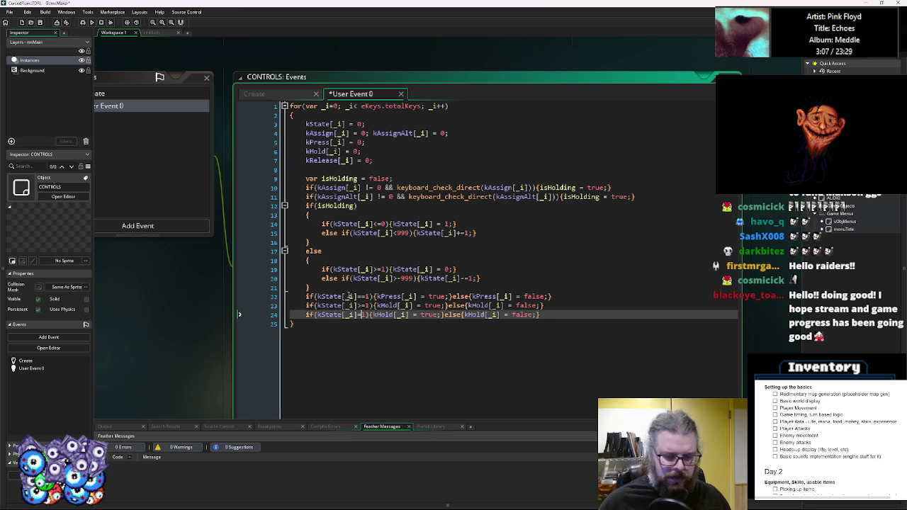
{"action": "type", "text": "0"}
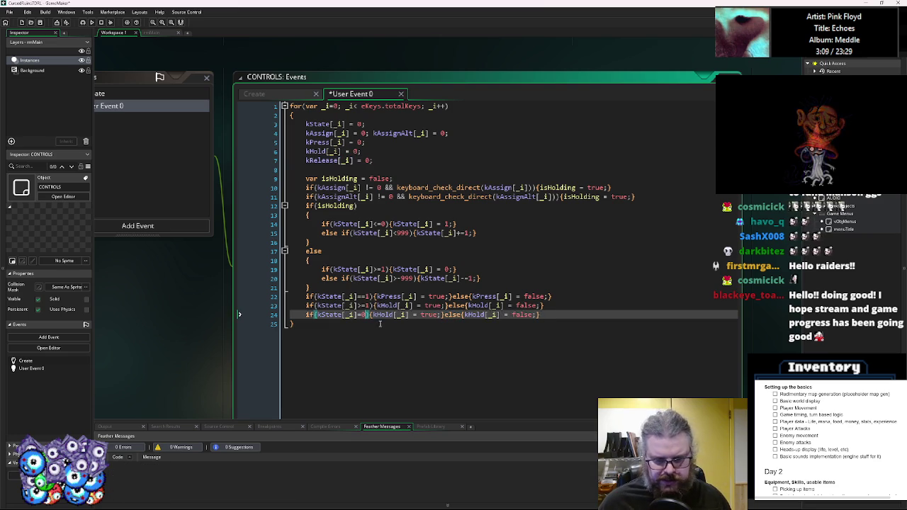
{"action": "double_click", "coordinate": [314, 160]}
{"action": "double_click", "coordinate": [383, 315]}
{"action": "key", "text": "ctrl+v"}
{"action": "double_click", "coordinate": [489, 314]}
{"action": "key", "text": "ctrl+v"}
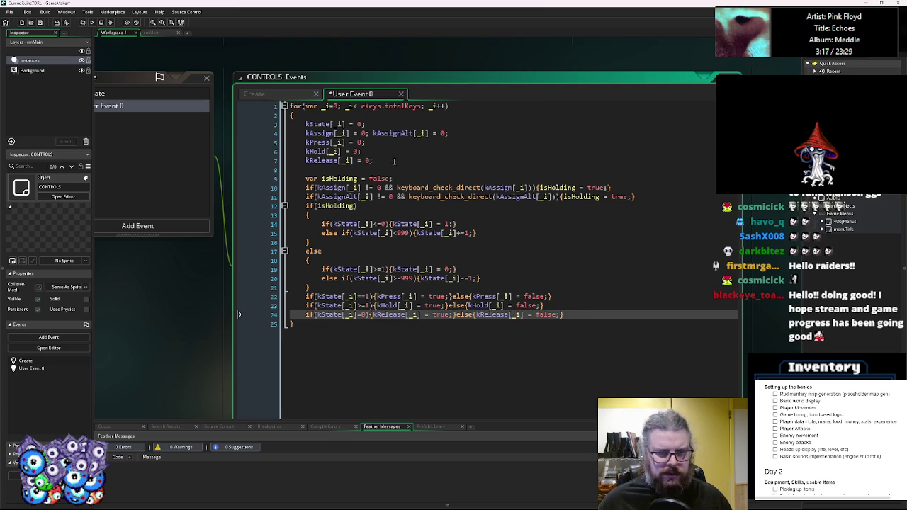
{"action": "mouse_move", "coordinate": [399, 169]}
{"action": "left_mouse_down"}
{"action": "mouse_move", "coordinate": [383, 142]}
{"action": "mouse_move", "coordinate": [298, 115]}
{"action": "left_mouse_up"}
{"action": "key", "text": "BackSpace"}
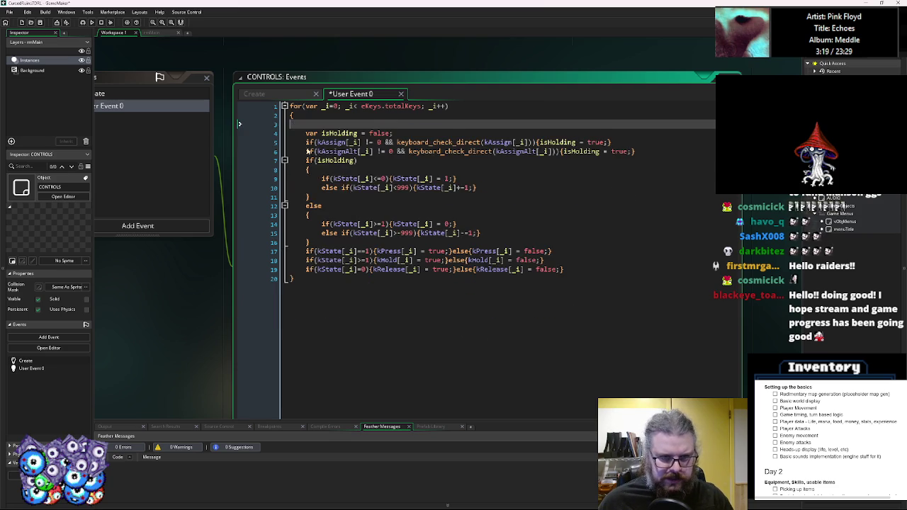
{"action": "left_click", "coordinate": [312, 263]}
{"action": "left_click", "coordinate": [319, 282]}
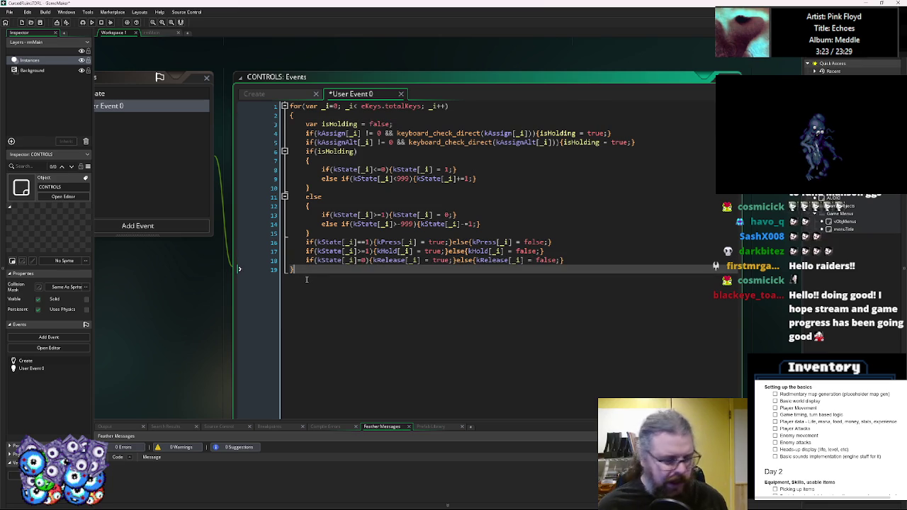
{"action": "left_click", "coordinate": [390, 243]}
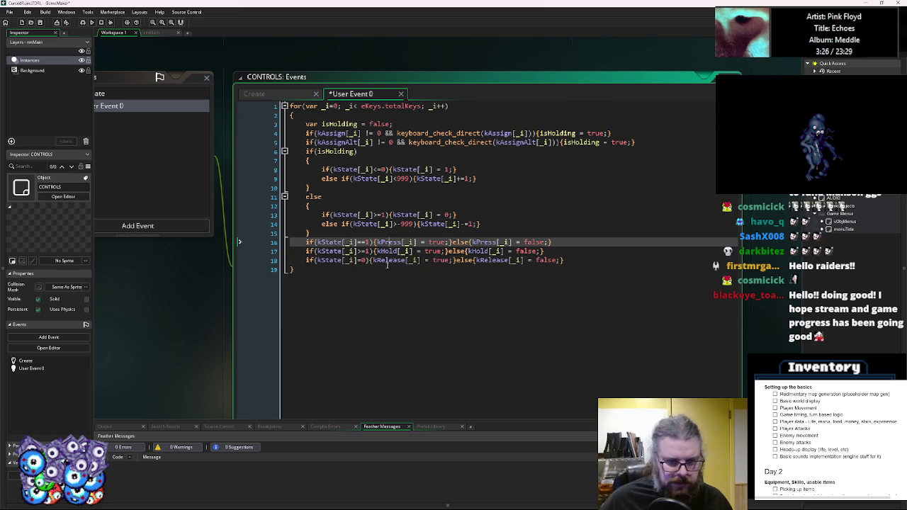
{"action": "left_click", "coordinate": [388, 260]}
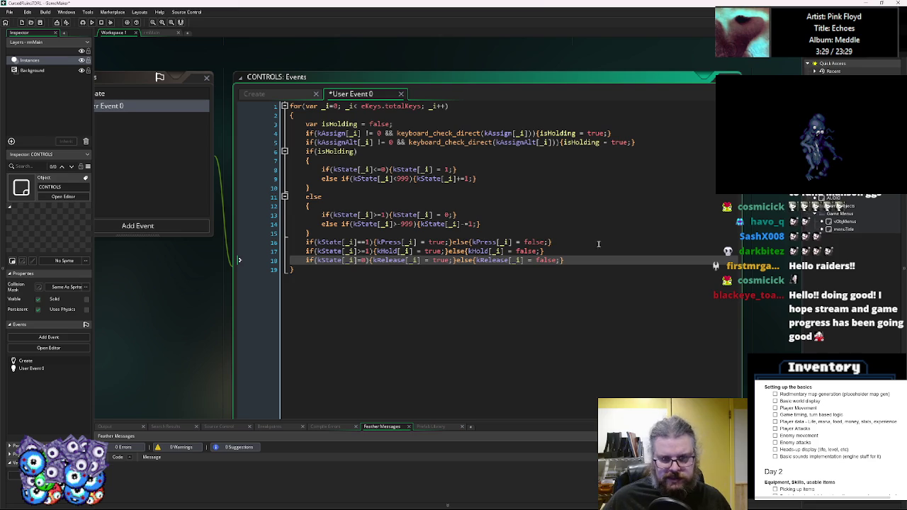
{"action": "key", "text": "ctrl+a"}
{"action": "key", "text": "Right"}
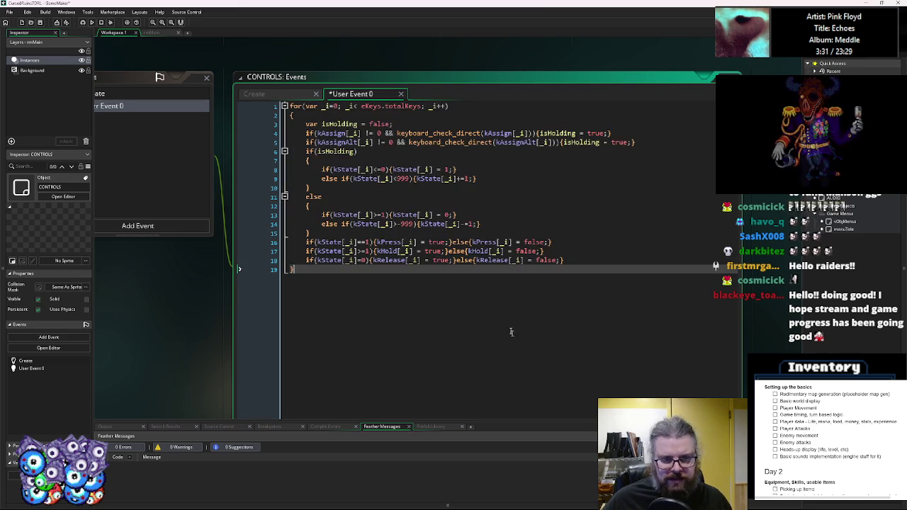
{"action": "key", "text": "Up"}
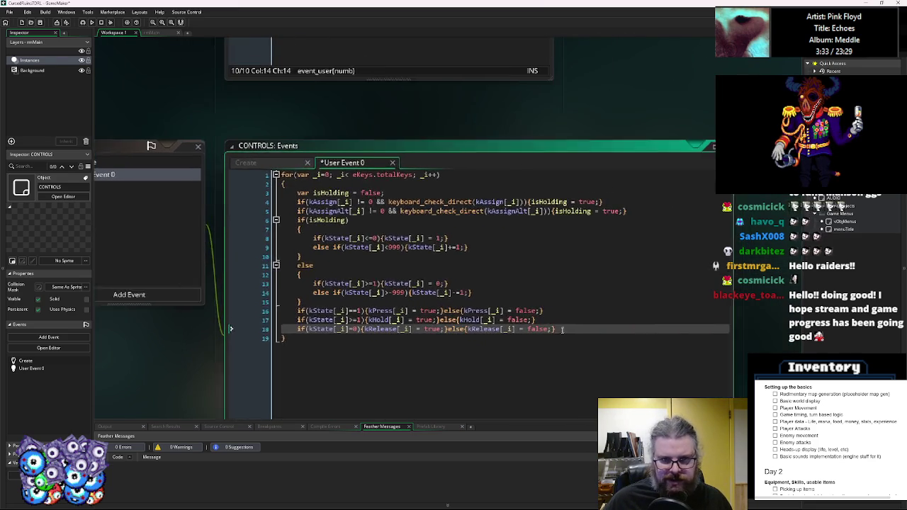
{"action": "key", "text": "Down"}
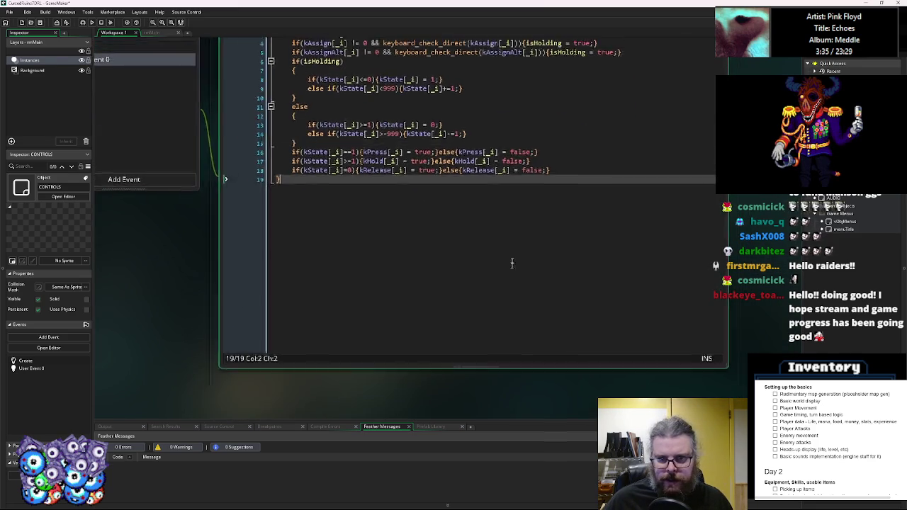
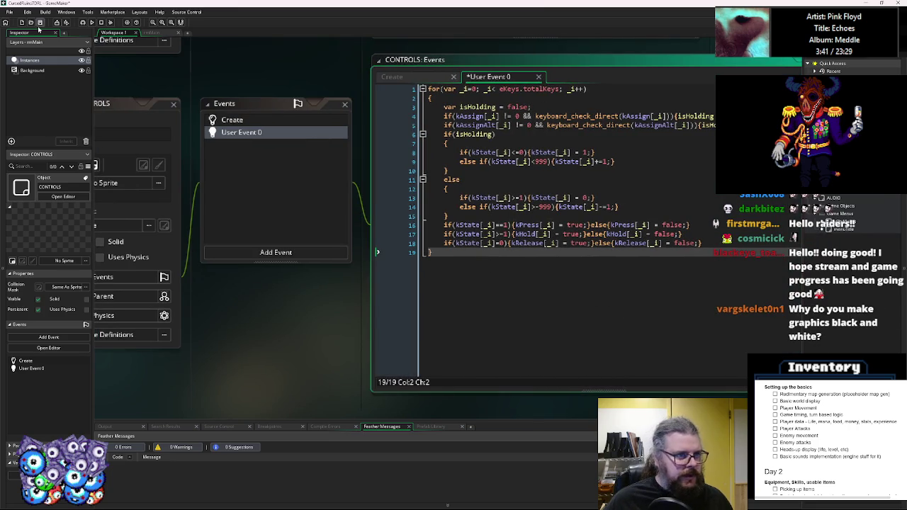
Review the kHold and kRelease assignments in the CONTROLS User Event 0 code.
{"action": "left_click", "coordinate": [511, 234]}
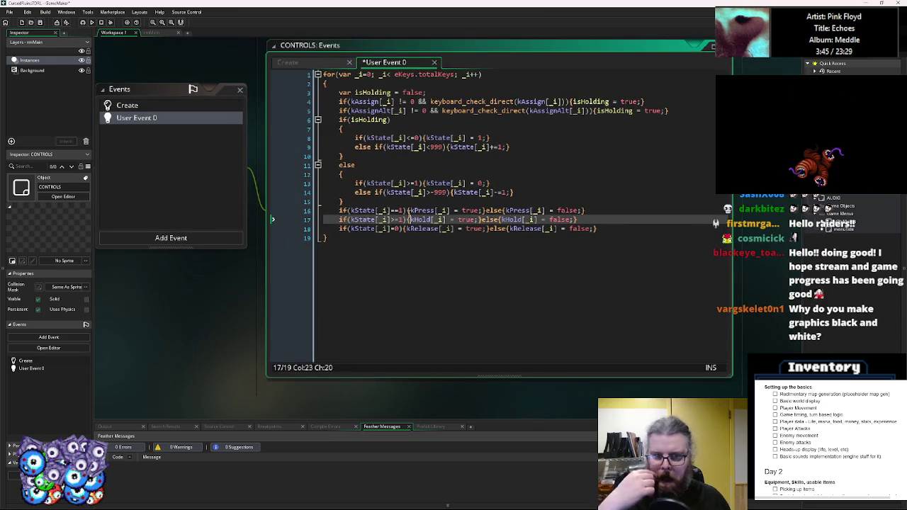
{"action": "left_click", "coordinate": [382, 177]}
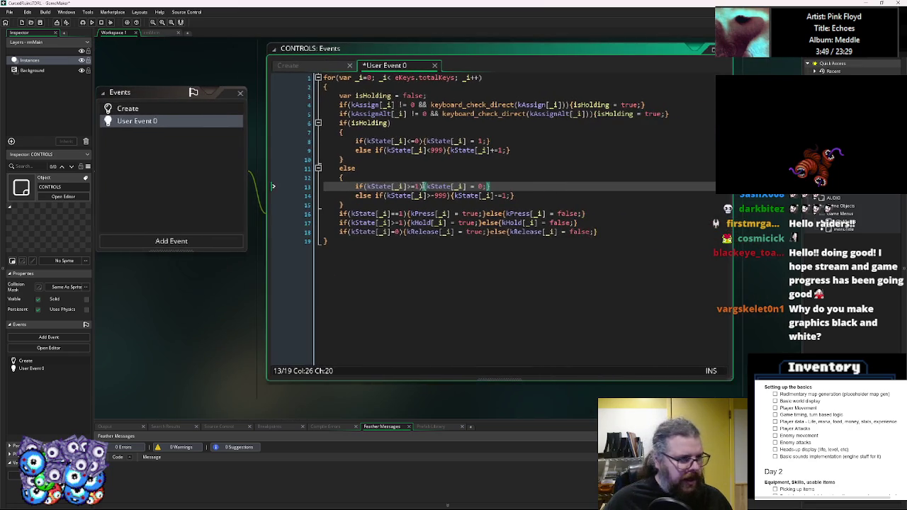
{"action": "left_click", "coordinate": [605, 232]}
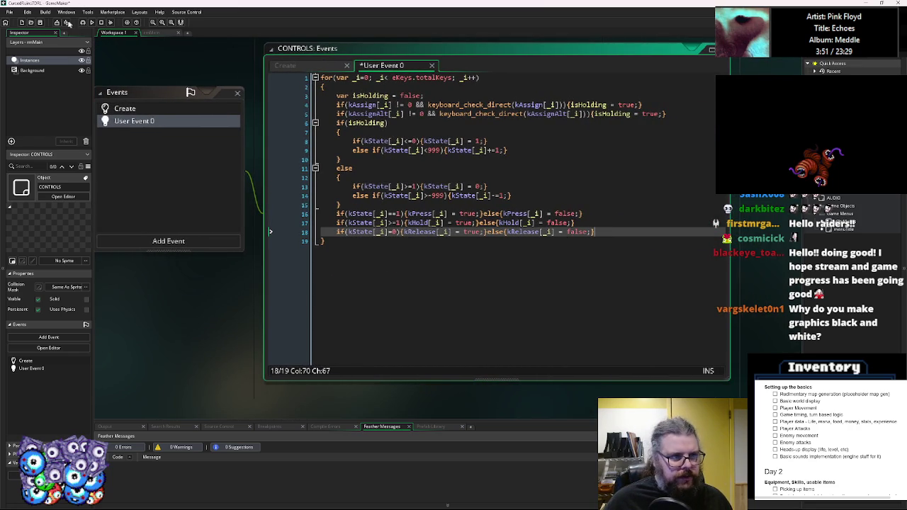
{"action": "left_click", "coordinate": [527, 240]}
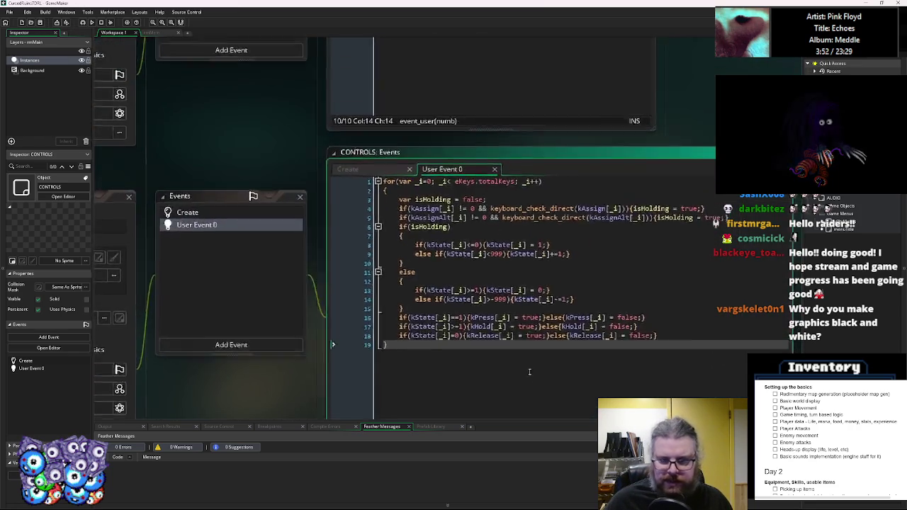
{"action": "left_click", "coordinate": [502, 223]}
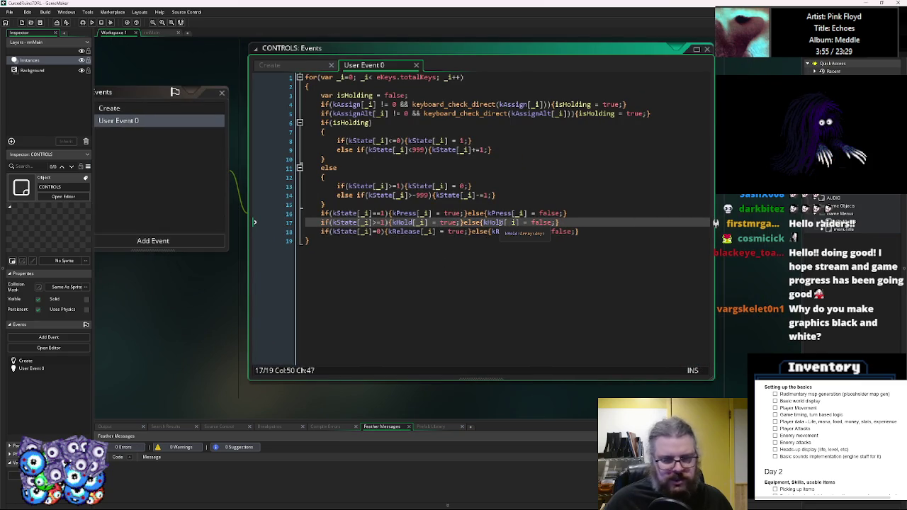
{"action": "left_click", "coordinate": [496, 240]}
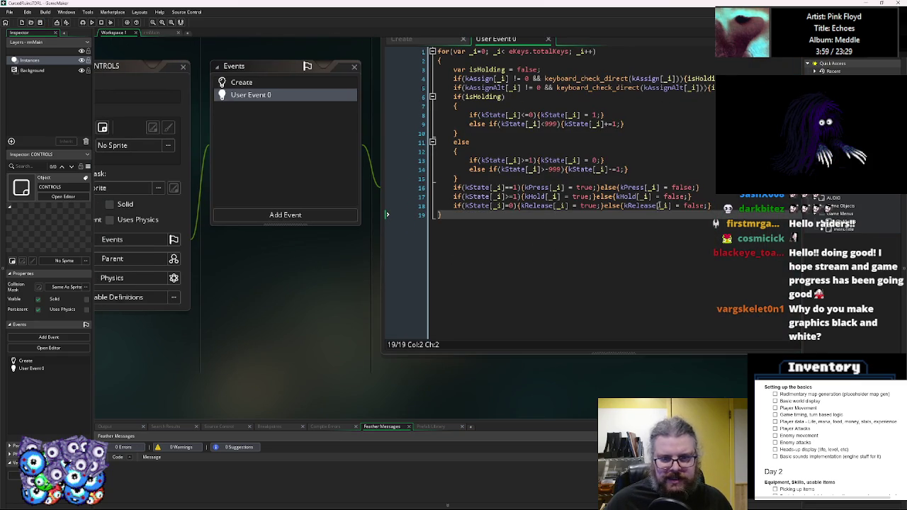
Bring the whole CONTROLS window into view and open its Create event code.
{"action": "left_click", "coordinate": [258, 132]}
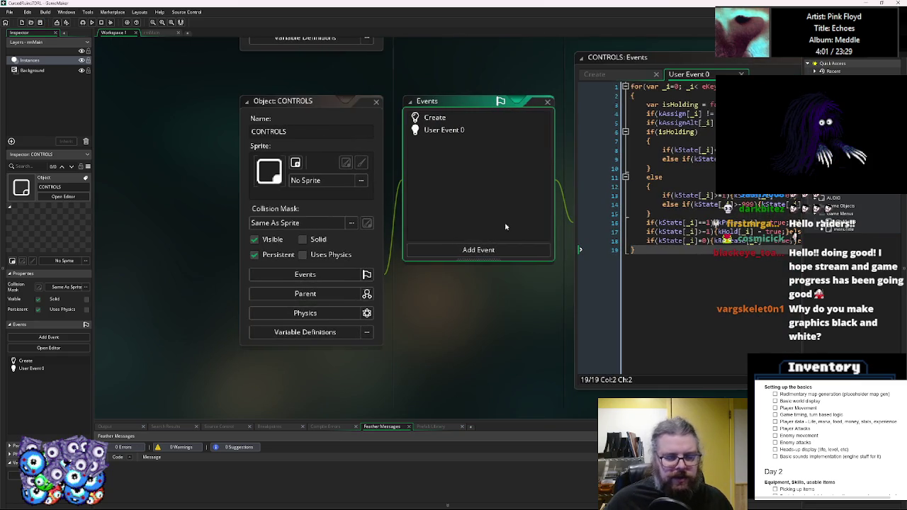
{"action": "left_click", "coordinate": [465, 197]}
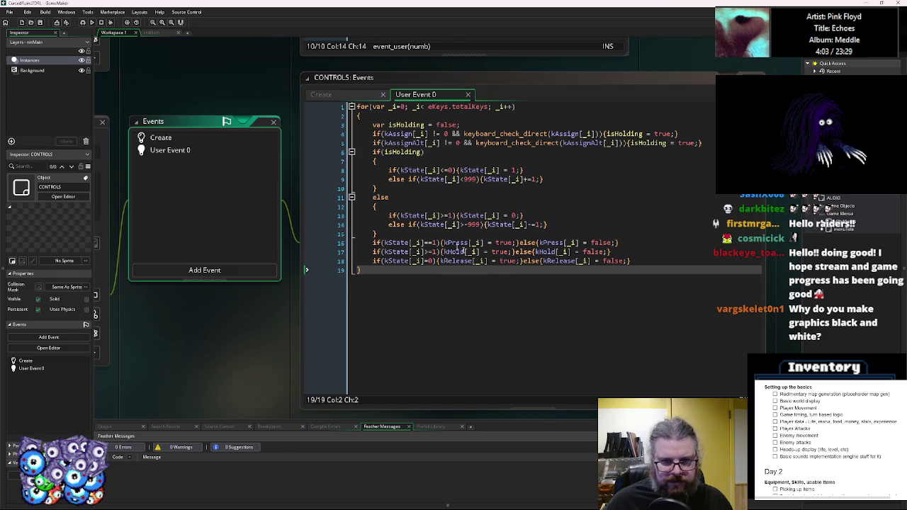
{"action": "left_click", "coordinate": [161, 137]}
Scroll through the CONTROLS Create key bindings down to blank line 61.
{"action": "scroll", "coordinate": [565, 239], "scroll_direction": "up", "scroll_amount": 5}
{"action": "scroll", "coordinate": [588, 231], "scroll_direction": "down", "scroll_amount": 10}
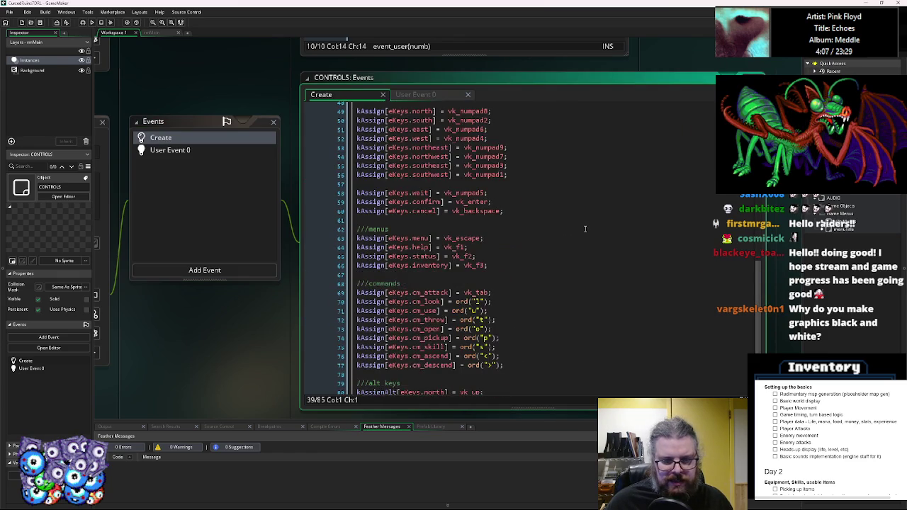
{"action": "scroll", "coordinate": [584, 228], "scroll_direction": "down", "scroll_amount": 1}
{"action": "scroll", "coordinate": [585, 228], "scroll_direction": "up", "scroll_amount": 2}
{"action": "scroll", "coordinate": [584, 228], "scroll_direction": "down", "scroll_amount": 4}
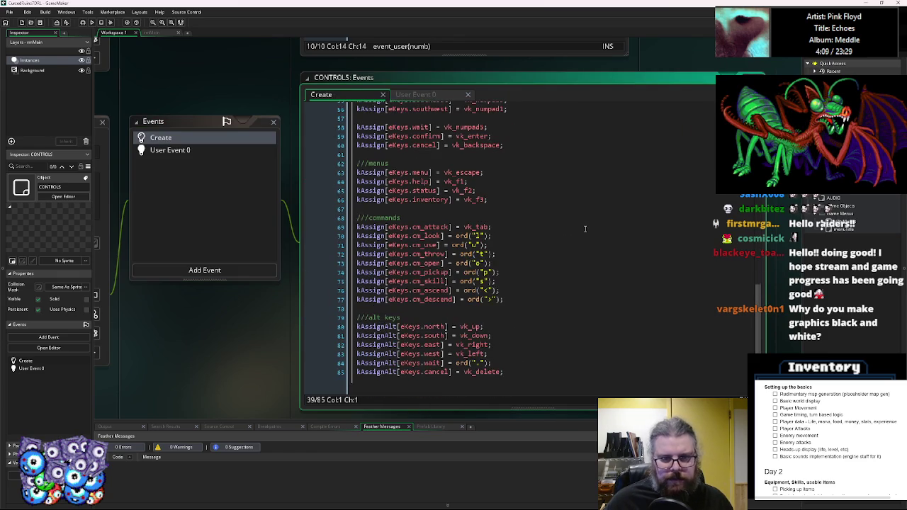
{"action": "triple_click", "coordinate": [537, 195]}
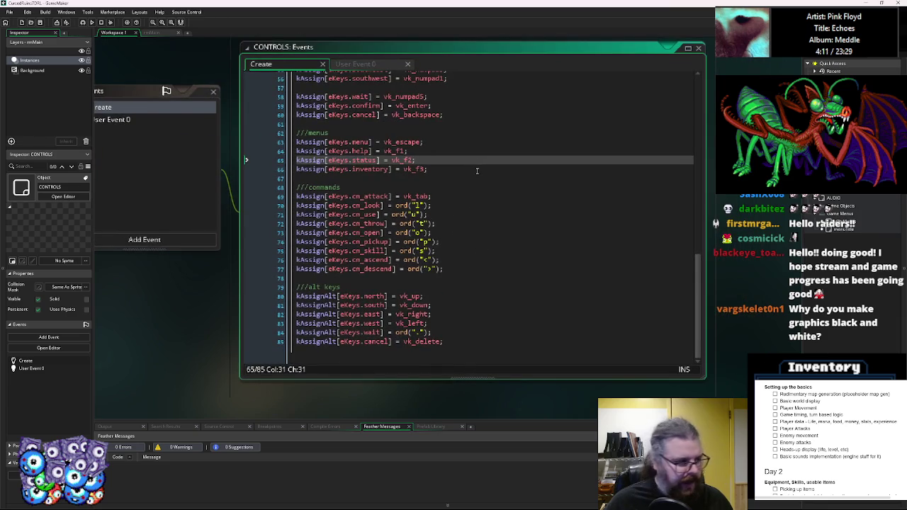
{"action": "scroll", "coordinate": [616, 172], "scroll_direction": "up", "scroll_amount": 3}
{"action": "left_click", "coordinate": [615, 172]}
{"action": "scroll", "coordinate": [695, 369], "scroll_direction": "down", "scroll_amount": 3}
Narrow the CONTROLS Create code window and reposition it.
{"action": "mouse_move", "coordinate": [696, 355]}
{"action": "left_mouse_down"}
{"action": "mouse_move", "coordinate": [531, 338]}
{"action": "mouse_move", "coordinate": [556, 344]}
{"action": "left_mouse_up"}
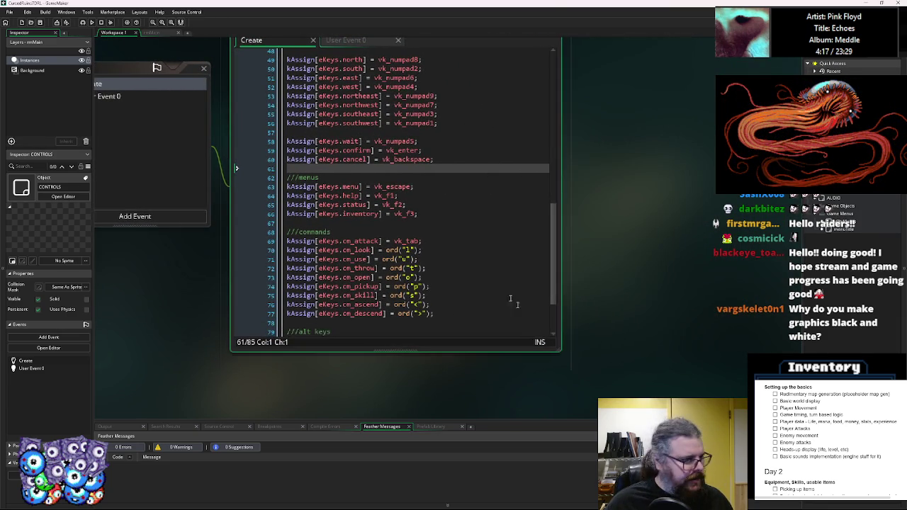
{"action": "scroll", "coordinate": [587, 253], "scroll_direction": "up", "scroll_amount": 3}
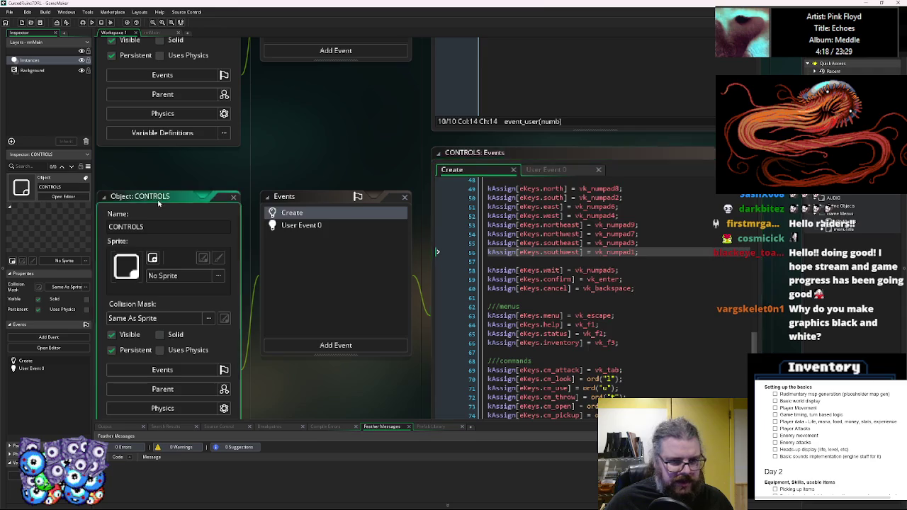
{"action": "scroll", "coordinate": [425, 212], "scroll_direction": "down", "scroll_amount": 4}
{"action": "left_click", "coordinate": [637, 177]}
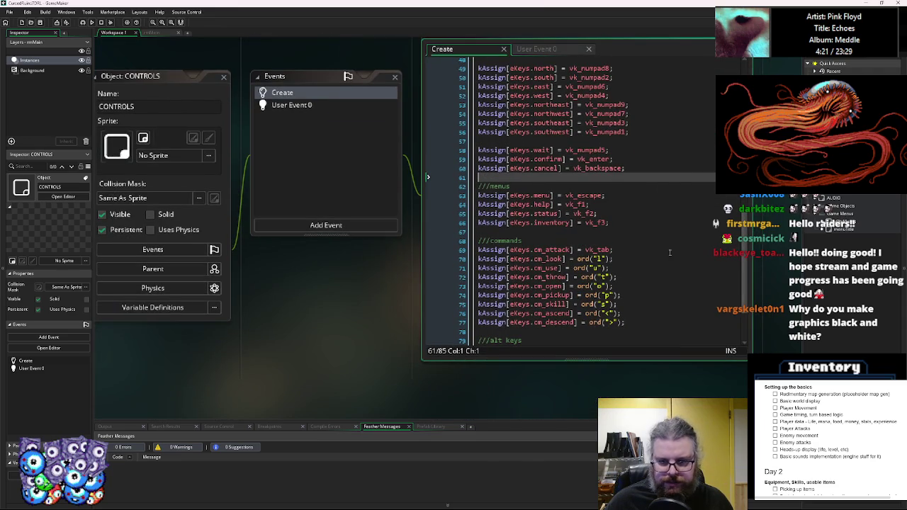
{"action": "scroll", "coordinate": [660, 247], "scroll_direction": "down", "scroll_amount": 1}
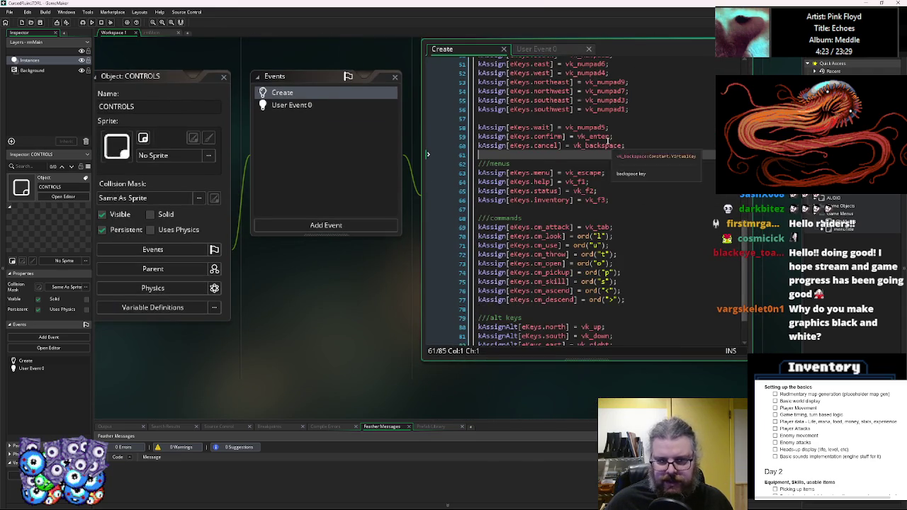
{"action": "left_click_drag", "start_coordinate": [565, 136], "coordinate": [623, 289]}
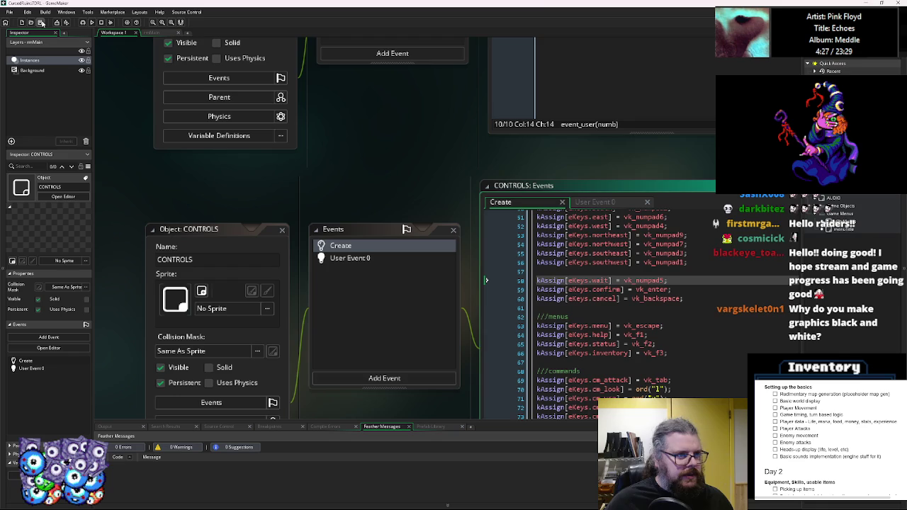
Pan the workspace up to center the SYSTEM object's Step event code.
{"action": "left_click_drag", "start_coordinate": [359, 163], "coordinate": [350, 340]}
{"action": "left_click_drag", "start_coordinate": [398, 324], "coordinate": [348, 336]}
{"action": "left_click", "coordinate": [534, 268]}
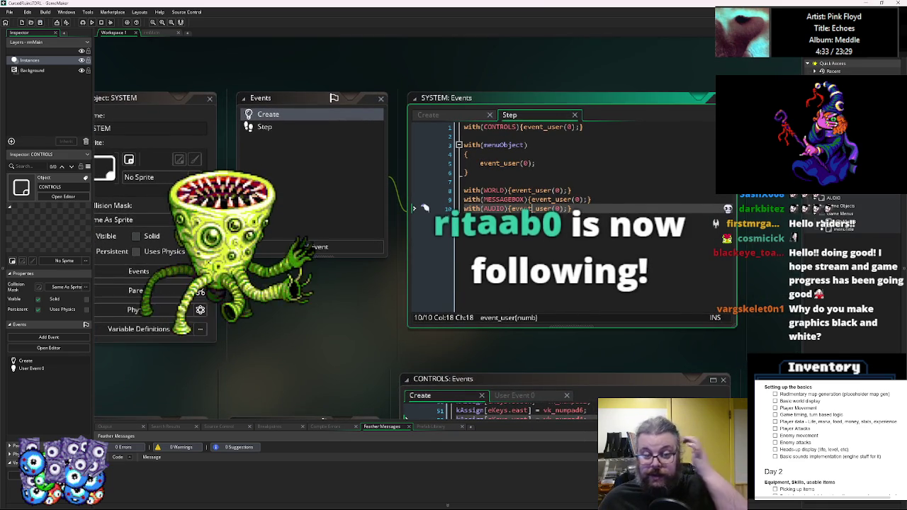
Open the menuTitle object editor beneath the SYSTEM windows, showing its Create event.
{"action": "left_click_drag", "start_coordinate": [313, 336], "coordinate": [365, 226]}
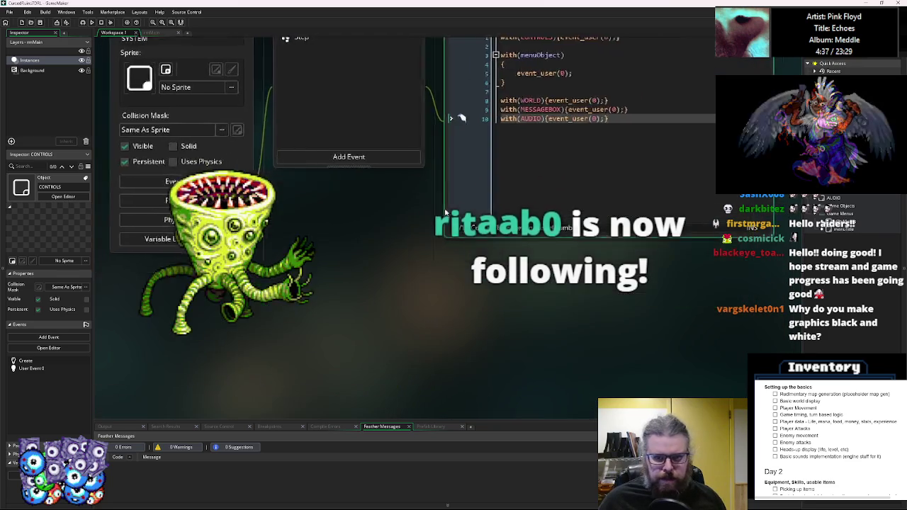
{"action": "left_click", "coordinate": [586, 272]}
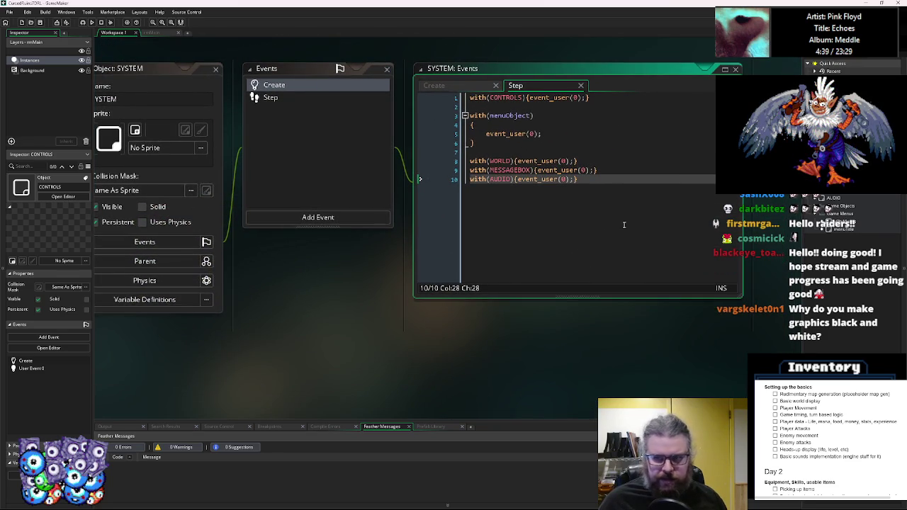
{"action": "double_click", "coordinate": [837, 228]}
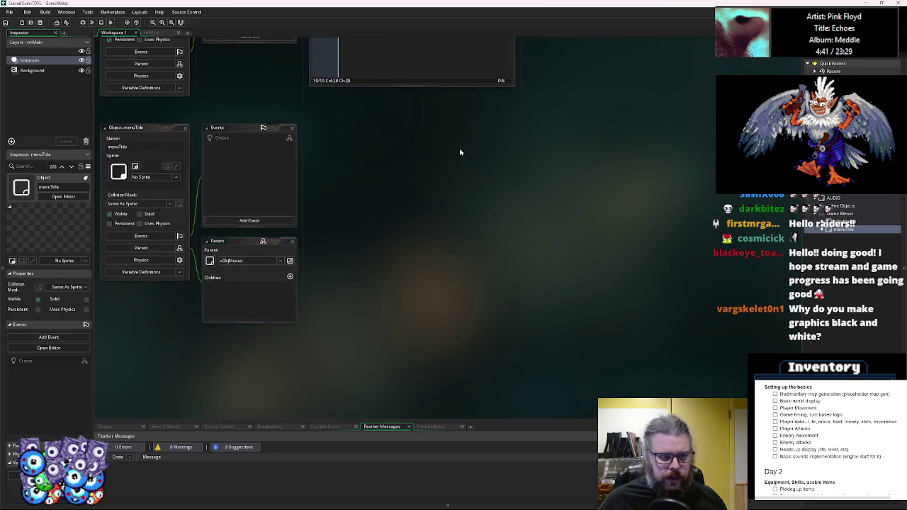
{"action": "left_click_drag", "start_coordinate": [441, 221], "coordinate": [454, 223]}
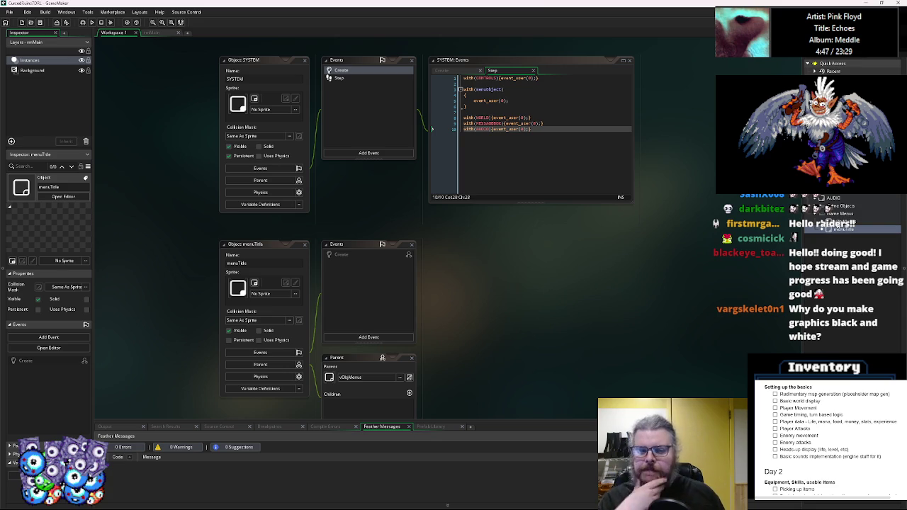
Open the vObjMenus parent object and its Create code.
{"action": "double_click", "coordinate": [839, 221]}
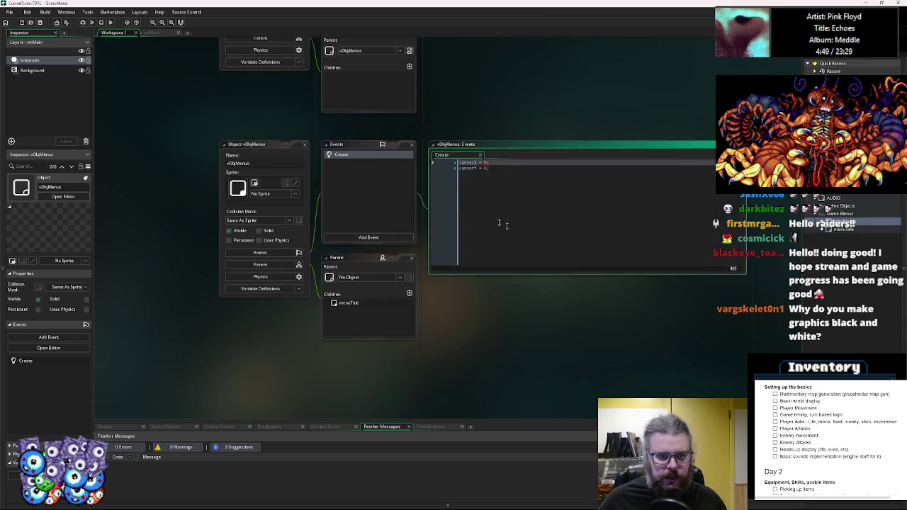
{"action": "scroll", "coordinate": [453, 125], "scroll_direction": "up", "scroll_amount": 3}
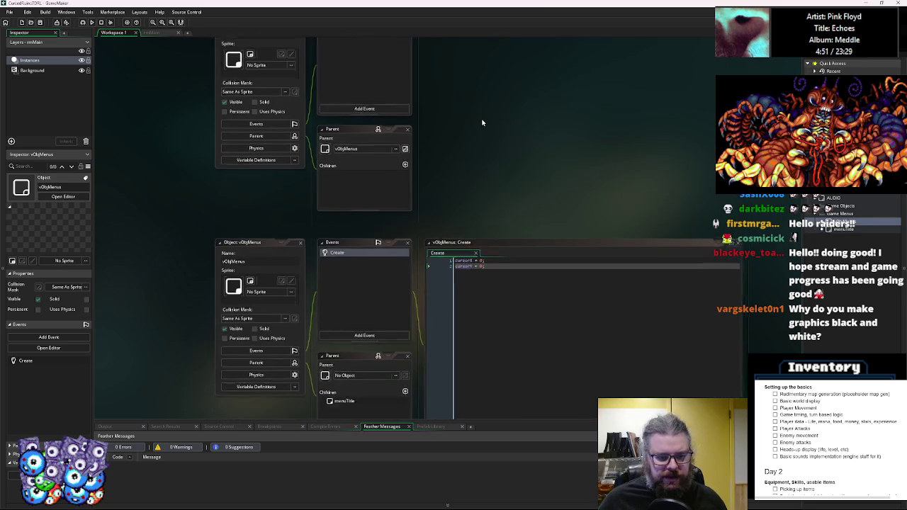
{"action": "scroll", "coordinate": [484, 113], "scroll_direction": "down", "scroll_amount": 3}
{"action": "scroll", "coordinate": [495, 134], "scroll_direction": "up", "scroll_amount": 3}
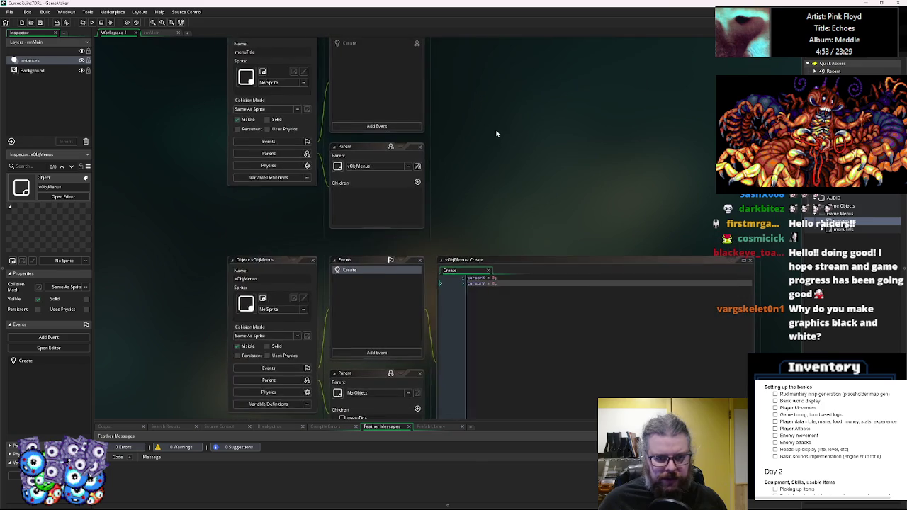
{"action": "scroll", "coordinate": [376, 352], "scroll_direction": "down", "scroll_amount": 3}
Add User Event 0 to vObjMenus with an 'Entry point step logic' description comment and save.
{"action": "left_click", "coordinate": [386, 254]}
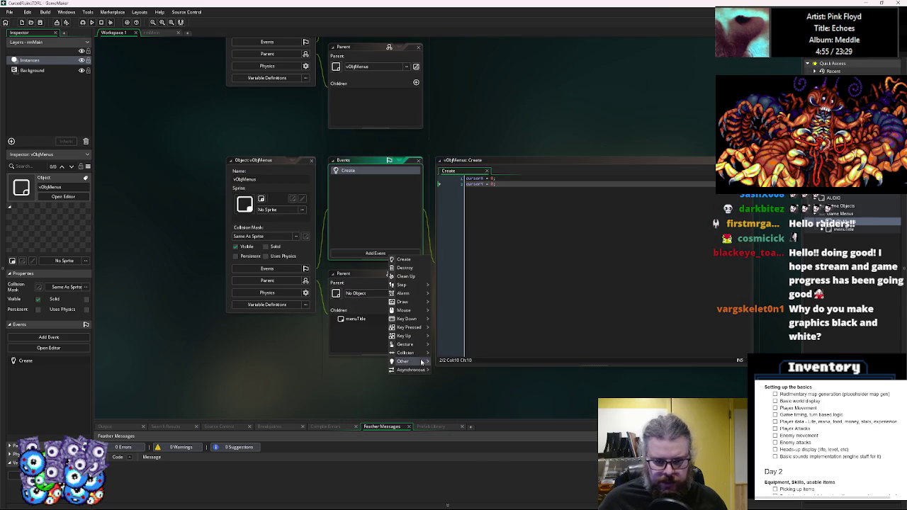
{"action": "mouse_move", "coordinate": [421, 361]}
{"action": "mouse_move", "coordinate": [468, 447]}
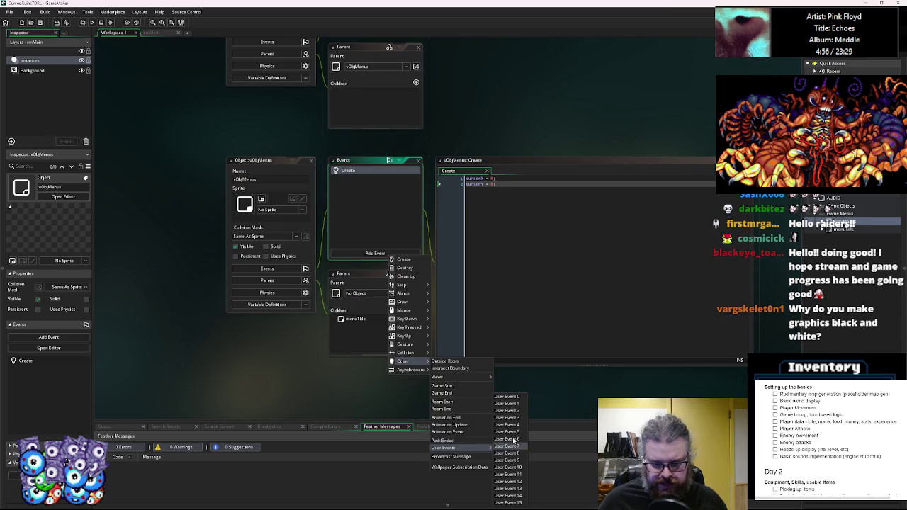
{"action": "left_click", "coordinate": [507, 396]}
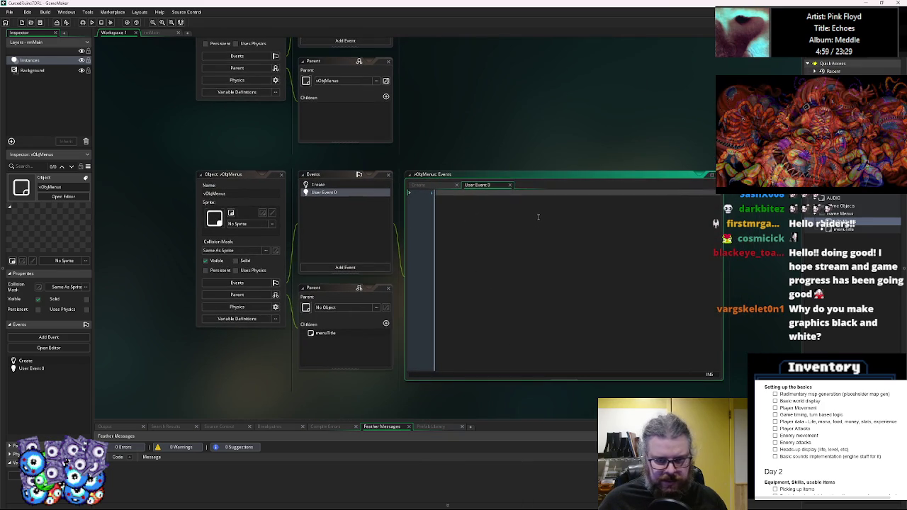
{"action": "type", "text": "///"}
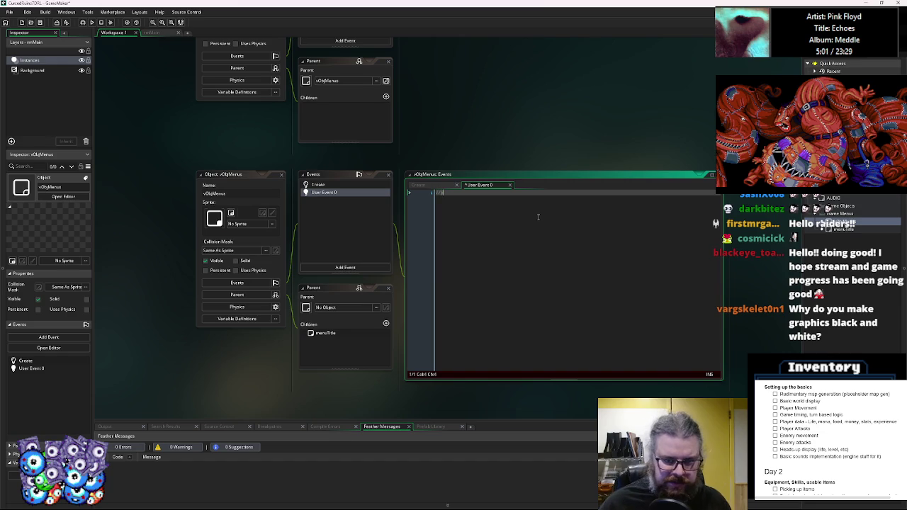
{"action": "type", "text": "scription Entry"}
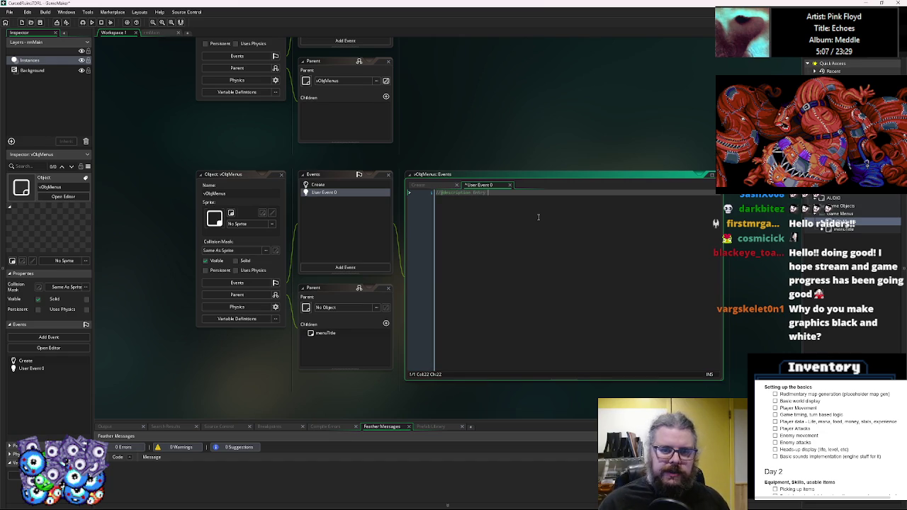
{"action": "type", "text": "stay in"}
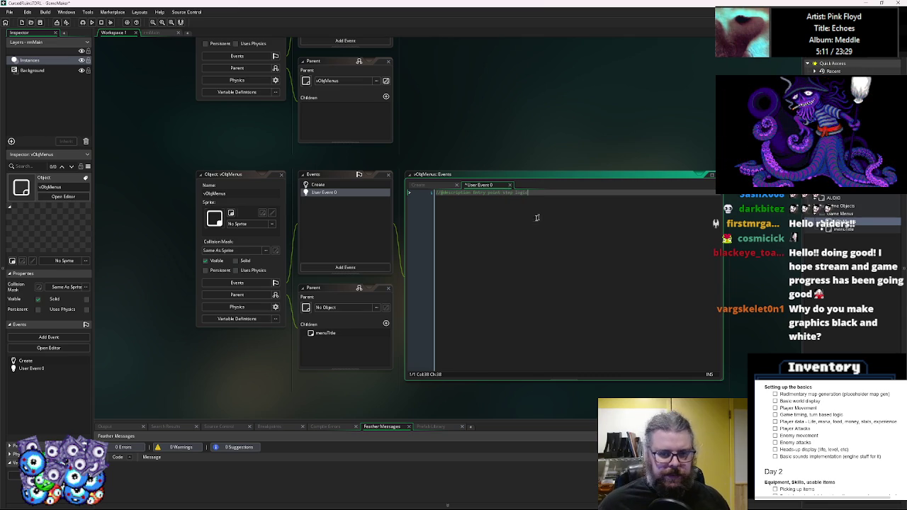
{"action": "key", "text": "ctrl+s"}
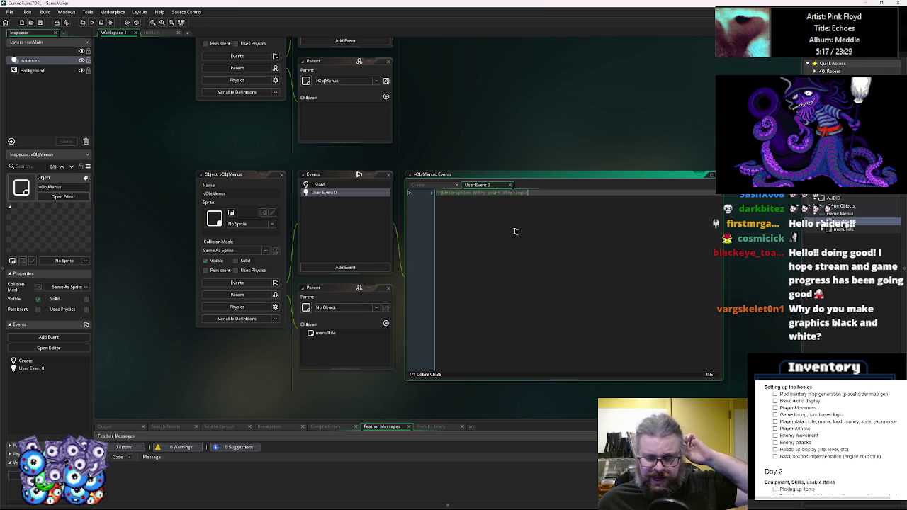
{"action": "left_click", "coordinate": [356, 186]}
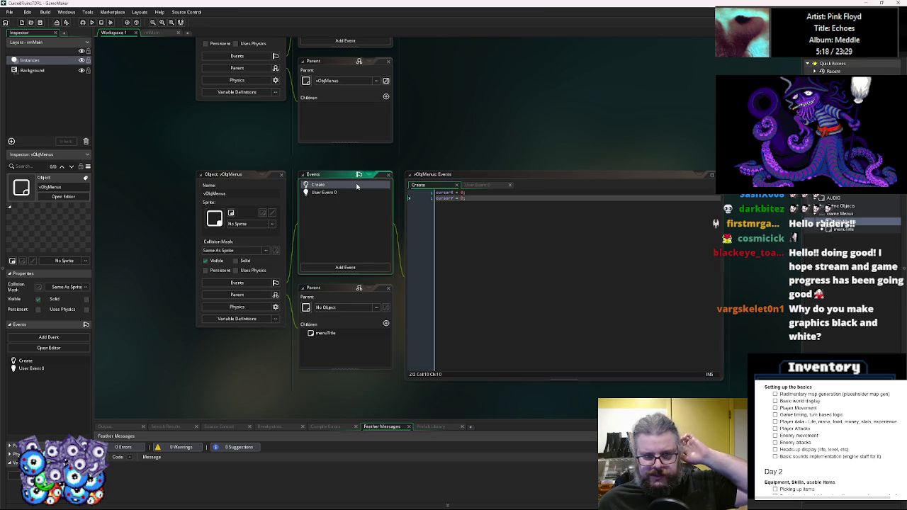
Show the vObjMenus Create code setting cursorX and cursorY to 0, moving menuTitle windows aside.
{"action": "left_click", "coordinate": [478, 205]}
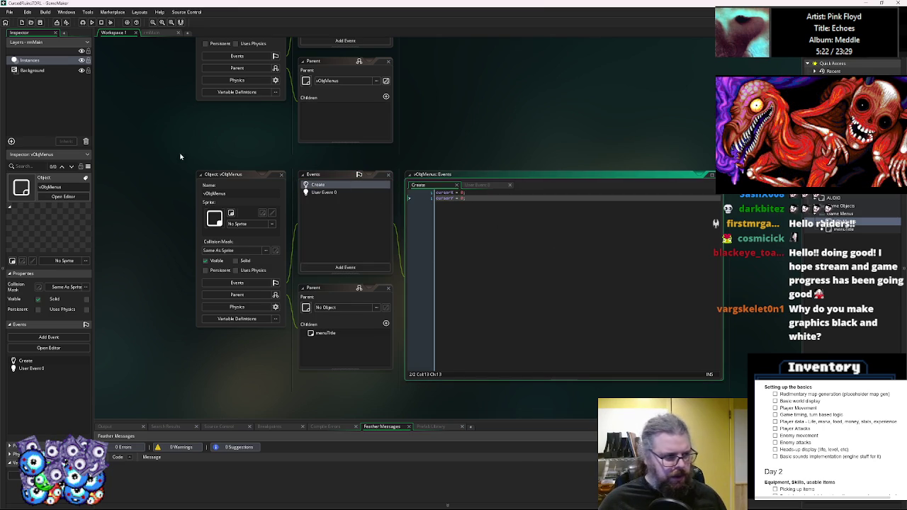
{"action": "mouse_move", "coordinate": [207, 158]}
{"action": "left_mouse_down"}
{"action": "mouse_move", "coordinate": [284, 155]}
{"action": "mouse_move", "coordinate": [224, 160]}
{"action": "left_mouse_up"}
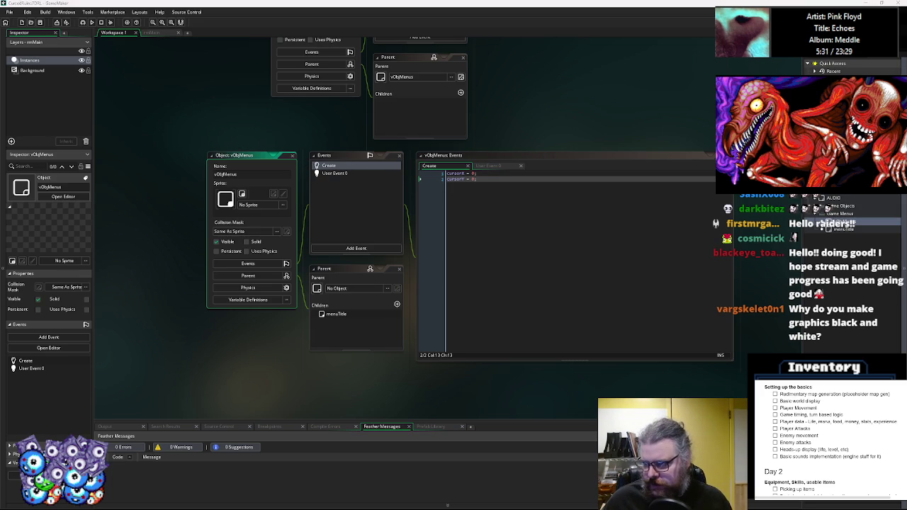
{"action": "left_click", "coordinate": [596, 214]}
{"action": "mouse_move", "coordinate": [596, 214]}
{"action": "left_mouse_down"}
{"action": "mouse_move", "coordinate": [572, 299]}
{"action": "mouse_move", "coordinate": [564, 256]}
{"action": "left_mouse_up"}
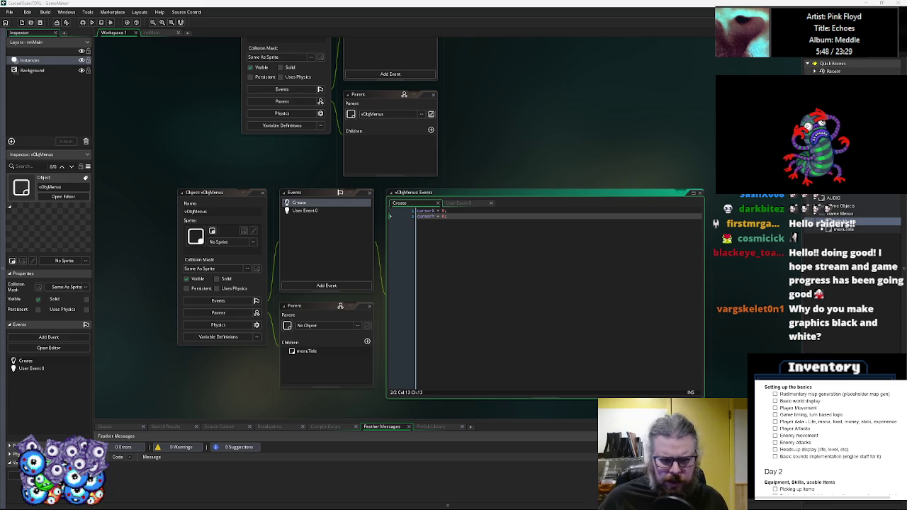
{"action": "left_click_drag", "start_coordinate": [274, 168], "coordinate": [293, 273]}
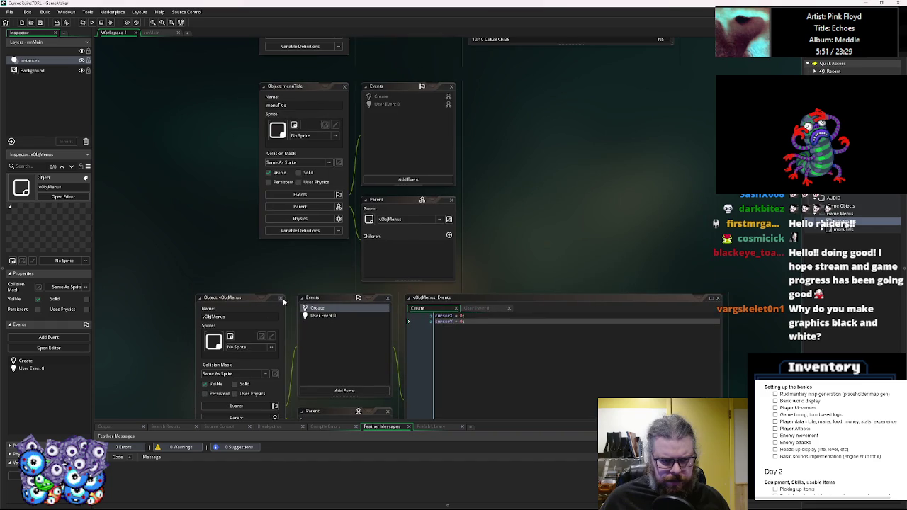
{"action": "left_click_drag", "start_coordinate": [431, 225], "coordinate": [413, 265]}
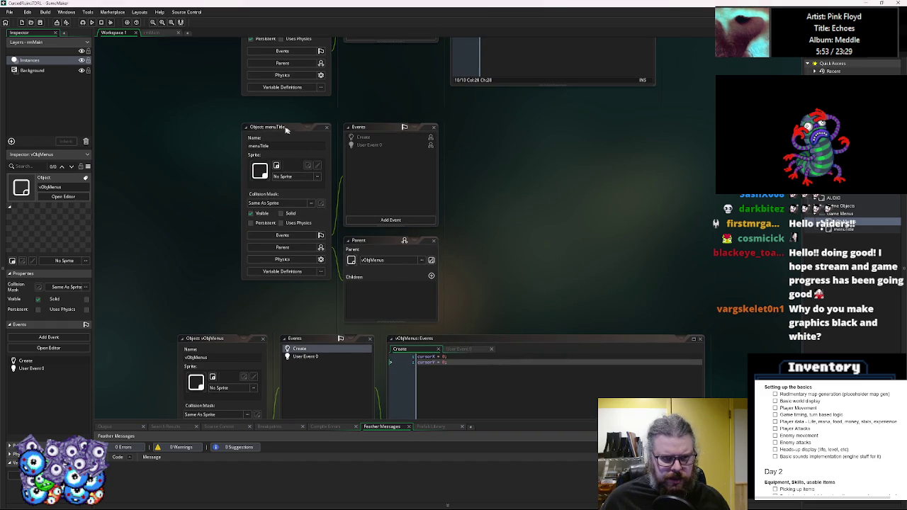
{"action": "left_click_drag", "start_coordinate": [287, 128], "coordinate": [227, 118]}
{"action": "scroll", "coordinate": [399, 62], "scroll_direction": "down", "scroll_amount": 5}
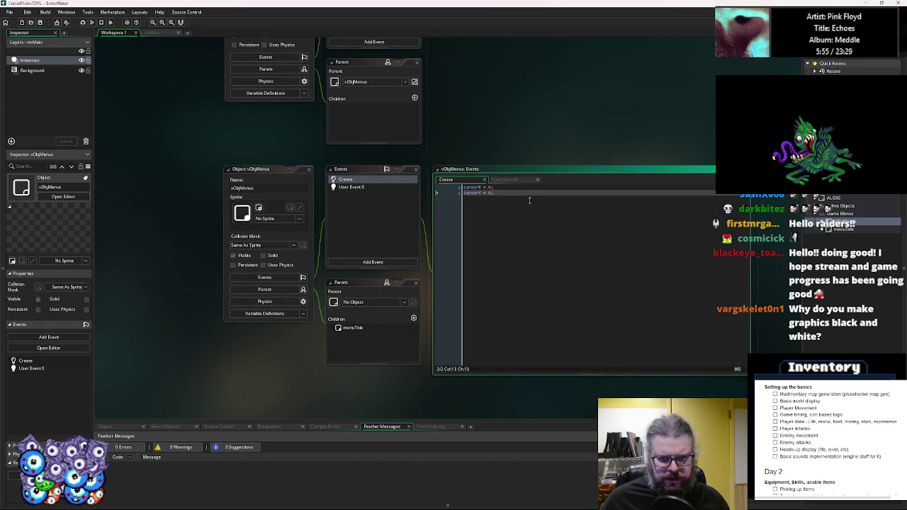
Add width = 300; and height = 500; below the cursor variables, then switch to Aseprite.
{"action": "key", "text": "Return"}
{"action": "key", "text": "Return"}
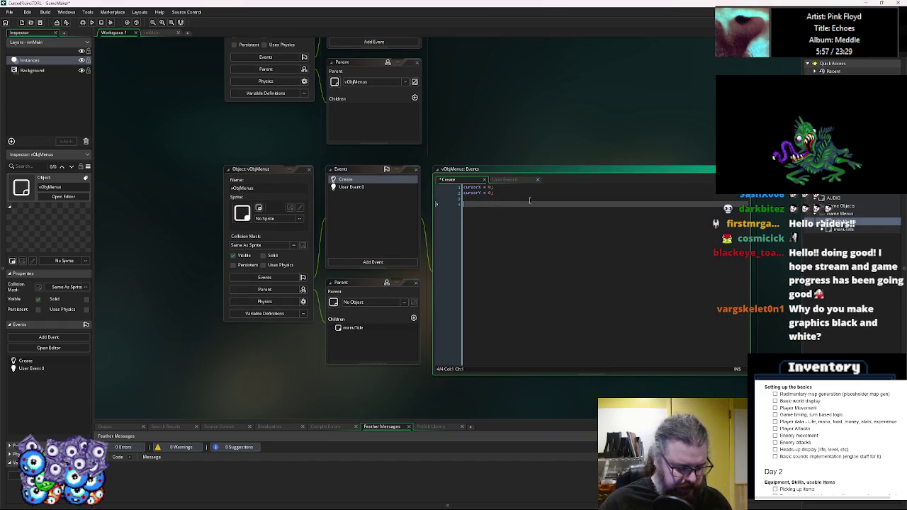
{"action": "type", "text": "width = "}
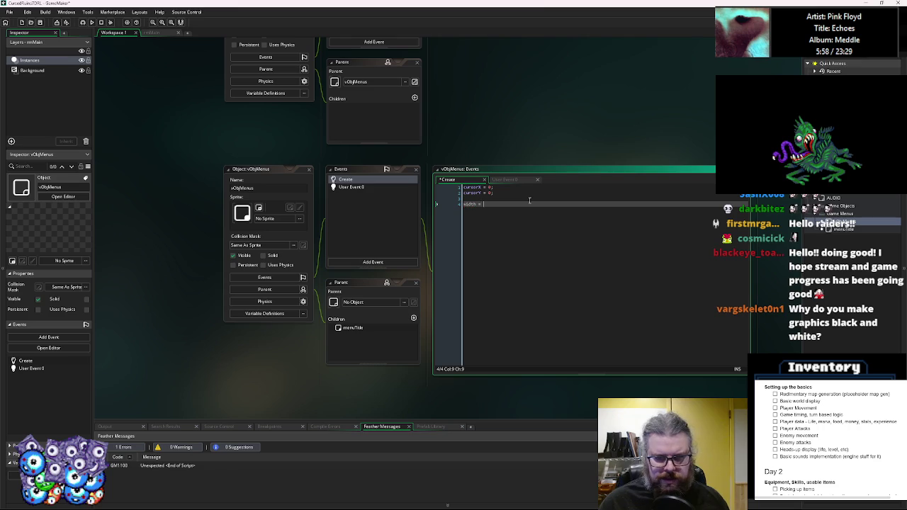
{"action": "type", "text": "300;"}
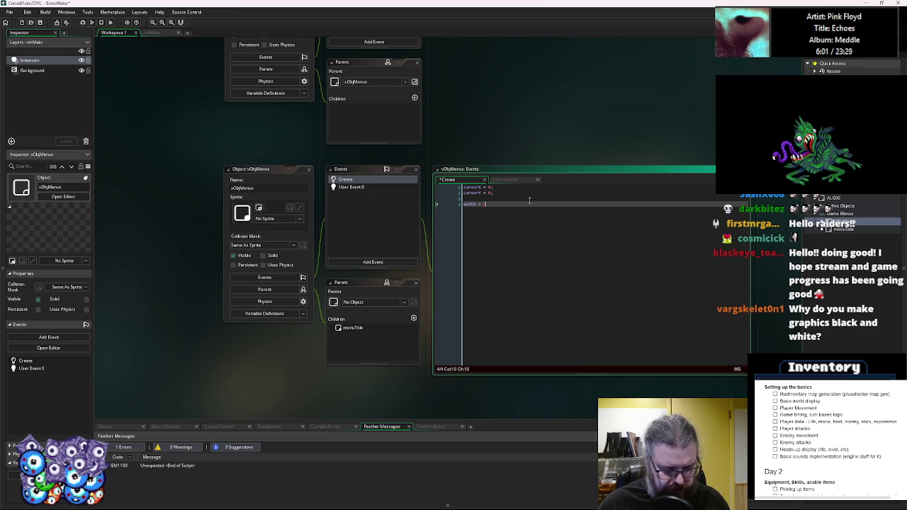
{"action": "key", "text": "Return"}
{"action": "type", "text": "t = 500;"}
{"action": "key", "text": "Return"}
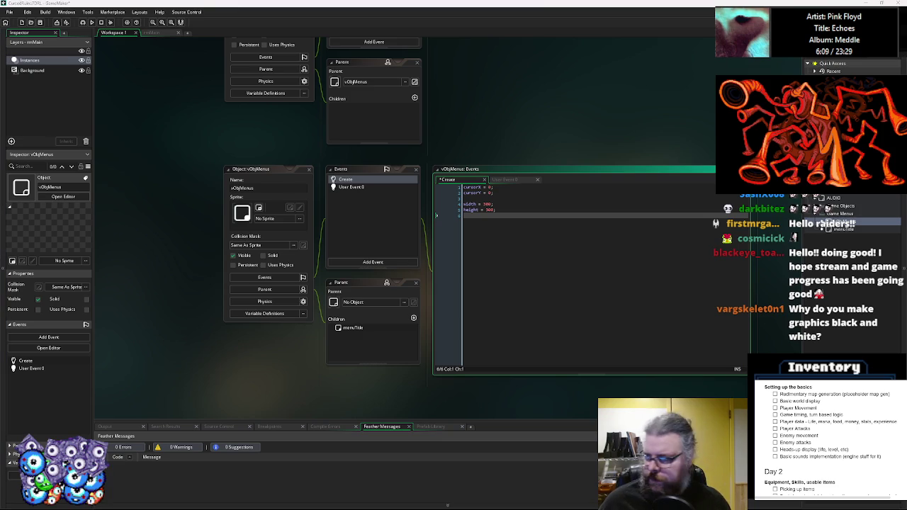
{"action": "key", "text": "alt+Tab"}
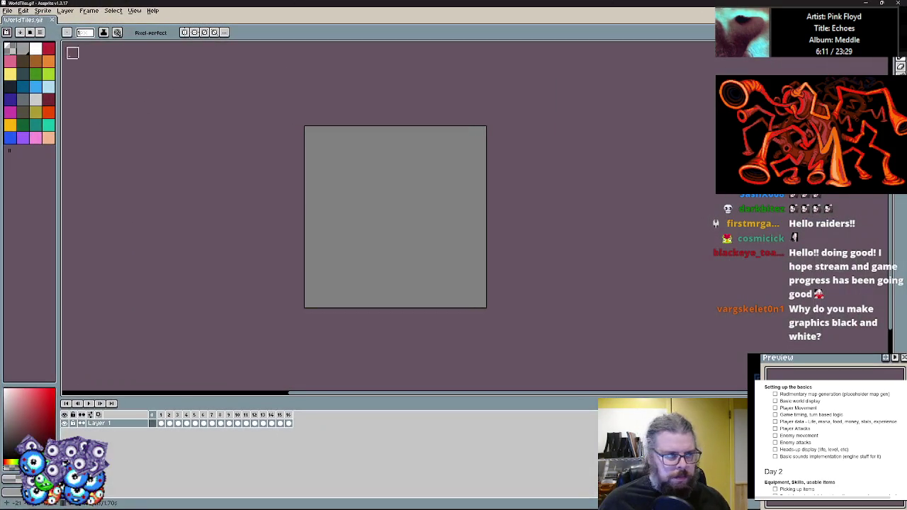
Create a new 32x32 sprite.
{"action": "left_click", "coordinate": [8, 10]}
{"action": "left_click", "coordinate": [17, 21]}
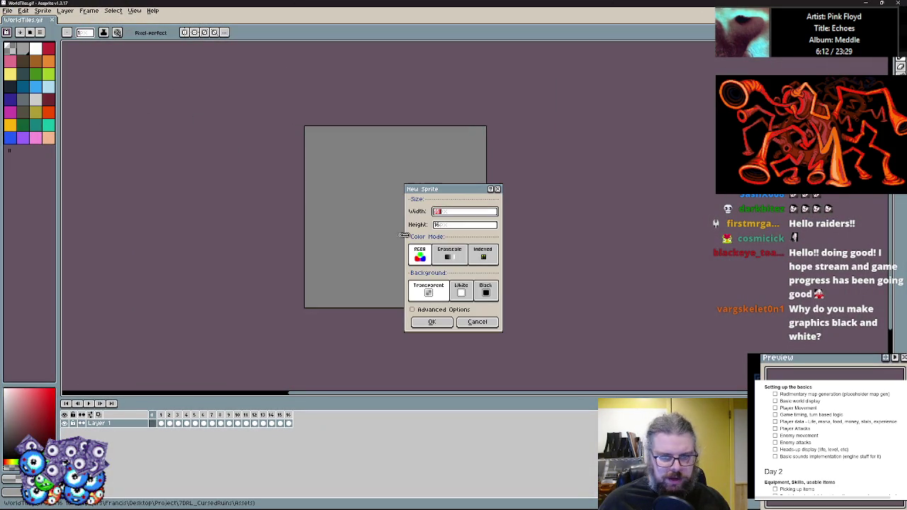
{"action": "type", "text": "32"}
{"action": "key", "text": "Tab"}
{"action": "type", "text": "32"}
{"action": "left_click", "coordinate": [432, 321]}
Fill the entire sprite with black.
{"action": "scroll", "coordinate": [468, 186], "scroll_direction": "up", "scroll_amount": 3}
{"action": "scroll", "coordinate": [469, 186], "scroll_direction": "up", "scroll_amount": 2}
{"action": "left_click", "coordinate": [10, 48]}
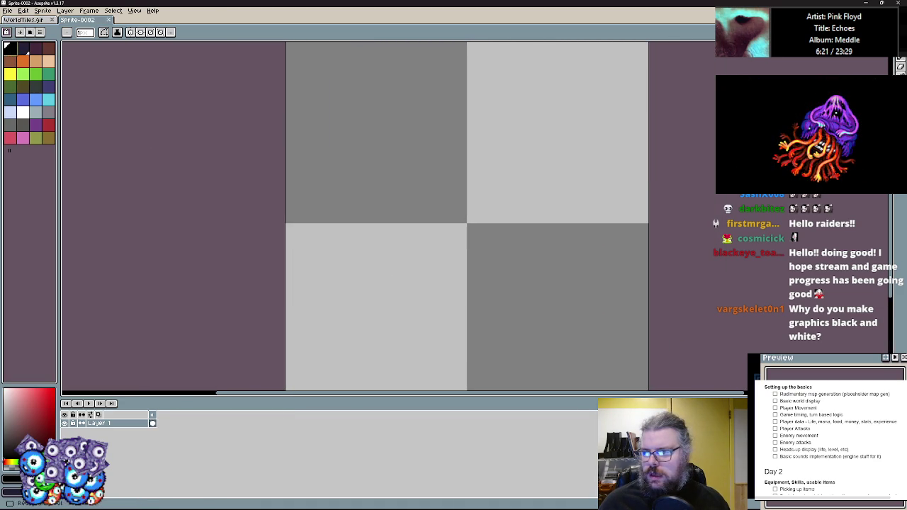
{"action": "scroll", "coordinate": [437, 170], "scroll_direction": "down", "scroll_amount": 1}
{"action": "mouse_move", "coordinate": [283, 88]}
{"action": "left_mouse_down"}
{"action": "mouse_move", "coordinate": [420, 215]}
{"action": "mouse_move", "coordinate": [543, 356]}
{"action": "left_mouse_up"}
{"action": "left_click_drag", "start_coordinate": [456, 198], "coordinate": [483, 180]}
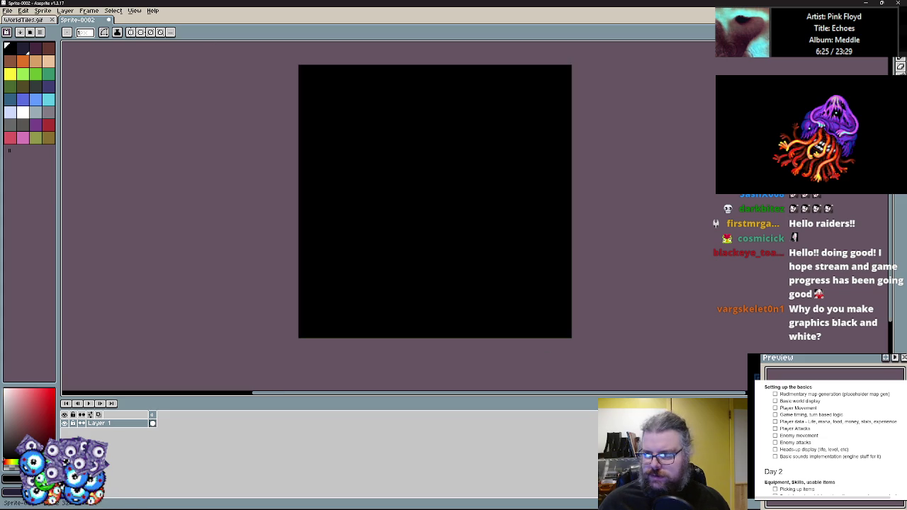
Draw a white border around the sprite with the pencil.
{"action": "key", "text": "b"}
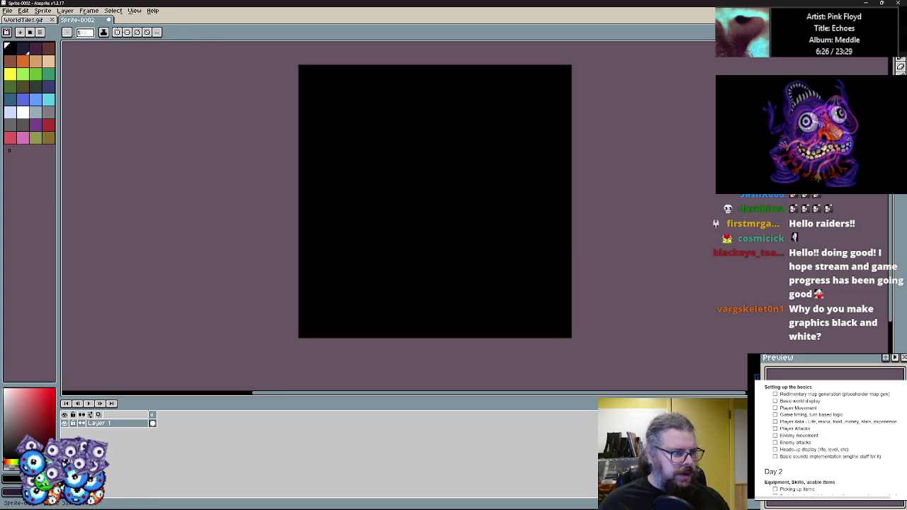
{"action": "left_click", "coordinate": [23, 112]}
{"action": "left_click_drag", "start_coordinate": [269, 237], "coordinate": [233, 248]}
{"action": "mouse_move", "coordinate": [276, 328]}
{"action": "left_mouse_down"}
{"action": "mouse_move", "coordinate": [276, 87]}
{"action": "mouse_move", "coordinate": [265, 95]}
{"action": "mouse_move", "coordinate": [518, 90]}
{"action": "mouse_move", "coordinate": [516, 333]}
{"action": "mouse_move", "coordinate": [293, 330]}
{"action": "mouse_move", "coordinate": [267, 345]}
{"action": "mouse_move", "coordinate": [293, 107]}
{"action": "mouse_move", "coordinate": [502, 108]}
{"action": "mouse_move", "coordinate": [507, 324]}
{"action": "mouse_move", "coordinate": [285, 319]}
{"action": "mouse_move", "coordinate": [290, 104]}
{"action": "mouse_move", "coordinate": [506, 106]}
{"action": "mouse_move", "coordinate": [506, 319]}
{"action": "mouse_move", "coordinate": [291, 319]}
{"action": "left_mouse_up"}
{"action": "left_click", "coordinate": [48, 114]}
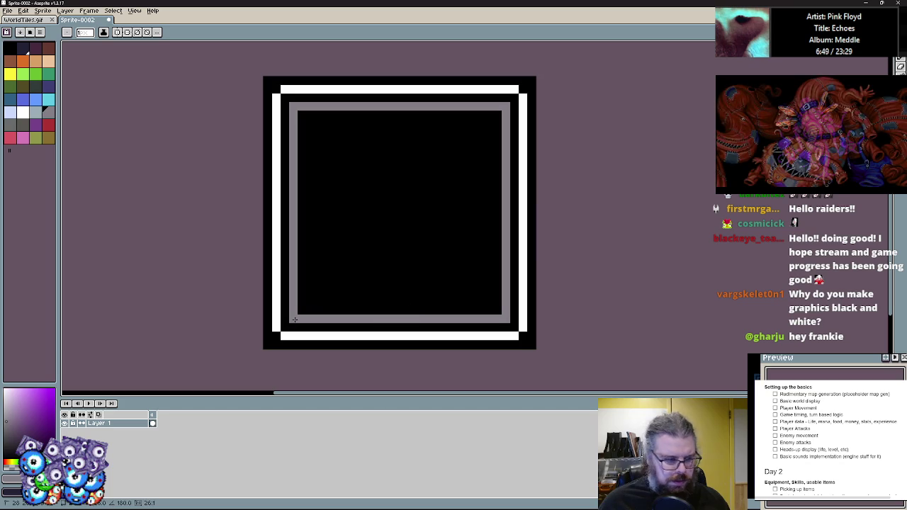
Paint the grey outline's four corners black and add a white inner-corner pixel.
{"action": "key", "text": "x"}
{"action": "left_click", "coordinate": [292, 319]}
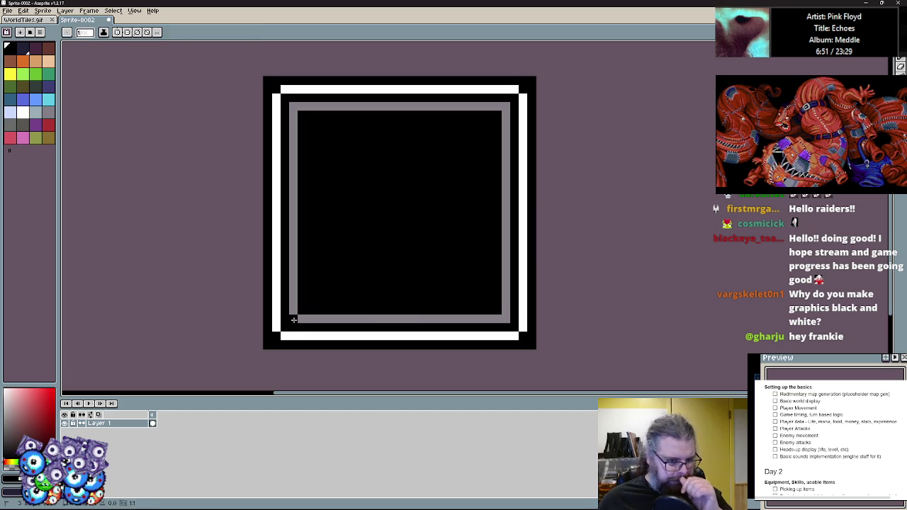
{"action": "left_click", "coordinate": [505, 319]}
{"action": "left_click", "coordinate": [506, 106]}
{"action": "left_click", "coordinate": [292, 106]}
{"action": "key", "text": "x"}
{"action": "left_click", "coordinate": [284, 97]}
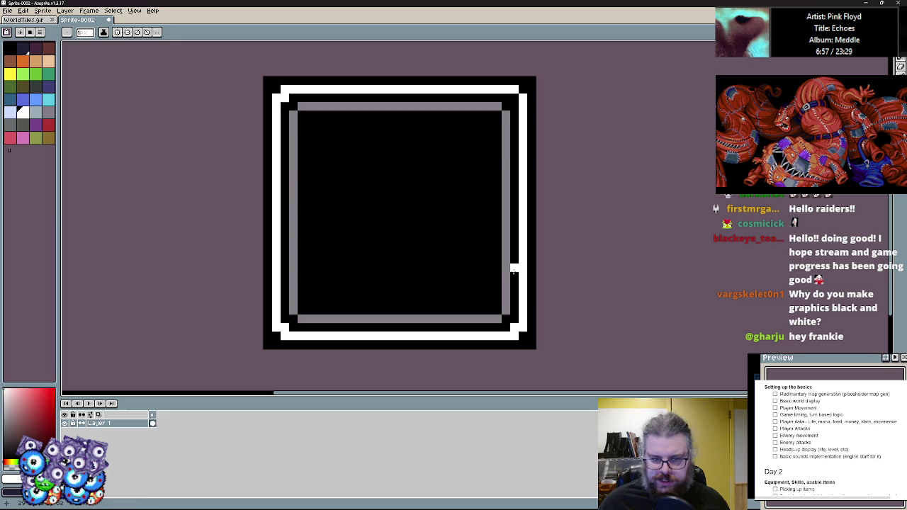
Fill the grey outline's inner corner pixels with the sampled grey.
{"action": "left_click", "coordinate": [505, 114], "text": "alt"}
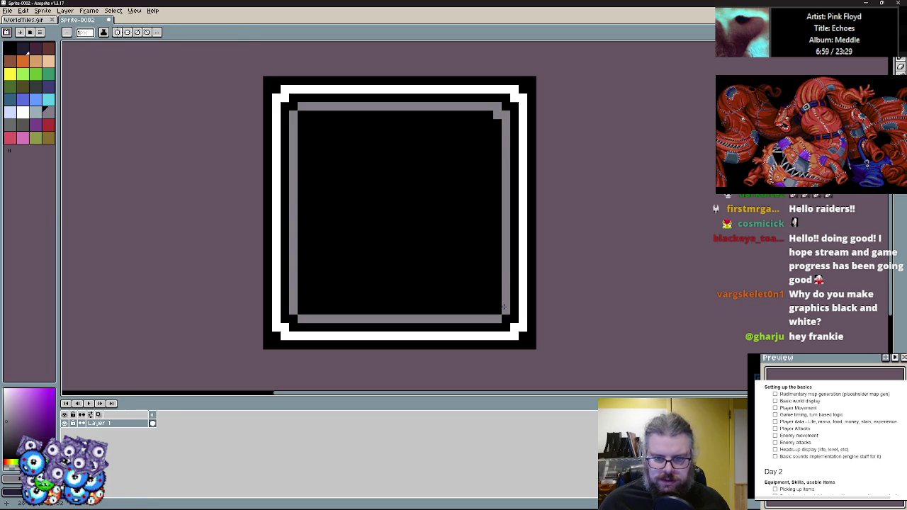
{"action": "left_click", "coordinate": [302, 310]}
{"action": "left_click", "coordinate": [302, 114]}
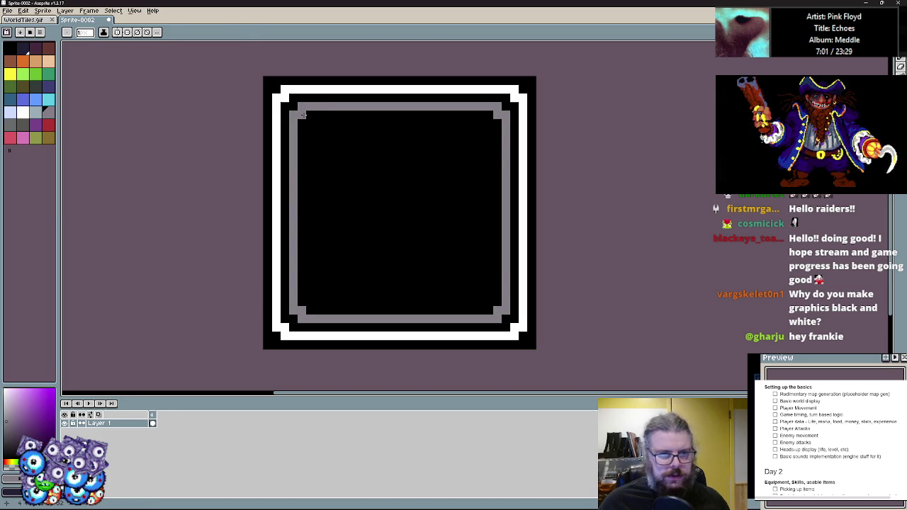
{"action": "scroll", "coordinate": [420, 200], "scroll_direction": "down", "scroll_amount": 1}
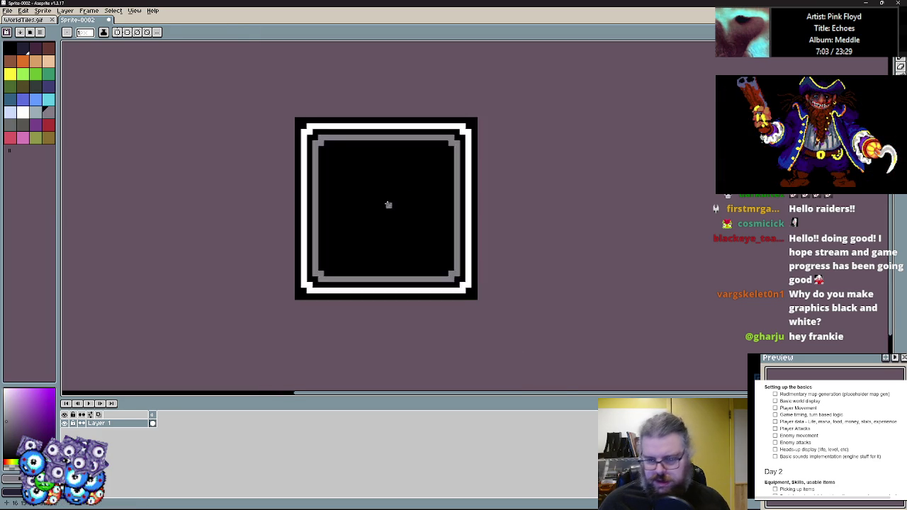
{"action": "scroll", "coordinate": [386, 205], "scroll_direction": "up", "scroll_amount": 1}
{"action": "scroll", "coordinate": [355, 137], "scroll_direction": "down", "scroll_amount": 1}
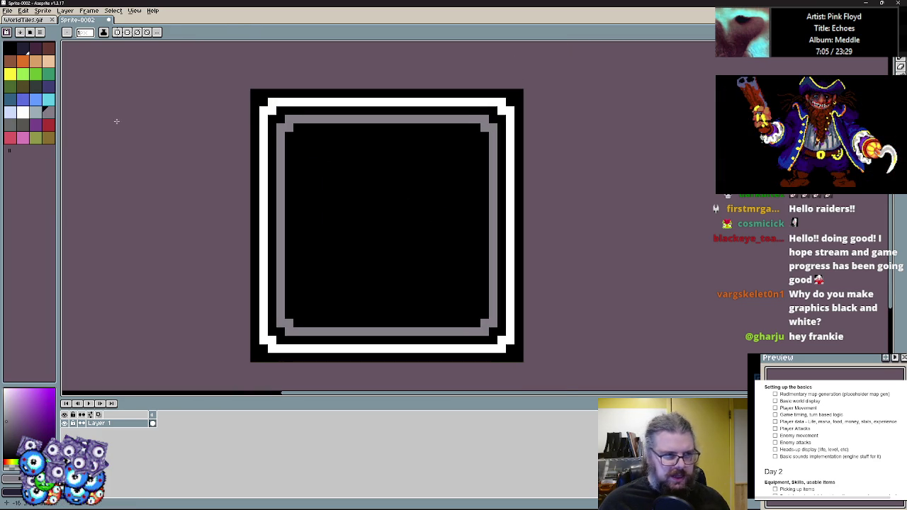
Paint grey pixels in all four outer corners of the sprite.
{"action": "left_click", "coordinate": [254, 93]}
{"action": "left_click", "coordinate": [518, 93]}
{"action": "left_click", "coordinate": [518, 357]}
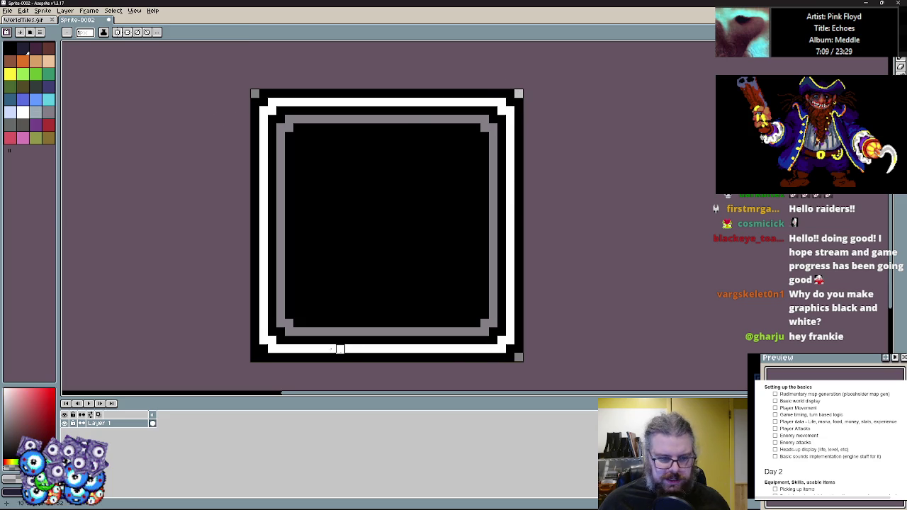
{"action": "left_click", "coordinate": [254, 357]}
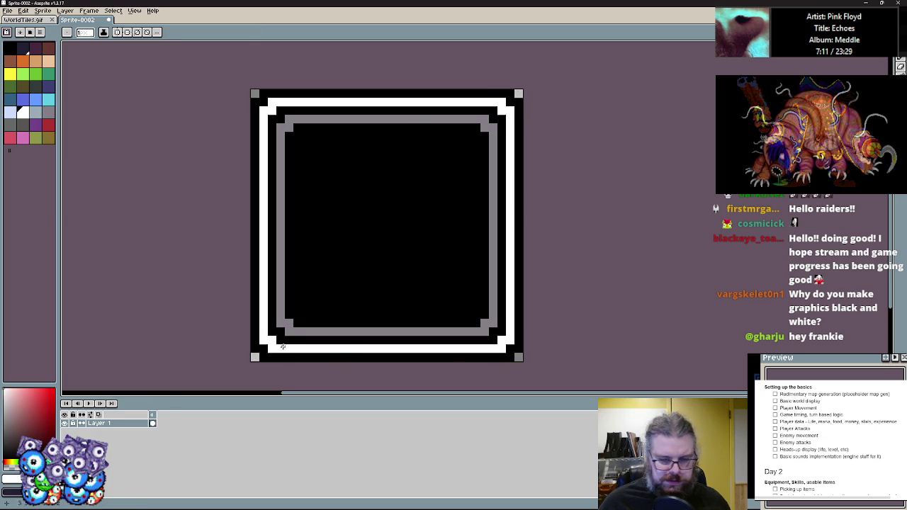
{"action": "left_click", "coordinate": [10, 13]}
Save the sprite as Menu9Slice.png in the Assets folder and return to GameMaker.
{"action": "key", "text": "Return"}
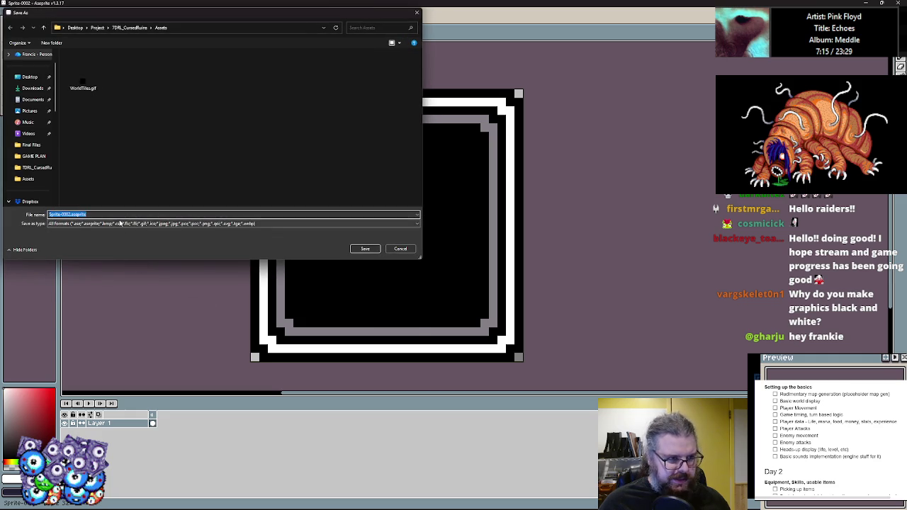
{"action": "left_click", "coordinate": [122, 223]}
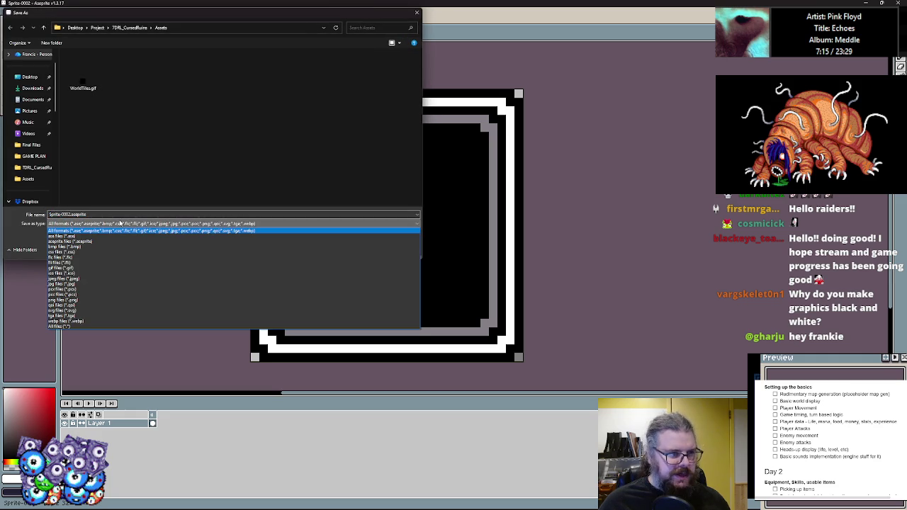
{"action": "left_click", "coordinate": [63, 300]}
{"action": "double_click", "coordinate": [69, 213]}
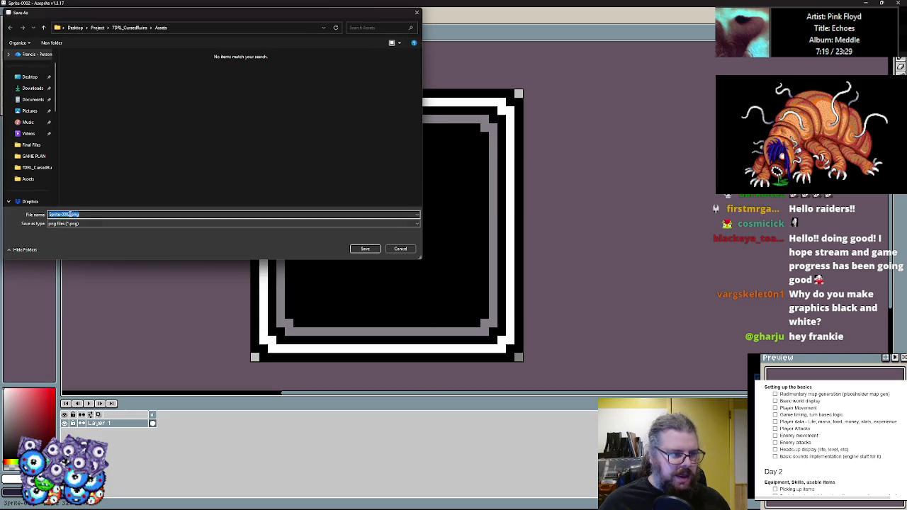
{"action": "type", "text": "Mes"}
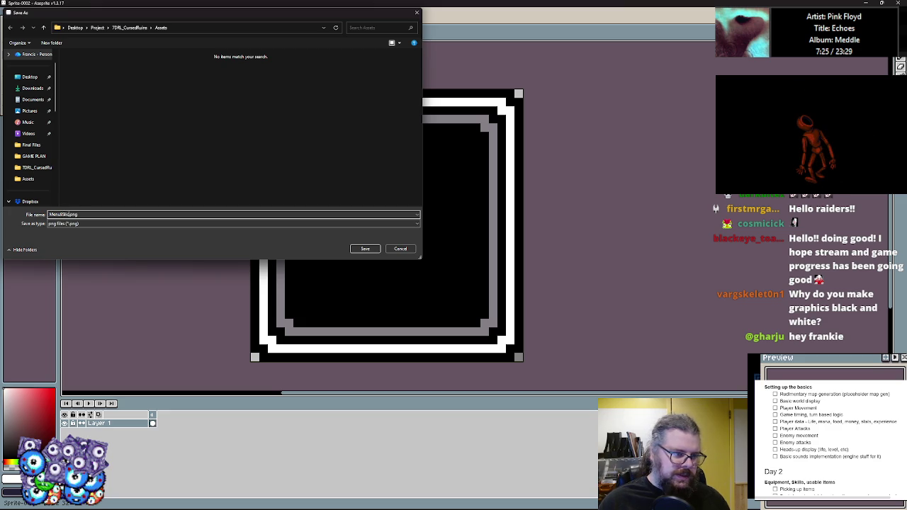
{"action": "left_click", "coordinate": [364, 249]}
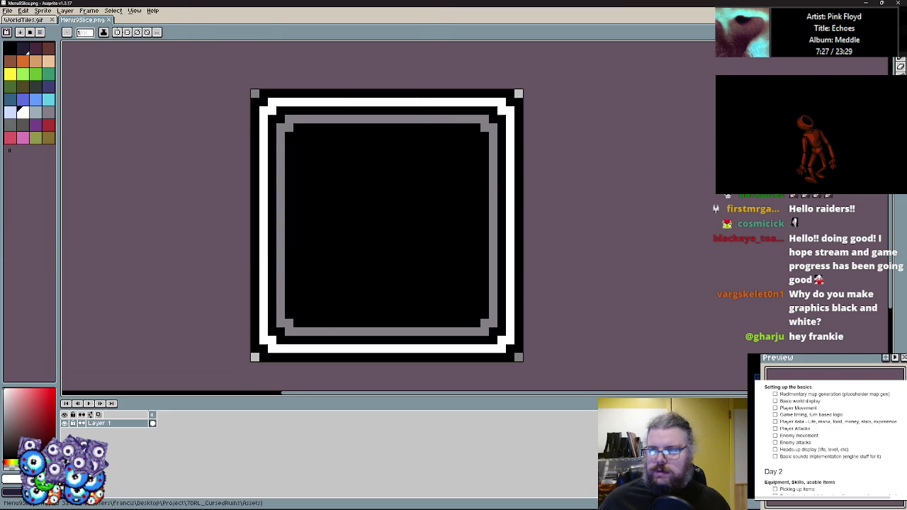
{"action": "left_click", "coordinate": [867, 3]}
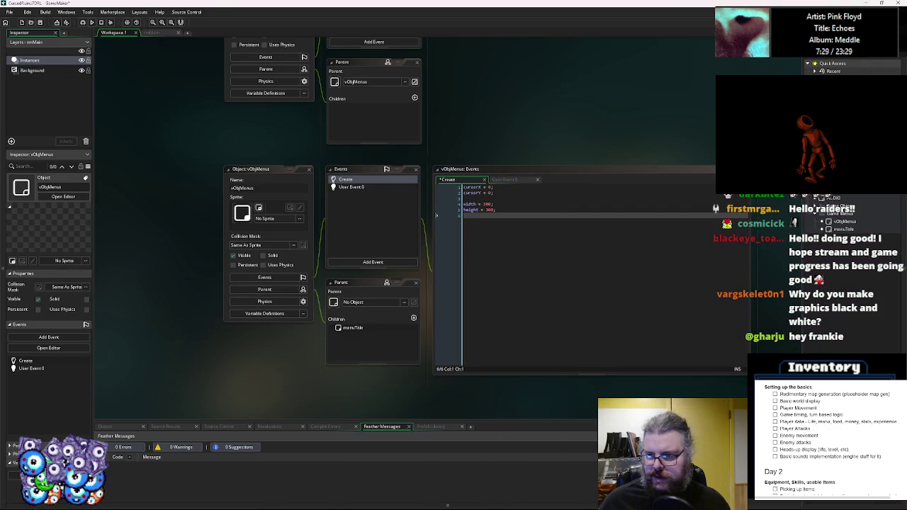
Create a new sprite and import Menu9Slice.png into it.
{"action": "right_click", "coordinate": [816, 207]}
{"action": "left_click", "coordinate": [815, 205]}
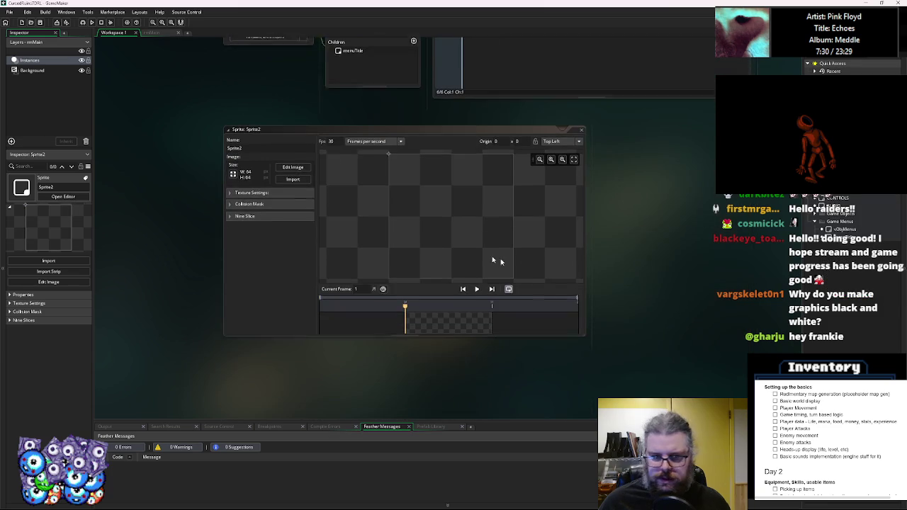
{"action": "left_click", "coordinate": [292, 172]}
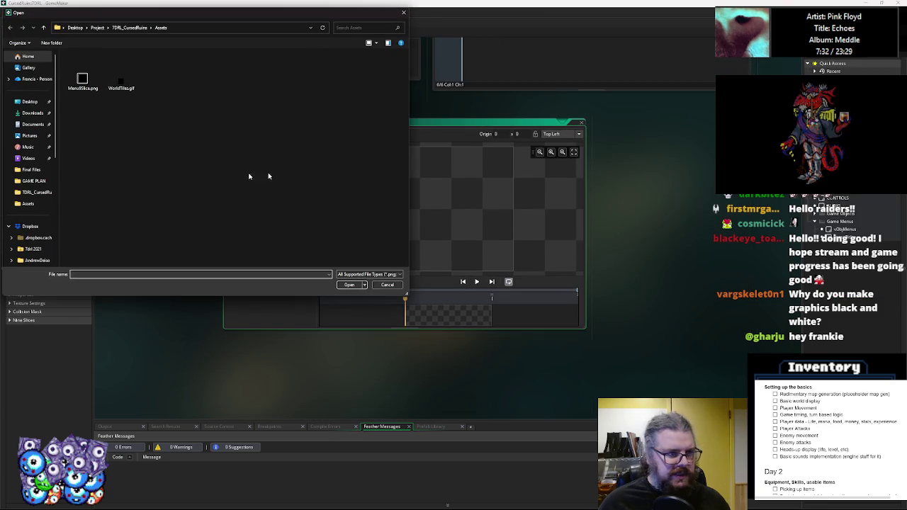
{"action": "left_click", "coordinate": [83, 72]}
{"action": "left_click", "coordinate": [349, 285]}
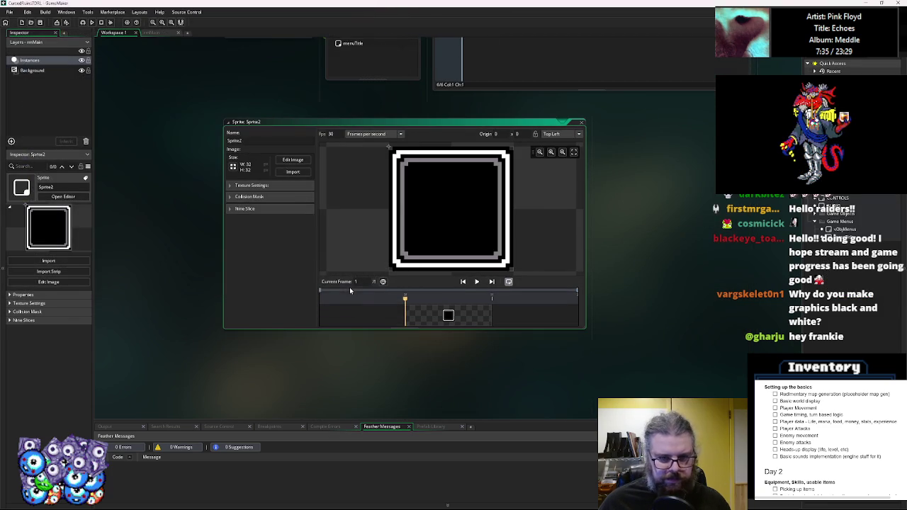
Enable nine-slice and set the left, top, bottom and right guides to 6 pixels.
{"action": "left_click", "coordinate": [232, 212]}
{"action": "left_click", "coordinate": [307, 221]}
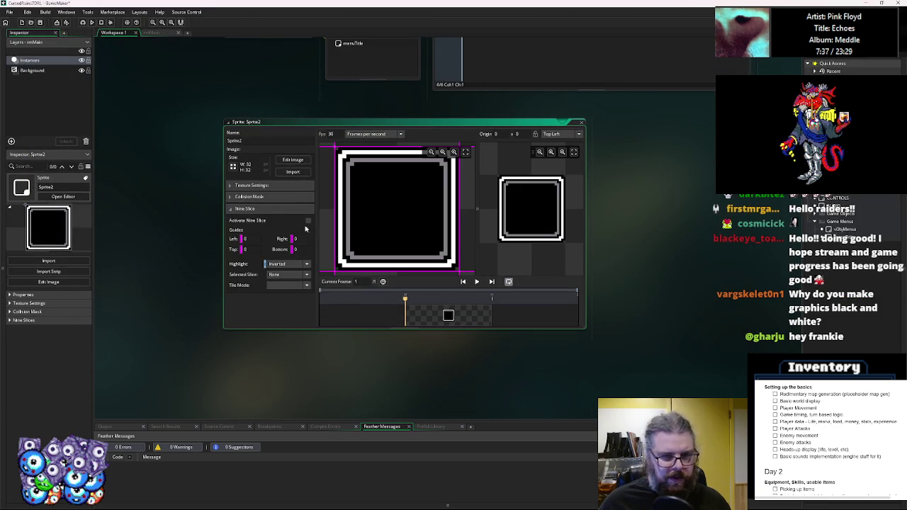
{"action": "left_click_drag", "start_coordinate": [352, 360], "coordinate": [361, 388]}
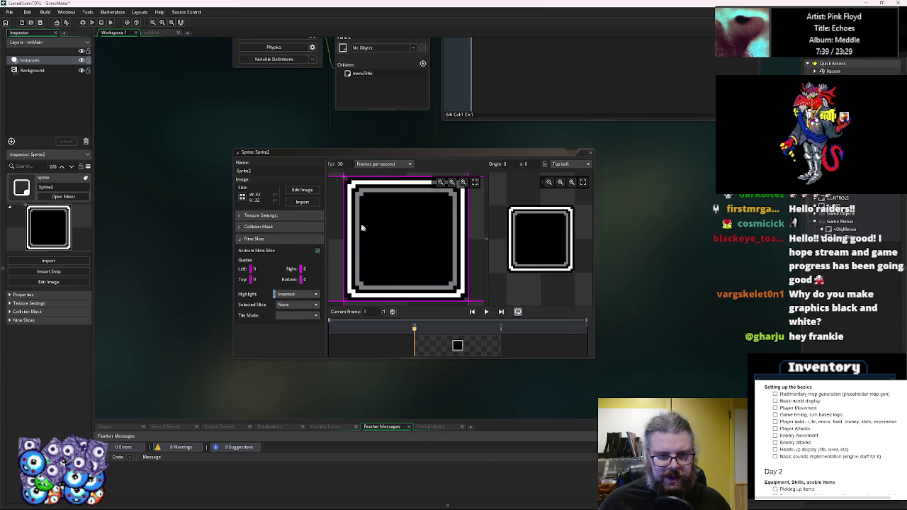
{"action": "left_click_drag", "start_coordinate": [345, 224], "coordinate": [366, 223]}
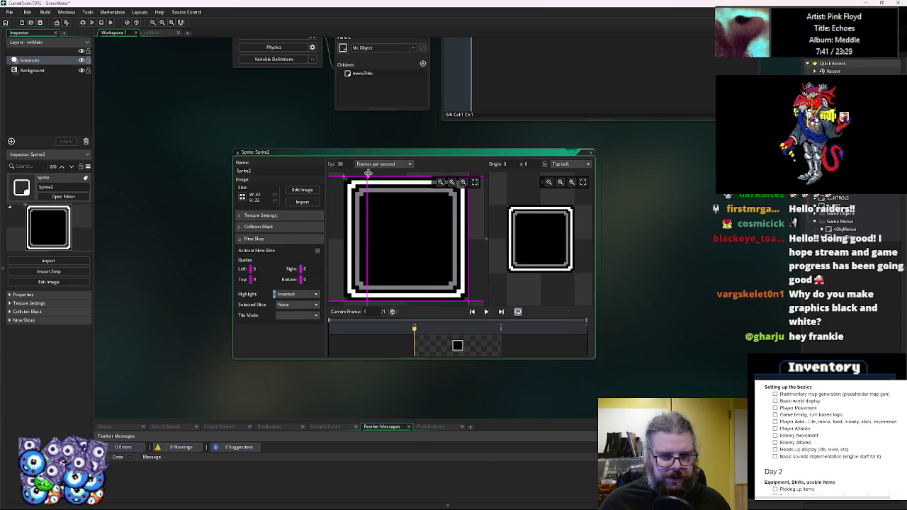
{"action": "left_click_drag", "start_coordinate": [373, 174], "coordinate": [374, 199]}
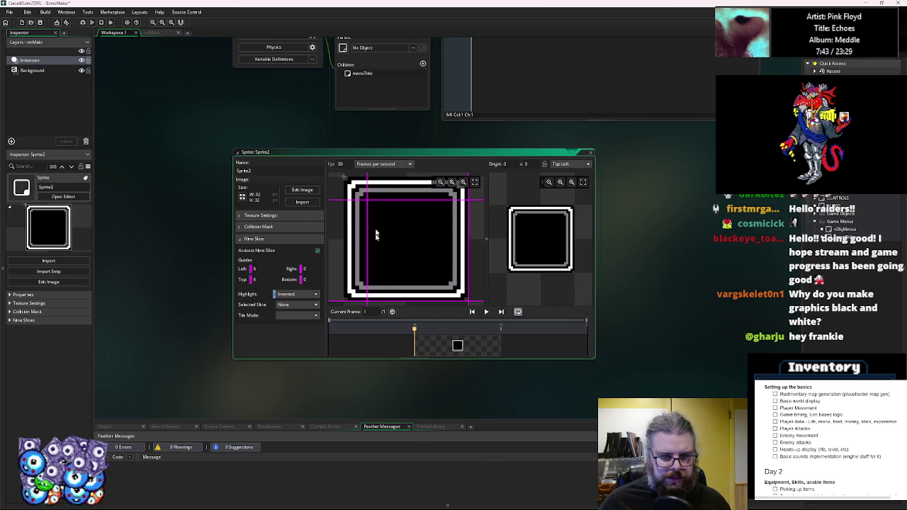
{"action": "left_click_drag", "start_coordinate": [376, 301], "coordinate": [380, 279]}
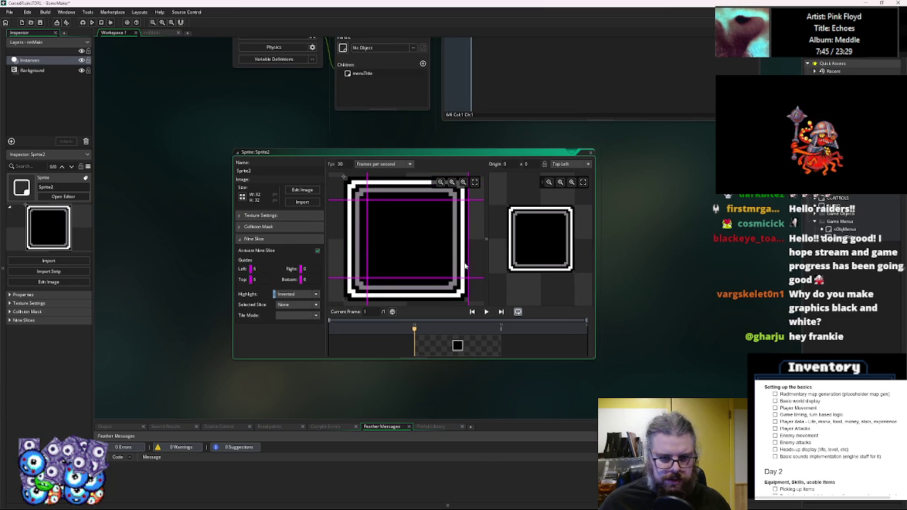
{"action": "left_click_drag", "start_coordinate": [467, 262], "coordinate": [446, 262]}
{"action": "left_click_drag", "start_coordinate": [675, 360], "coordinate": [652, 334]}
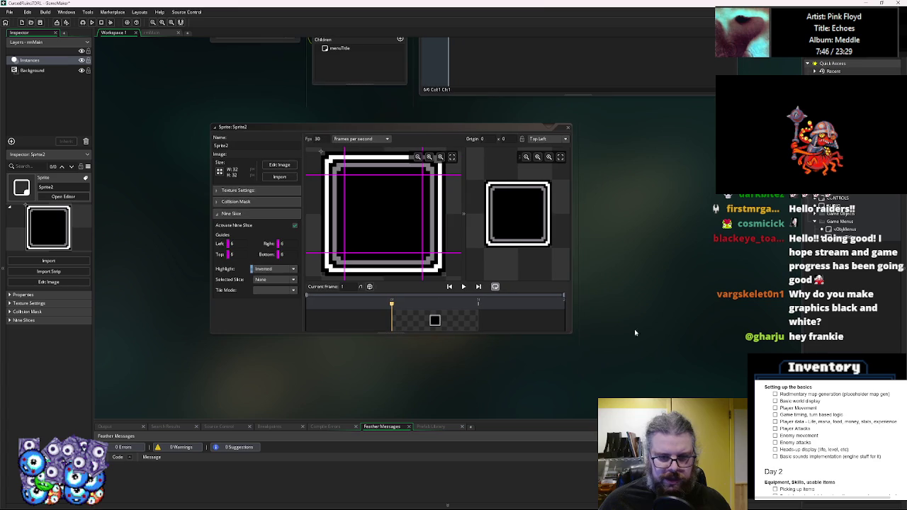
{"action": "left_click_drag", "start_coordinate": [571, 333], "coordinate": [683, 405]}
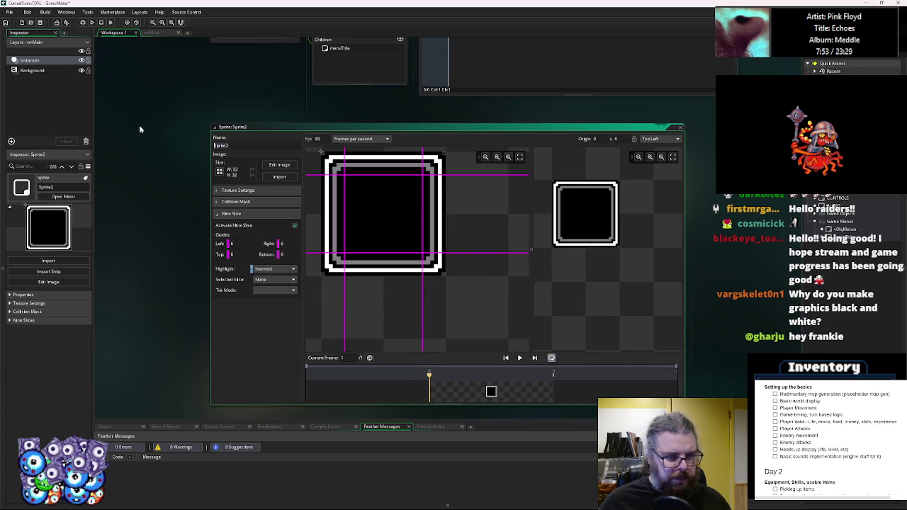
Name the sprite sprMenuPanels and enlarge its editor window.
{"action": "type", "text": "sprMenuPanel"}
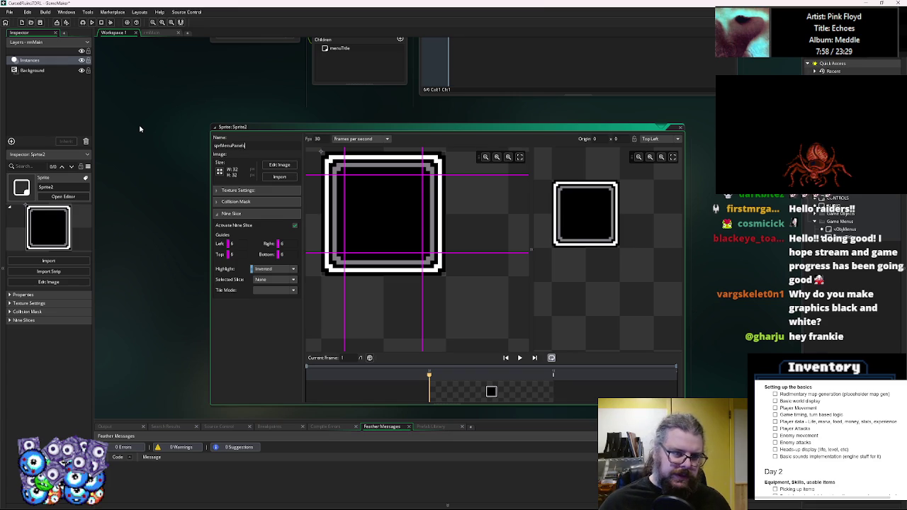
{"action": "key", "text": "Return"}
{"action": "left_click_drag", "start_coordinate": [274, 131], "coordinate": [201, 76]}
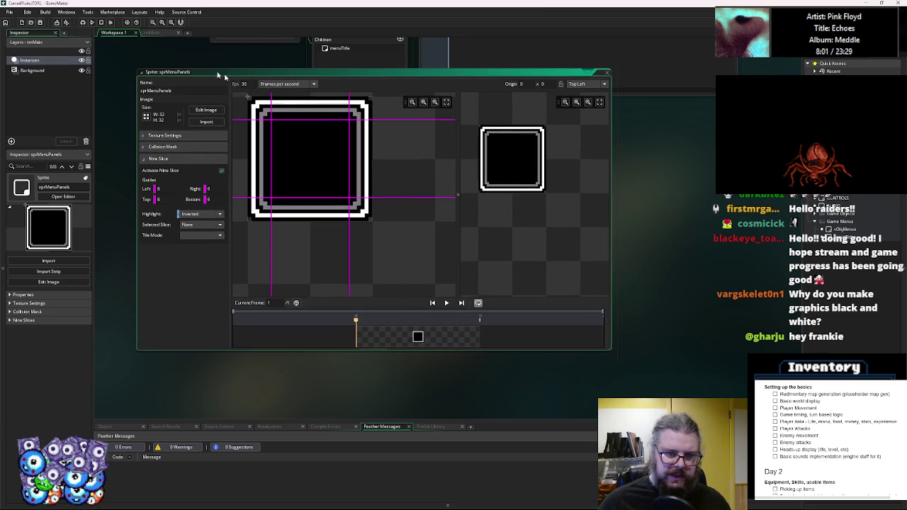
{"action": "left_click_drag", "start_coordinate": [609, 350], "coordinate": [716, 403]}
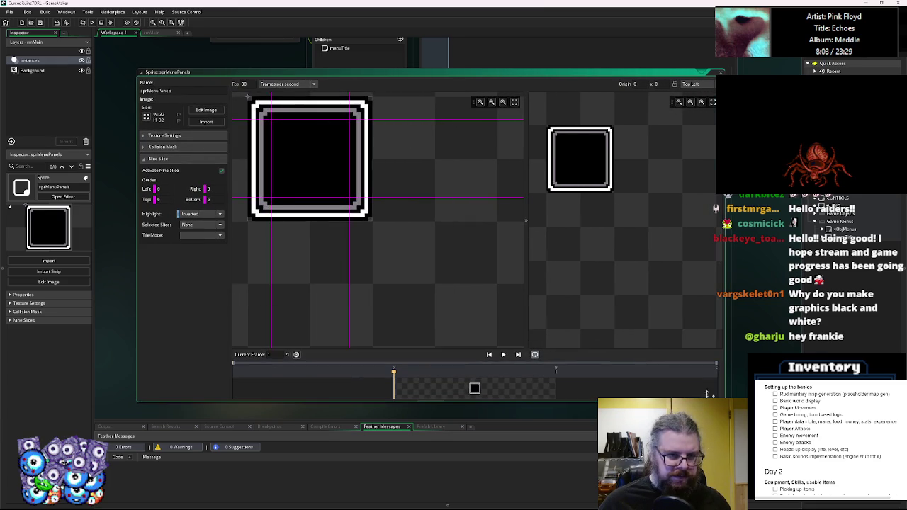